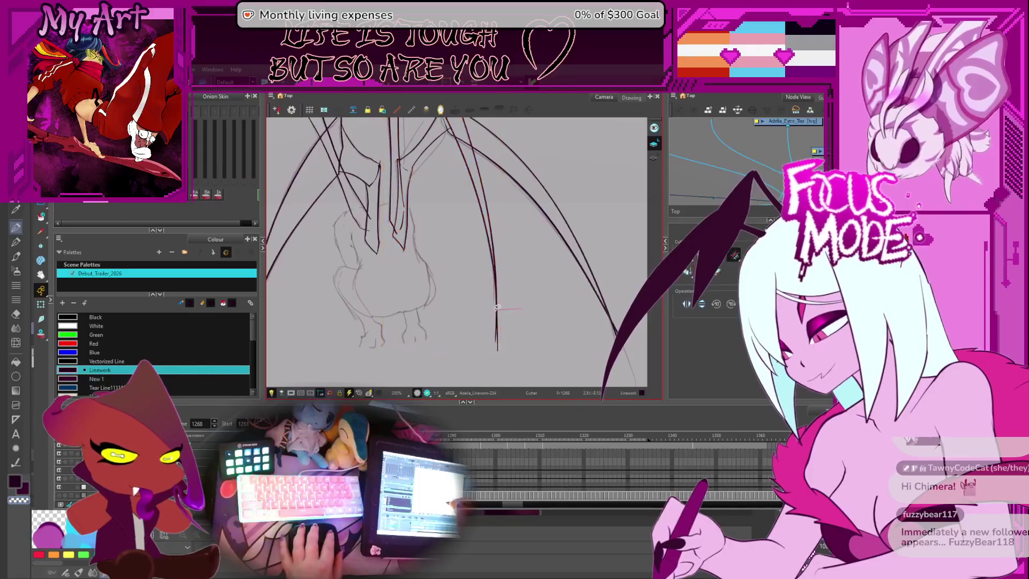
# Step: Lasso-cut the short stray stroke near the legs, then zoom out over the sketch
pyautogui.moveTo(472, 313); pyautogui.dragTo(528, 370)
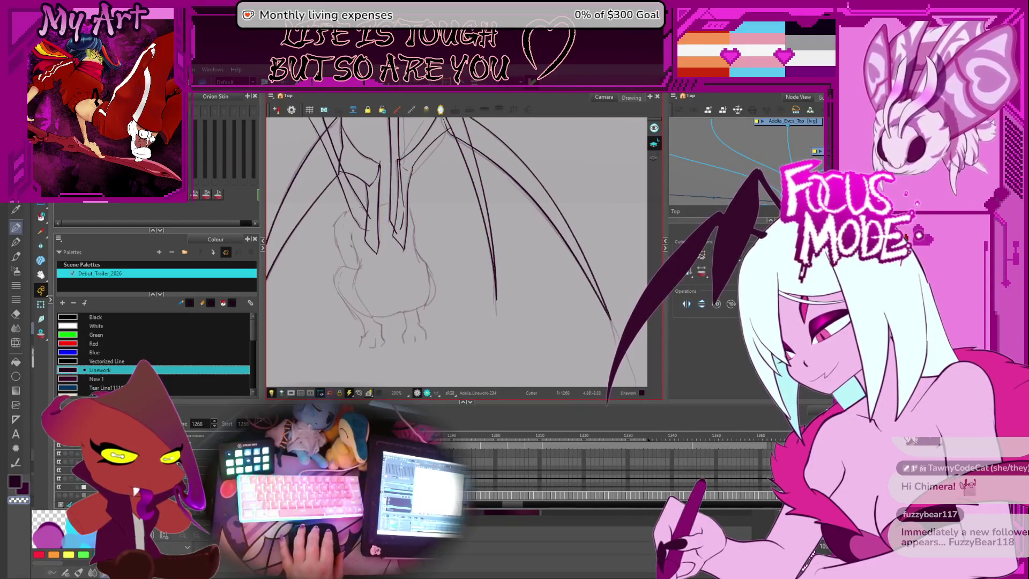
pyautogui.scroll(-2, 574, 336)
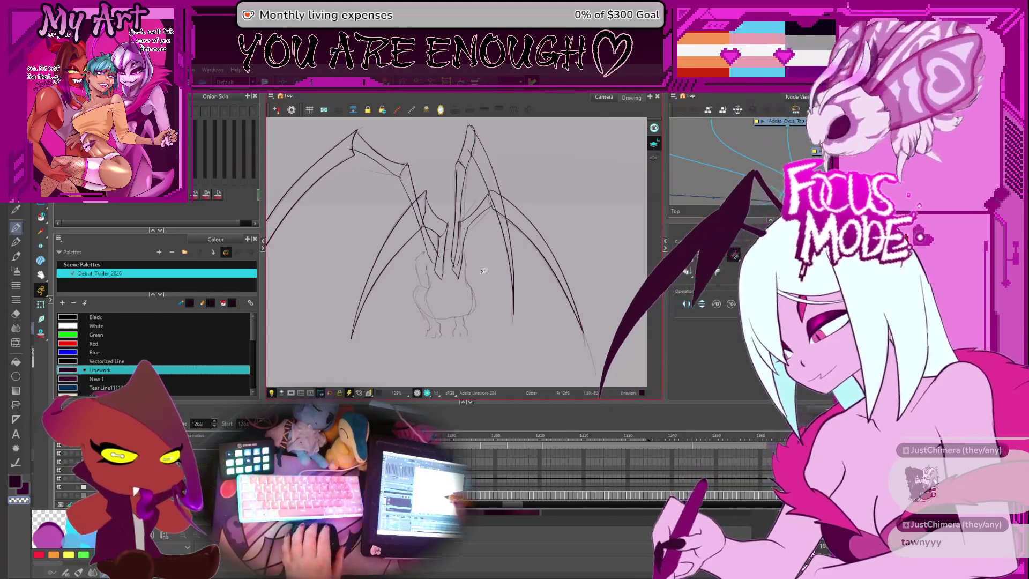
# Step: Zoom in on the lower-left foot and ink its first outline line
pyautogui.scroll(3, 483, 270)
pyautogui.hotkey('alt', '/')
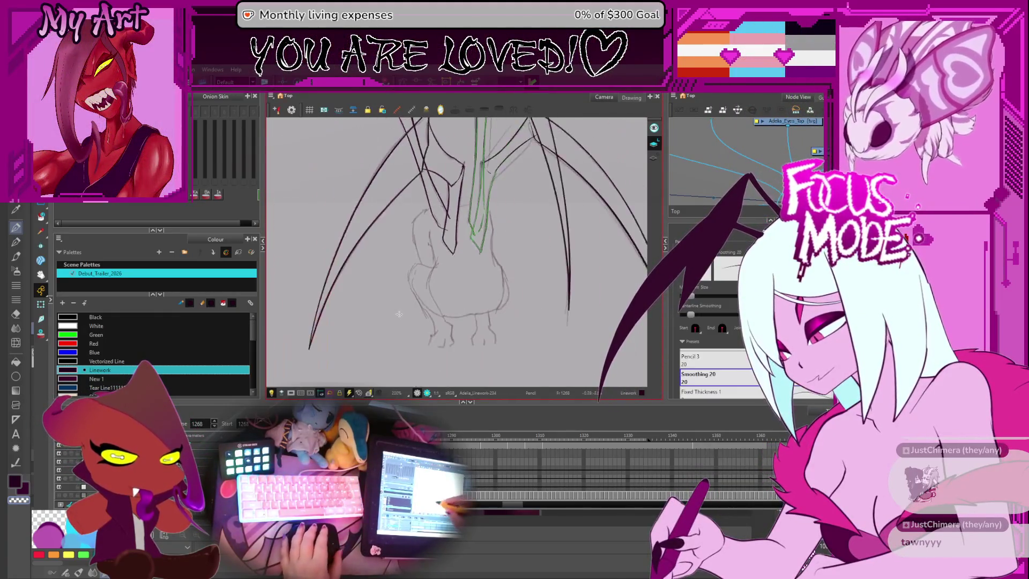
pyautogui.scroll(3, 399, 314)
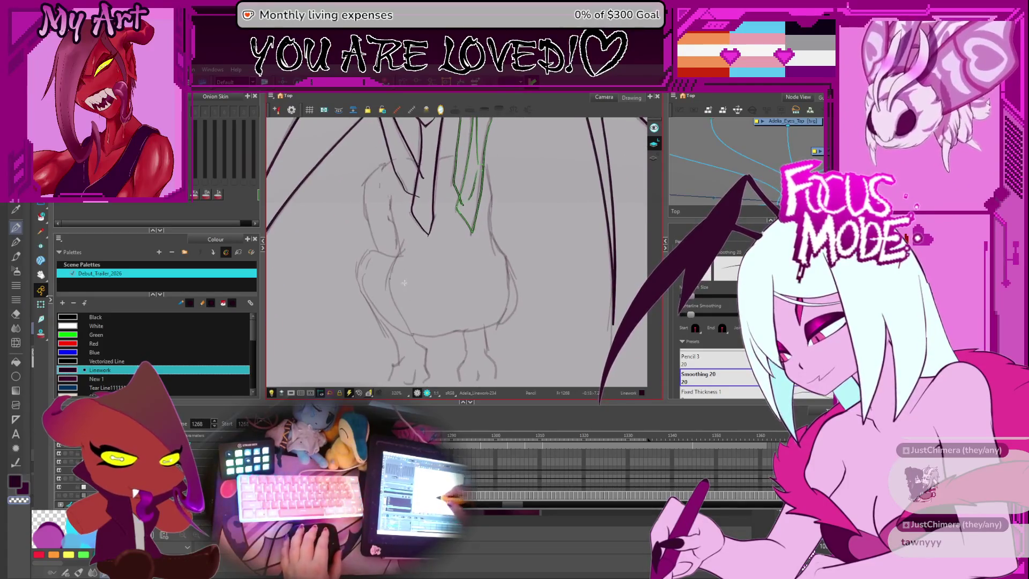
pyautogui.hotkey('alt', 's')
pyautogui.scroll(2, 412, 333)
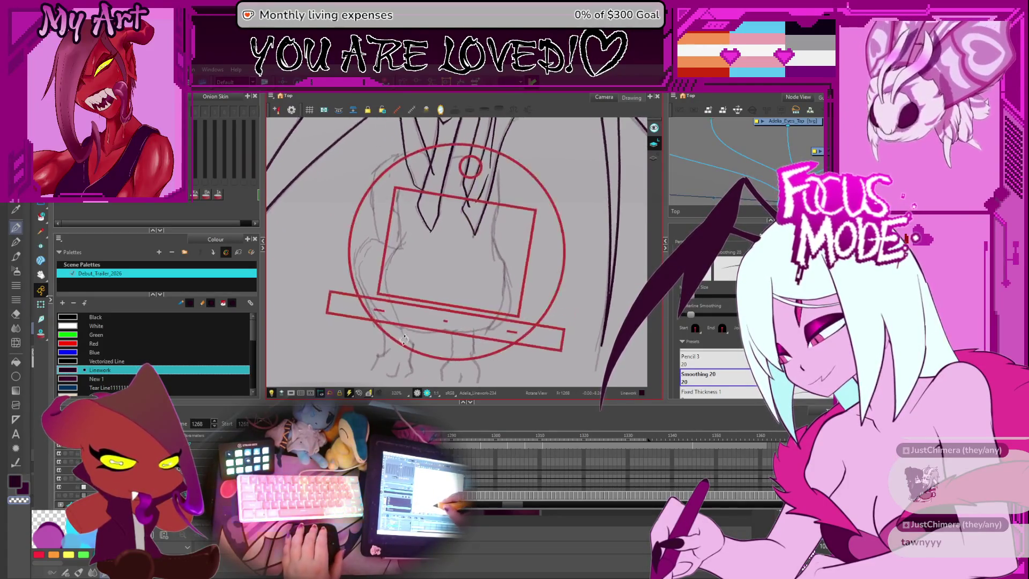
pyautogui.moveTo(421, 306); pyautogui.dragTo(433, 301)
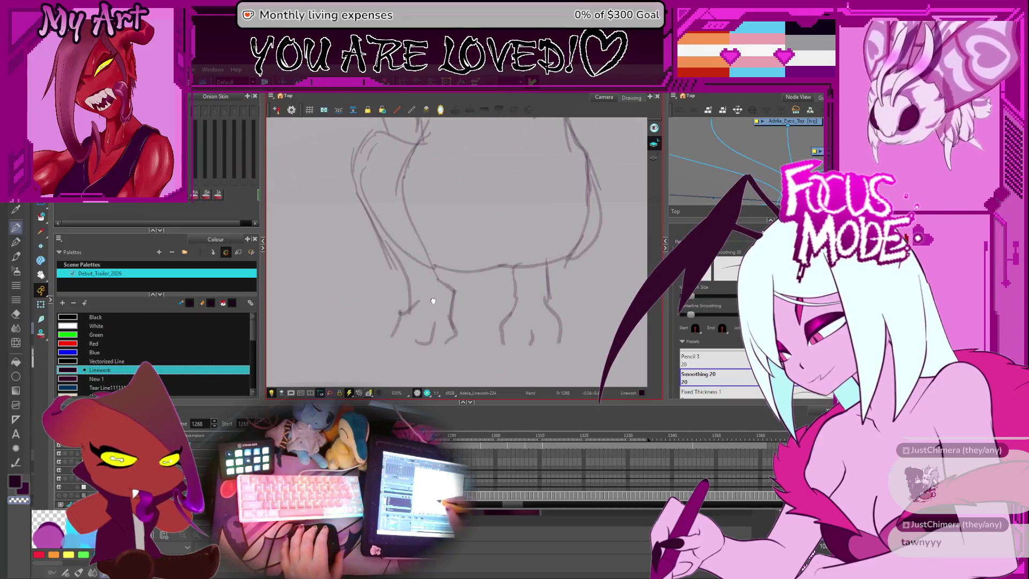
pyautogui.moveTo(390, 340); pyautogui.dragTo(404, 311)
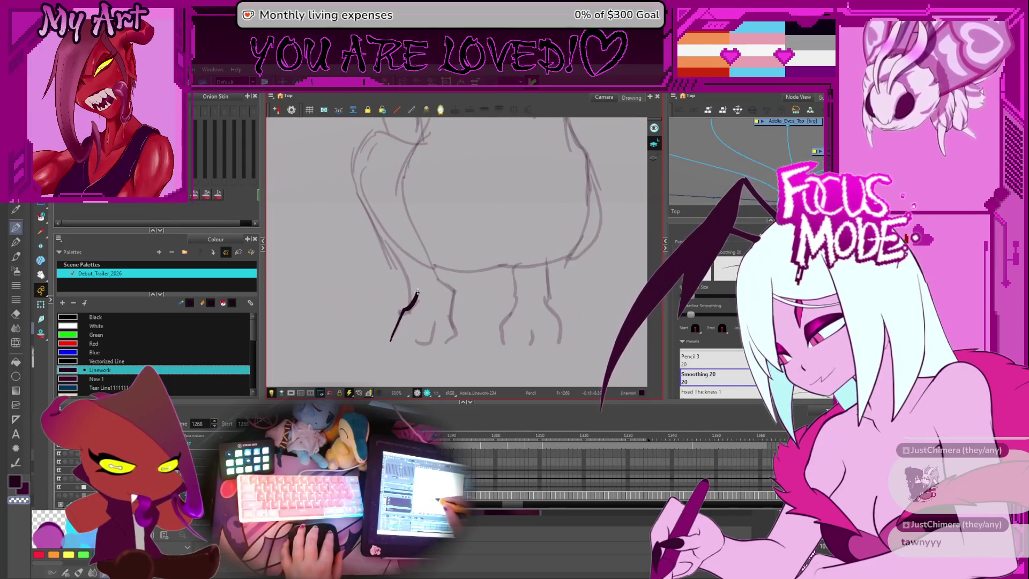
# Step: Ink a short toe line rising from the foot, then rotate the view around it
pyautogui.press('c')
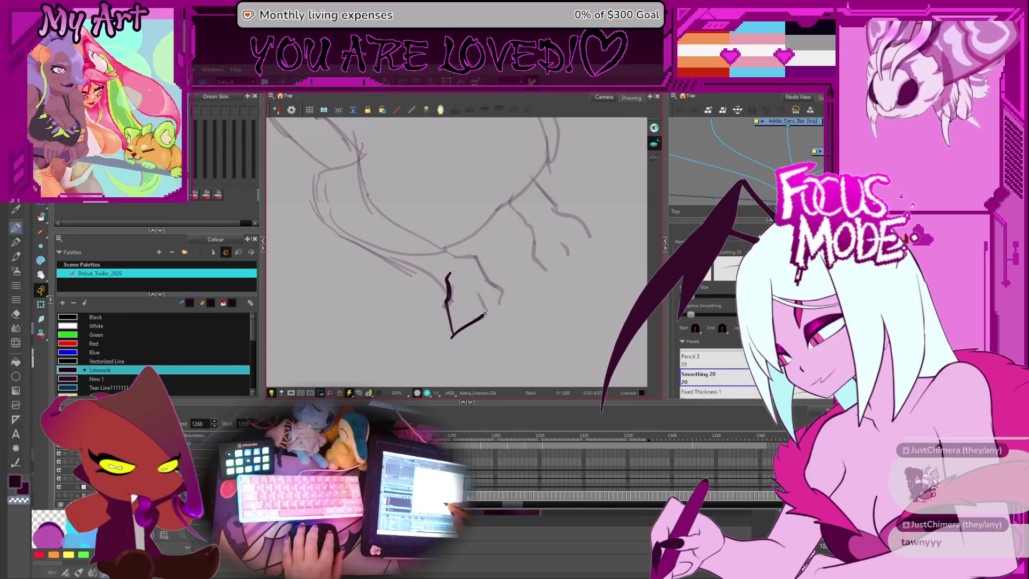
pyautogui.press('v')
pyautogui.moveTo(456, 309); pyautogui.dragTo(460, 335)
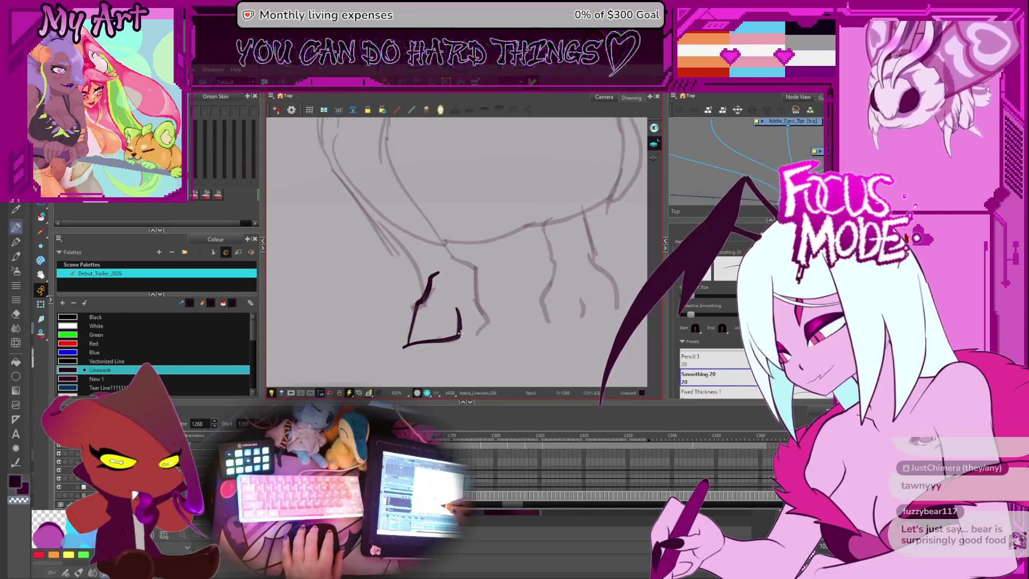
pyautogui.hotkey('alt', 's')
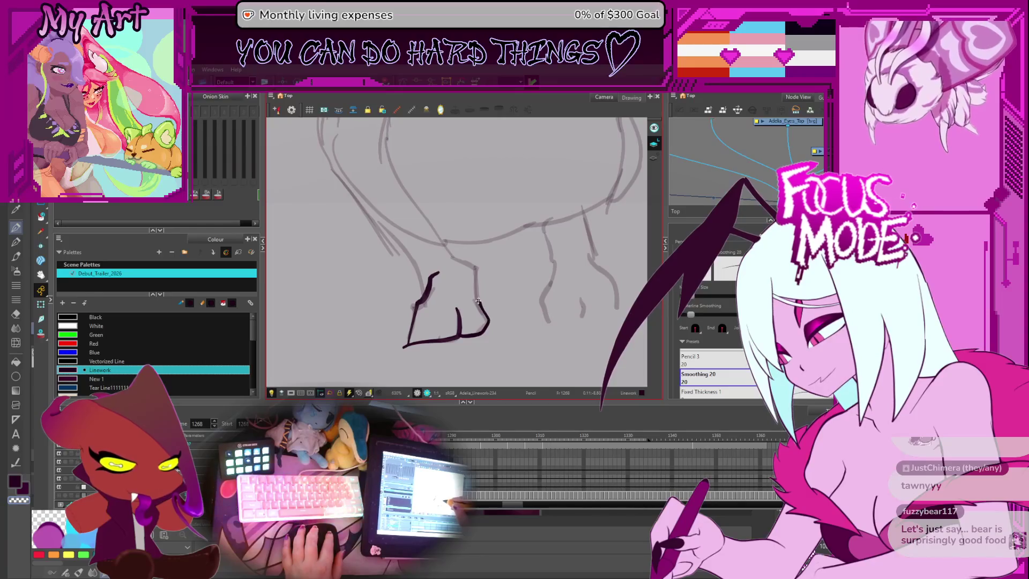
pyautogui.scroll(3, 475, 273)
pyautogui.moveTo(476, 273)
pyautogui.mouseDown()
pyautogui.moveTo(486, 326)
pyautogui.moveTo(502, 293)
pyautogui.mouseUp()
pyautogui.hotkey('alt', 'q')
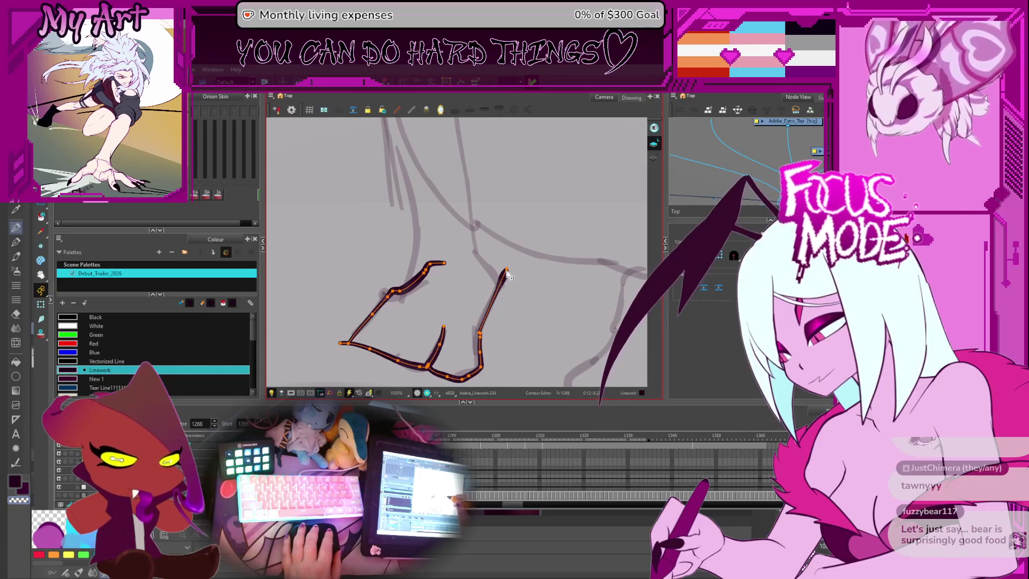
# Step: Straighten the foot's right tip and pull the stroke's top point up the leg
pyautogui.moveTo(473, 252); pyautogui.dragTo(500, 284)
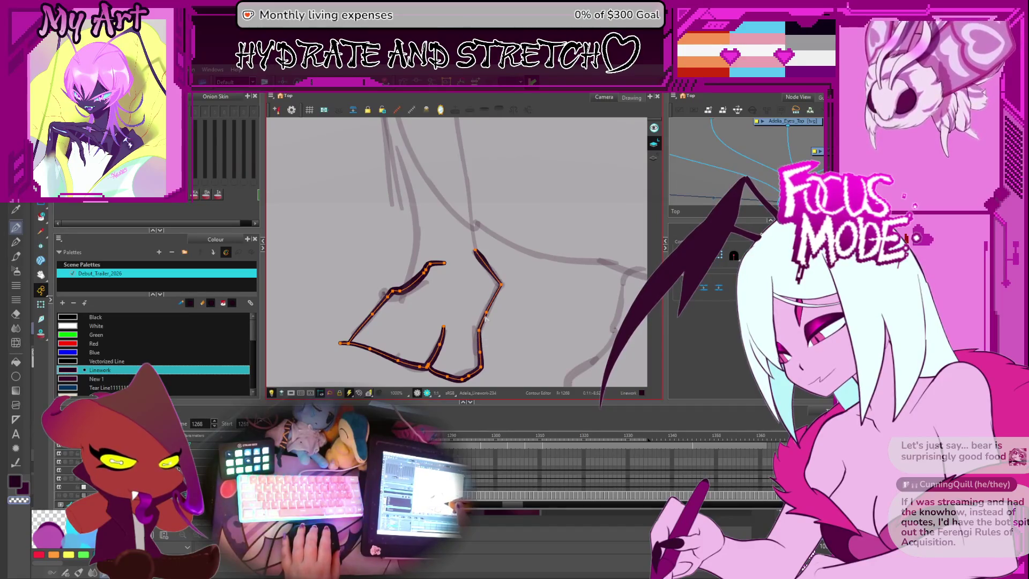
pyautogui.scroll(-3, 457, 278)
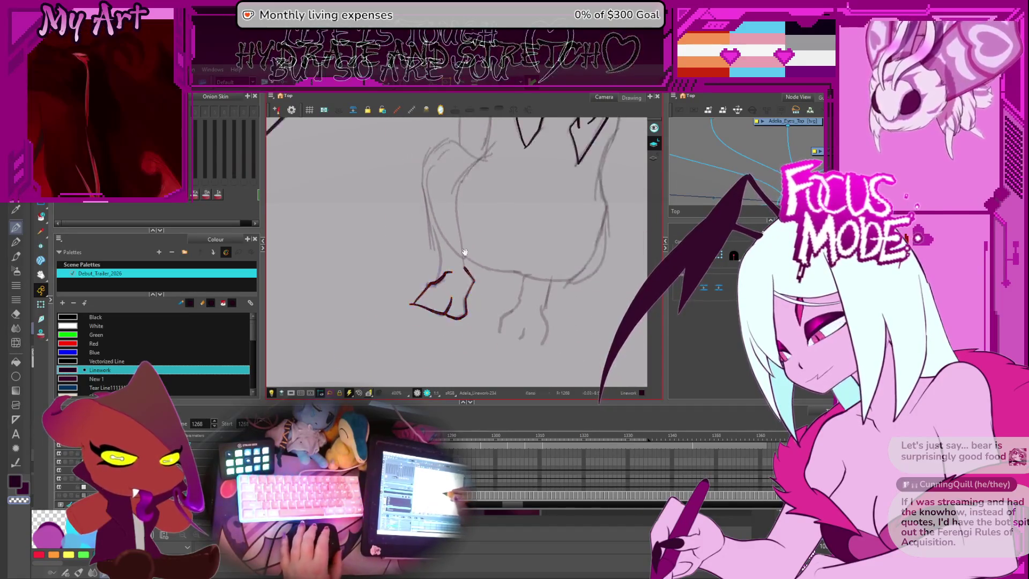
pyautogui.click(473, 299)
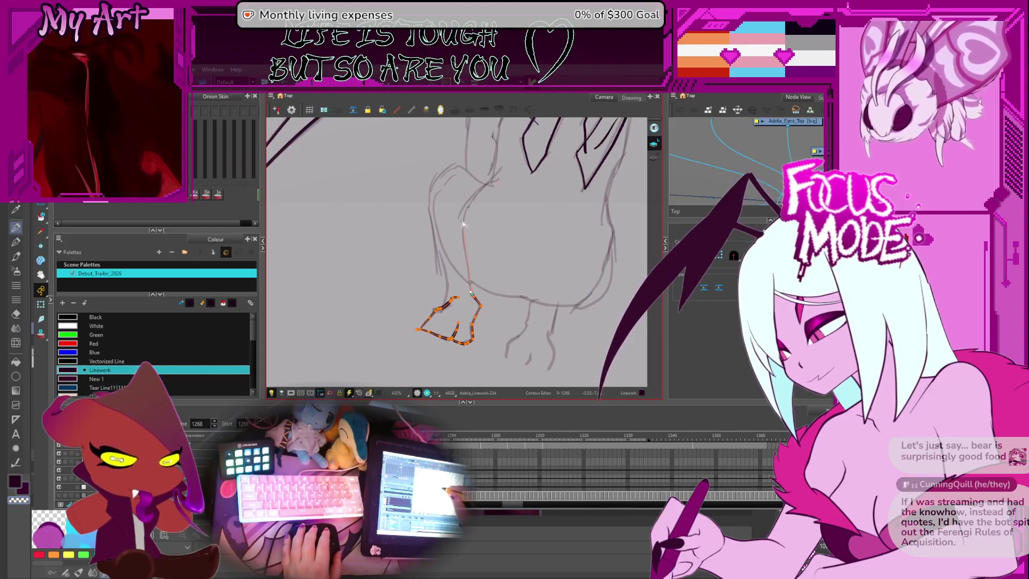
pyautogui.moveTo(474, 298); pyautogui.dragTo(461, 218)
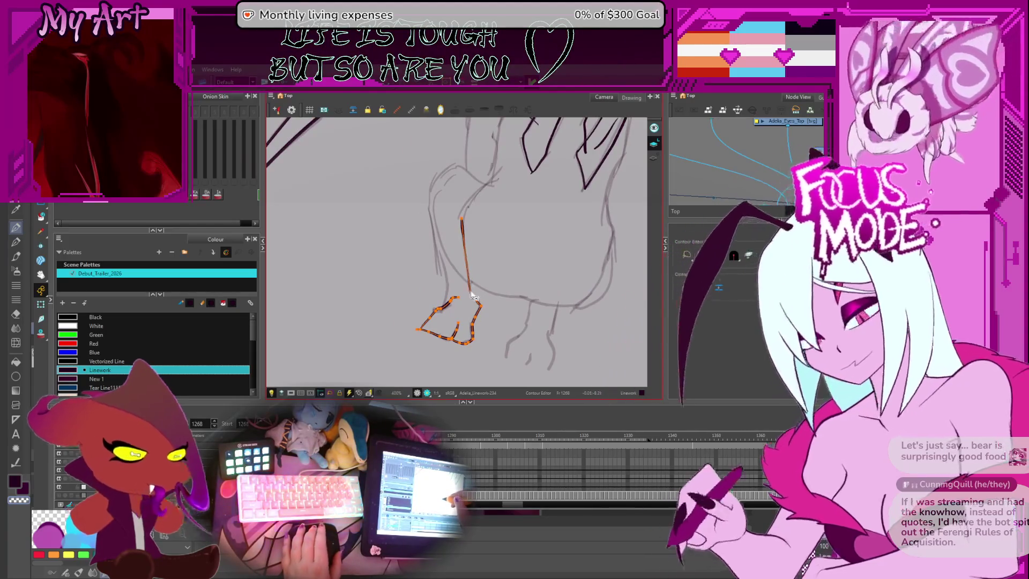
# Step: Adjust the leg stroke's thickness, deselect it, and zoom in and out to check the foot
pyautogui.moveTo(471, 294); pyautogui.dragTo(470, 250)
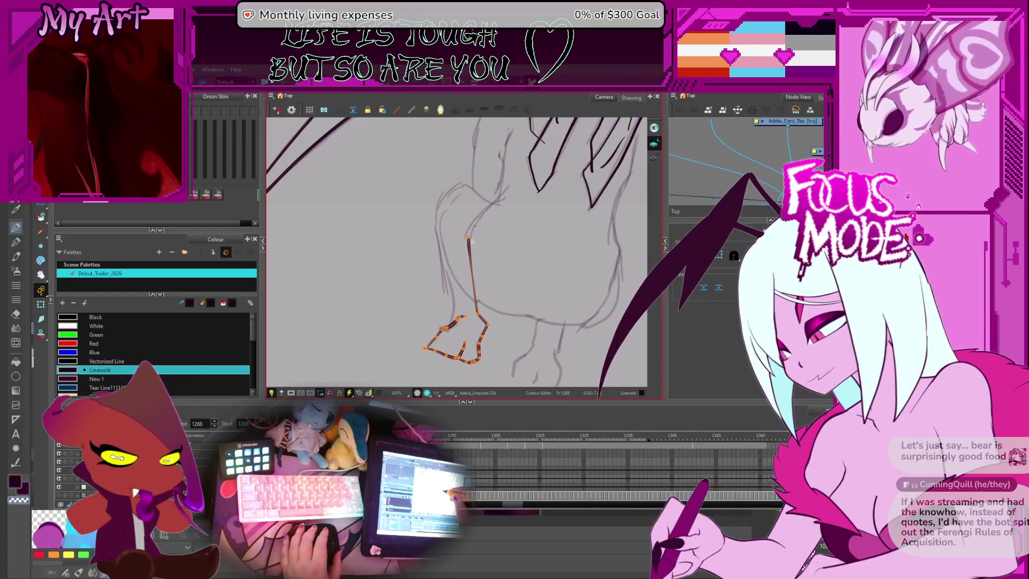
pyautogui.scroll(2, 471, 242)
pyautogui.hotkey('alt', 'shift', 'q')
pyautogui.click(492, 242)
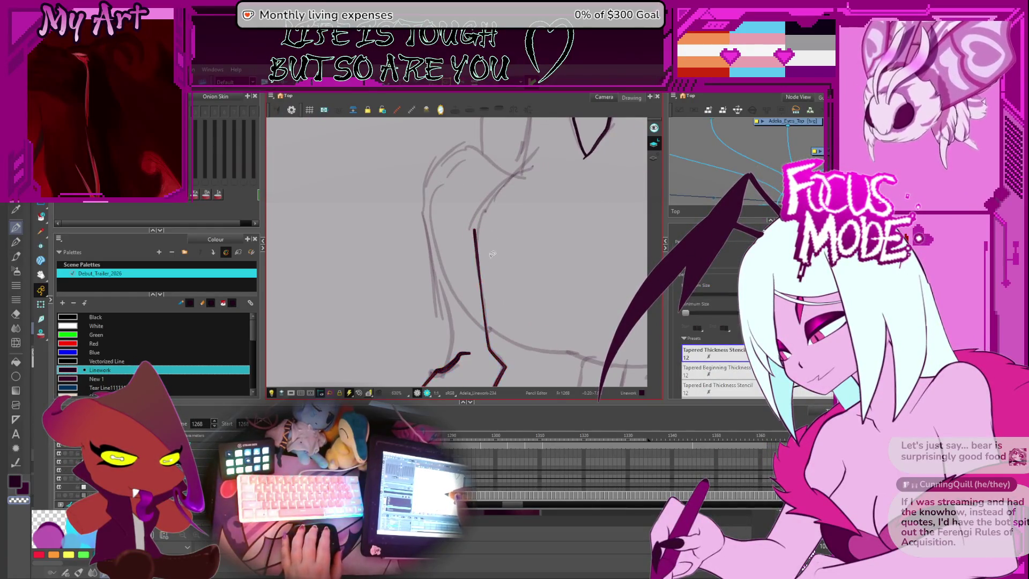
pyautogui.scroll(-3, 489, 258)
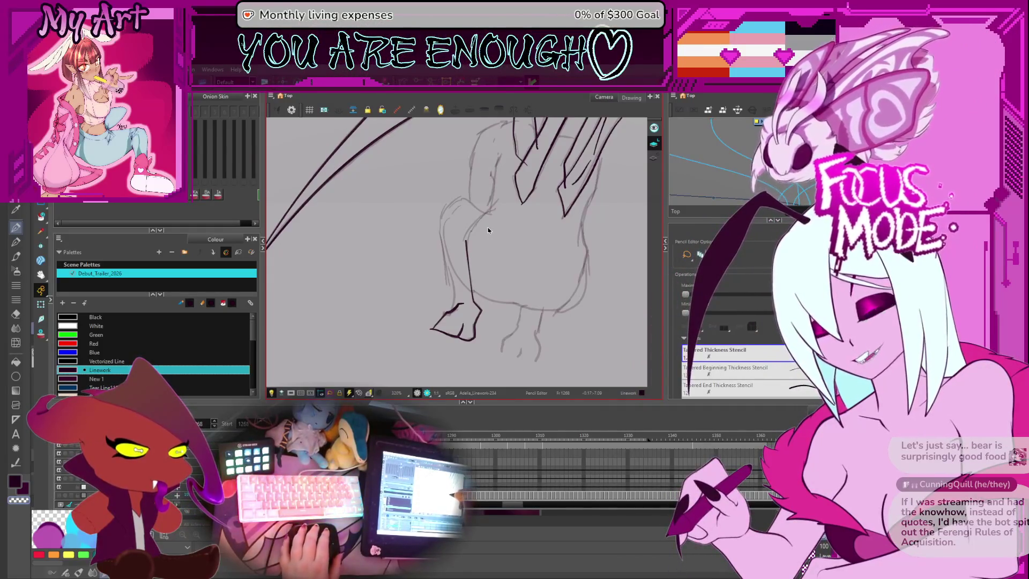
pyautogui.scroll(2, 459, 226)
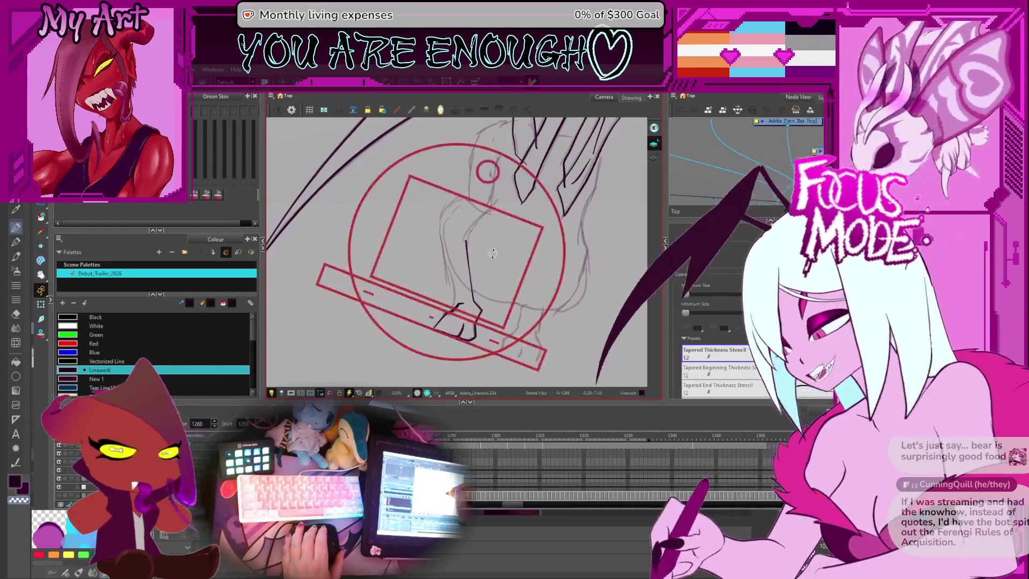
pyautogui.scroll(-2, 472, 281)
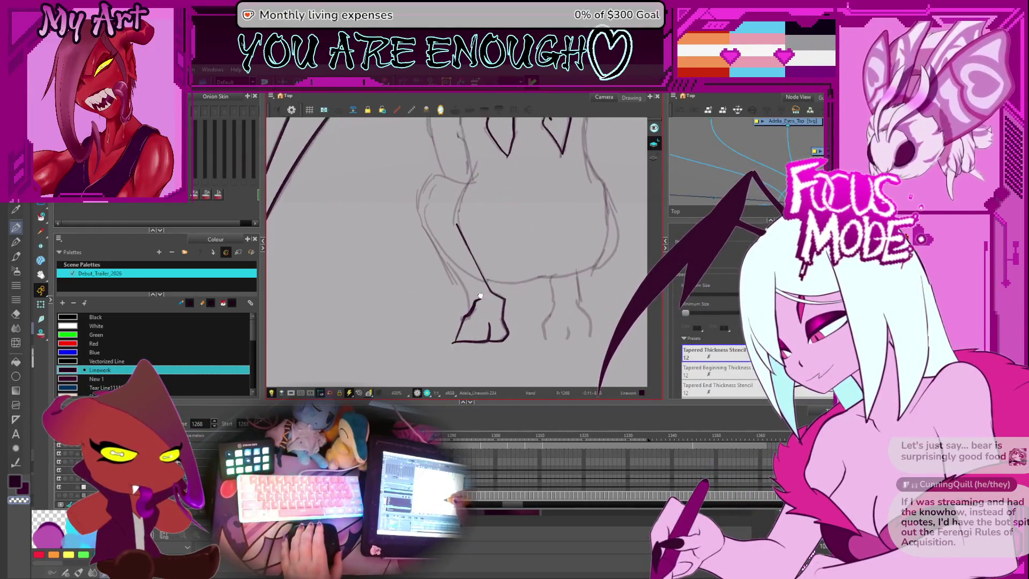
pyautogui.press('2')
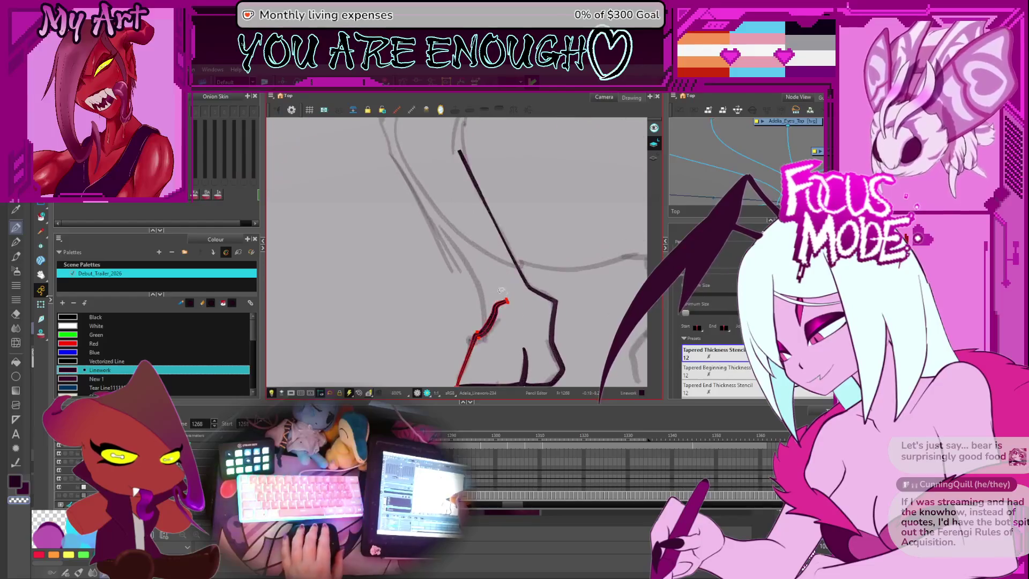
pyautogui.press('1')
pyautogui.press('1')
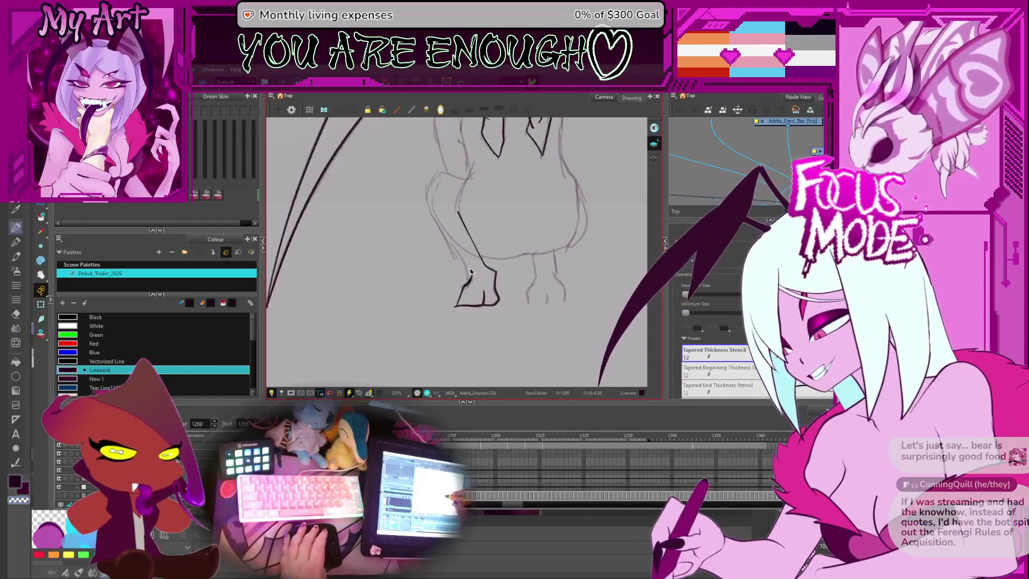
# Step: Select the foot and leg strokes and pull the left leg line's top up and right
pyautogui.moveTo(454, 292); pyautogui.dragTo(497, 316)
pyautogui.press('2')
pyautogui.press('2')
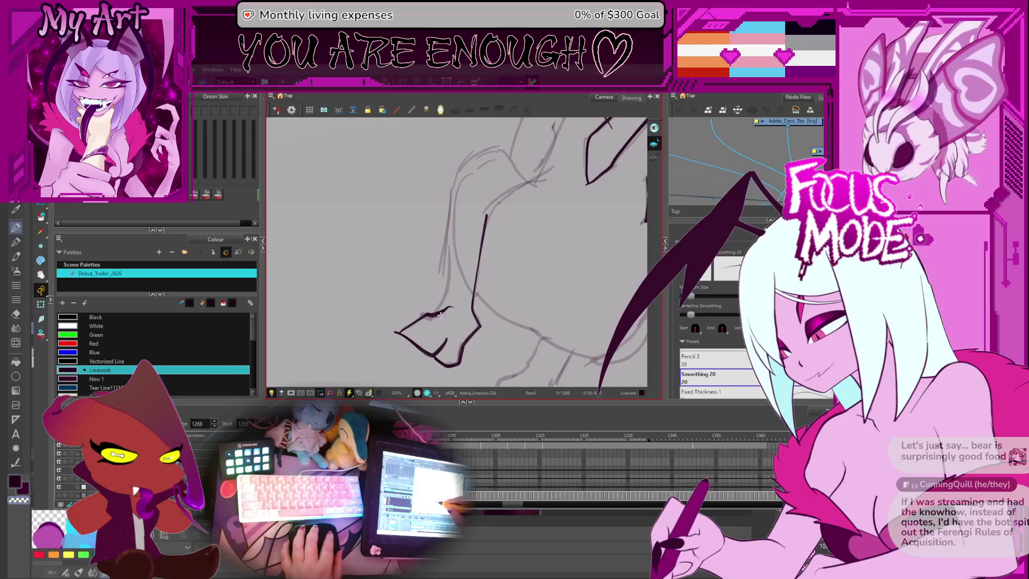
pyautogui.scroll(2, 463, 275)
pyautogui.hotkey('alt', 'q')
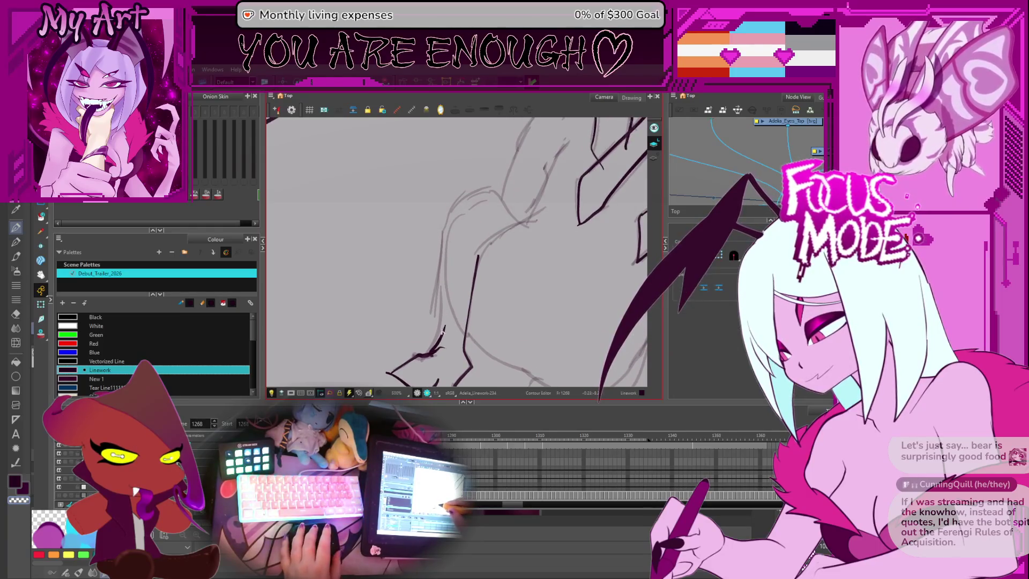
pyautogui.click(443, 334)
pyautogui.click(452, 329)
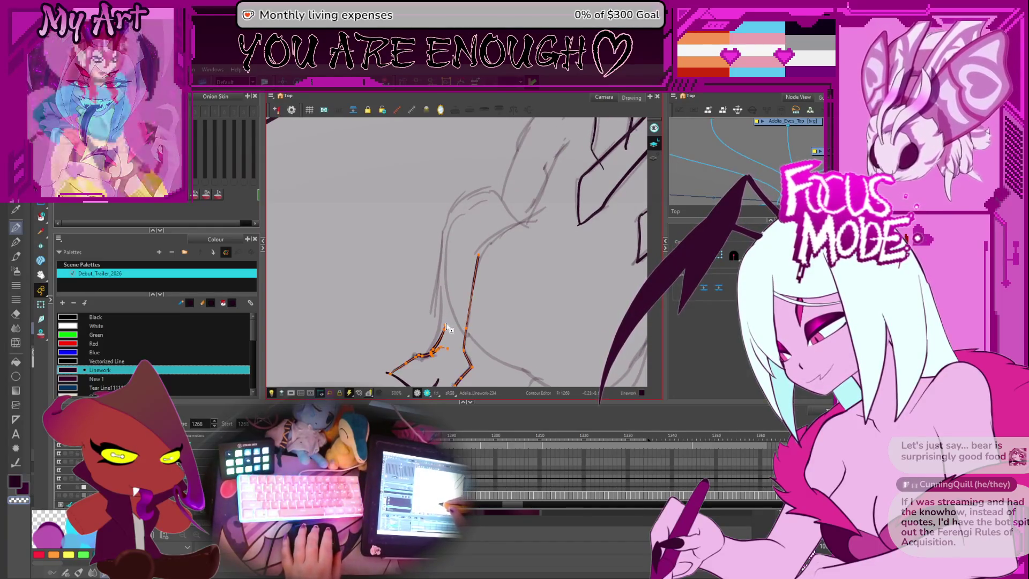
pyautogui.click(444, 334)
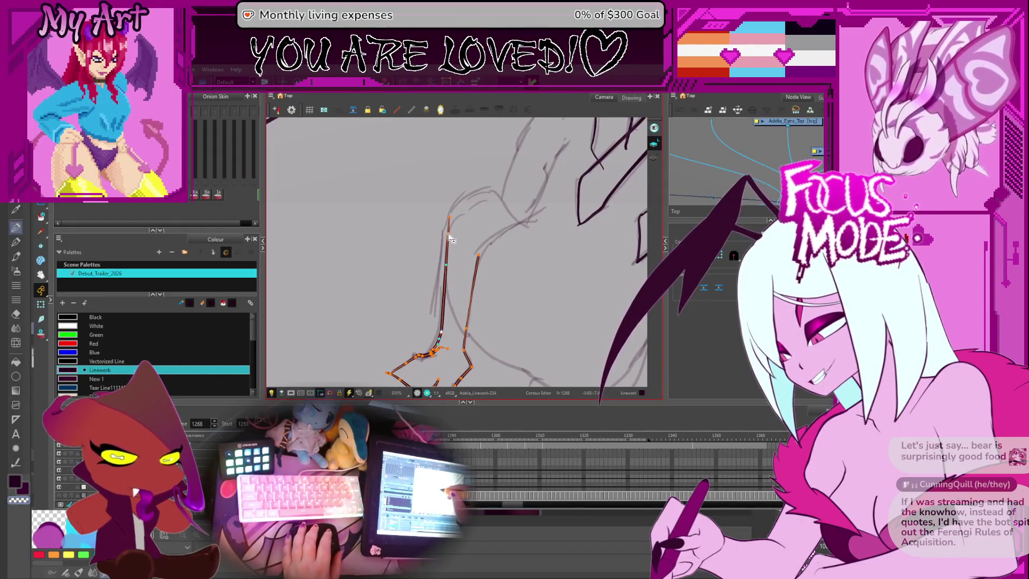
pyautogui.moveTo(445, 239)
pyautogui.mouseDown()
pyautogui.moveTo(453, 210)
pyautogui.moveTo(453, 244)
pyautogui.moveTo(488, 220)
pyautogui.mouseUp()
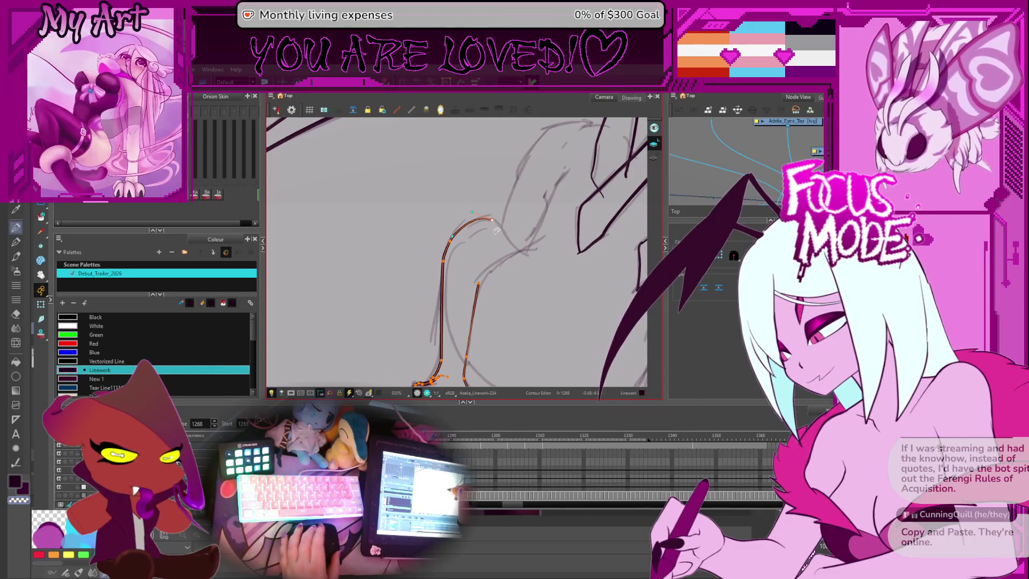
# Step: Pan and rotate the view to check the tilted leg contour before inking more
pyautogui.scroll(-2, 496, 230)
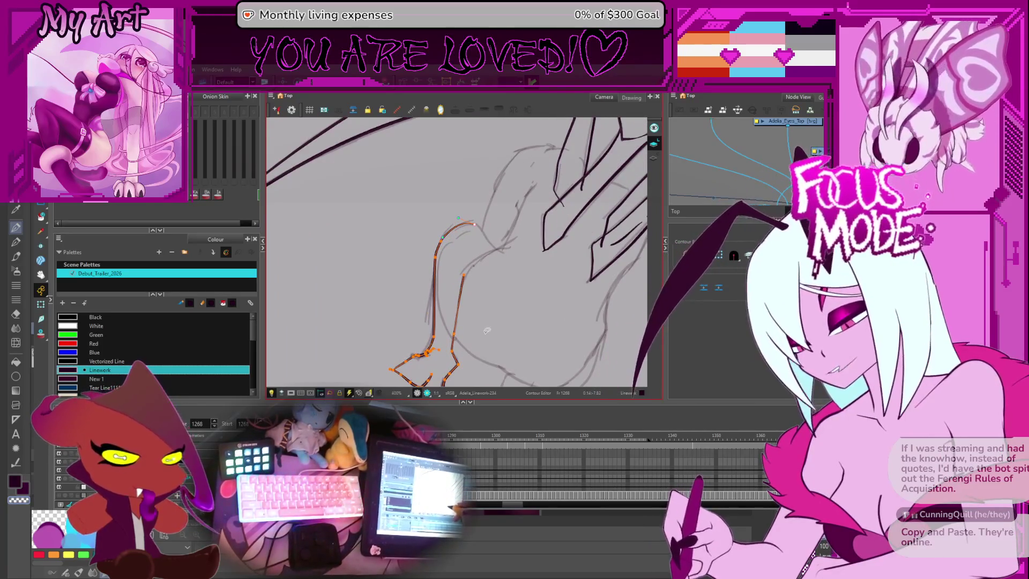
pyautogui.moveTo(484, 297); pyautogui.dragTo(503, 292)
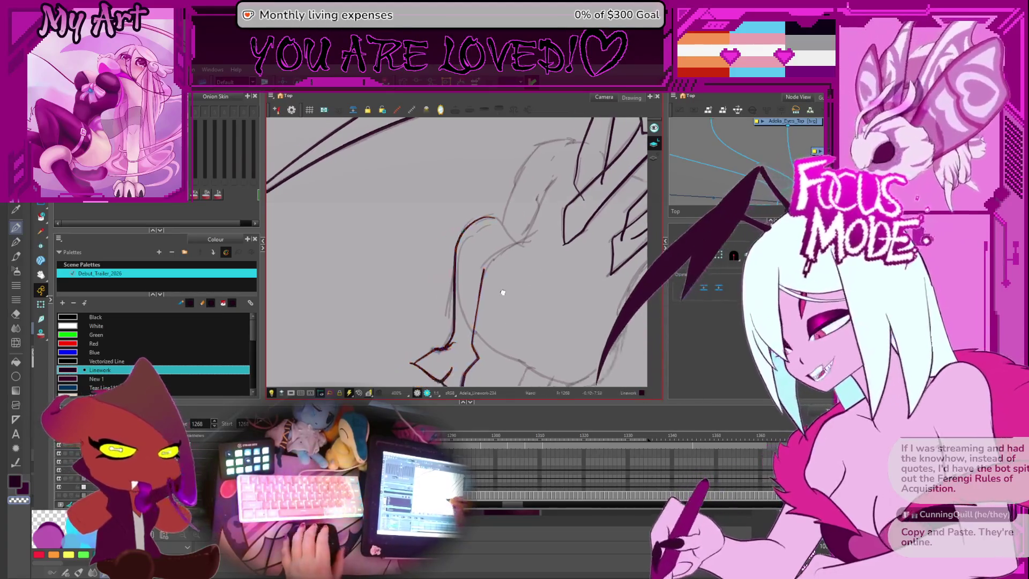
pyautogui.scroll(-3, 503, 292)
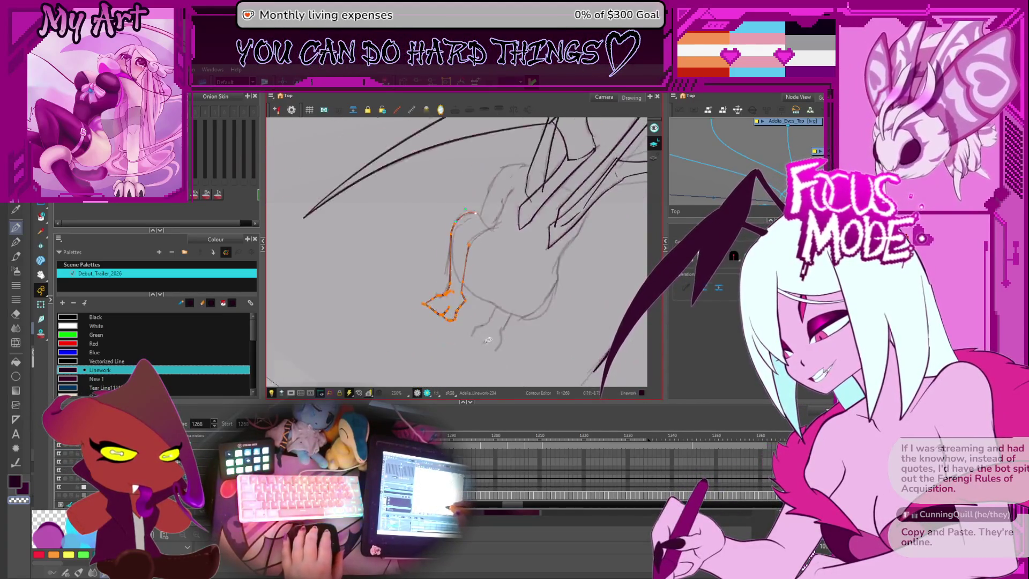
pyautogui.scroll(5, 487, 340)
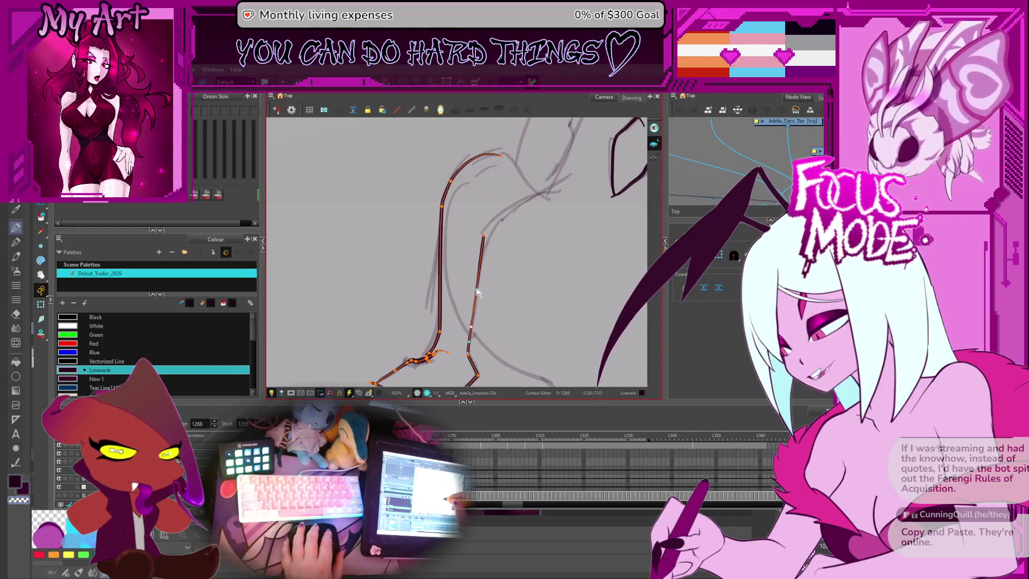
pyautogui.moveTo(484, 259)
pyautogui.mouseDown()
pyautogui.moveTo(459, 271)
pyautogui.moveTo(510, 271)
pyautogui.moveTo(509, 218)
pyautogui.moveTo(511, 280)
pyautogui.moveTo(472, 300)
pyautogui.moveTo(376, 314)
pyautogui.moveTo(348, 294)
pyautogui.moveTo(436, 230)
pyautogui.moveTo(419, 244)
pyautogui.moveTo(411, 293)
pyautogui.mouseUp()
pyautogui.hotkey('alt', '/')
pyautogui.scroll(-2, 348, 295)
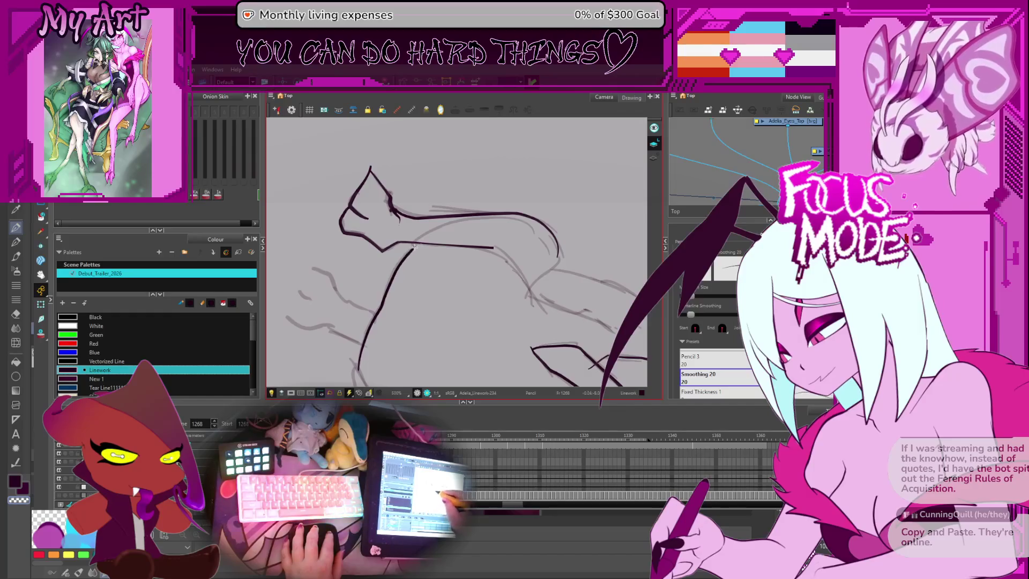
# Step: Ink a new curved line over the sketch and adjust it and the belly curve
pyautogui.moveTo(414, 247); pyautogui.dragTo(513, 218)
pyautogui.hotkey('alt', 'shift', 'q')
pyautogui.click(458, 225)
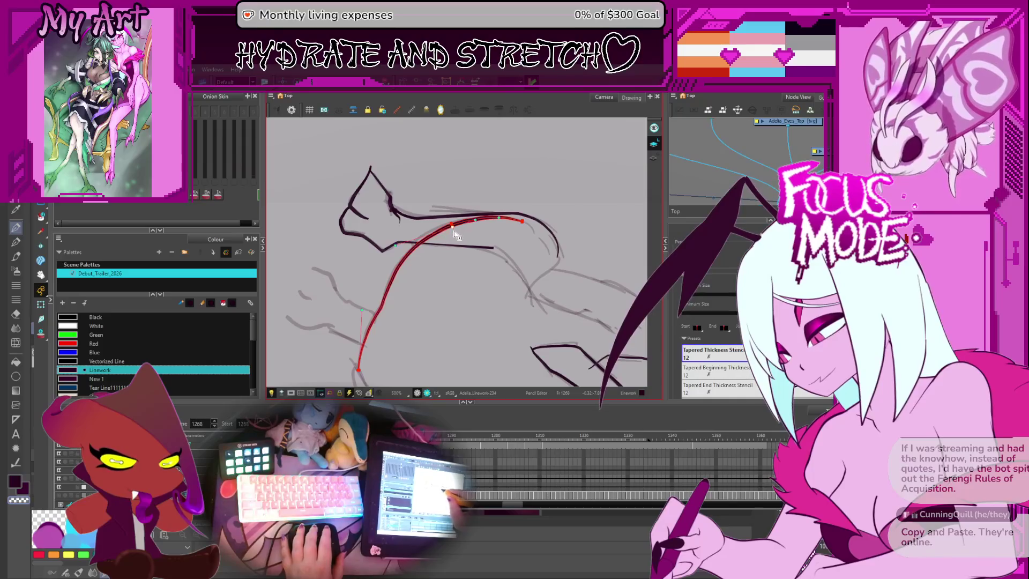
pyautogui.moveTo(498, 288)
pyautogui.mouseDown()
pyautogui.moveTo(459, 223)
pyautogui.moveTo(425, 251)
pyautogui.moveTo(427, 239)
pyautogui.moveTo(432, 255)
pyautogui.mouseUp()
pyautogui.click(523, 305)
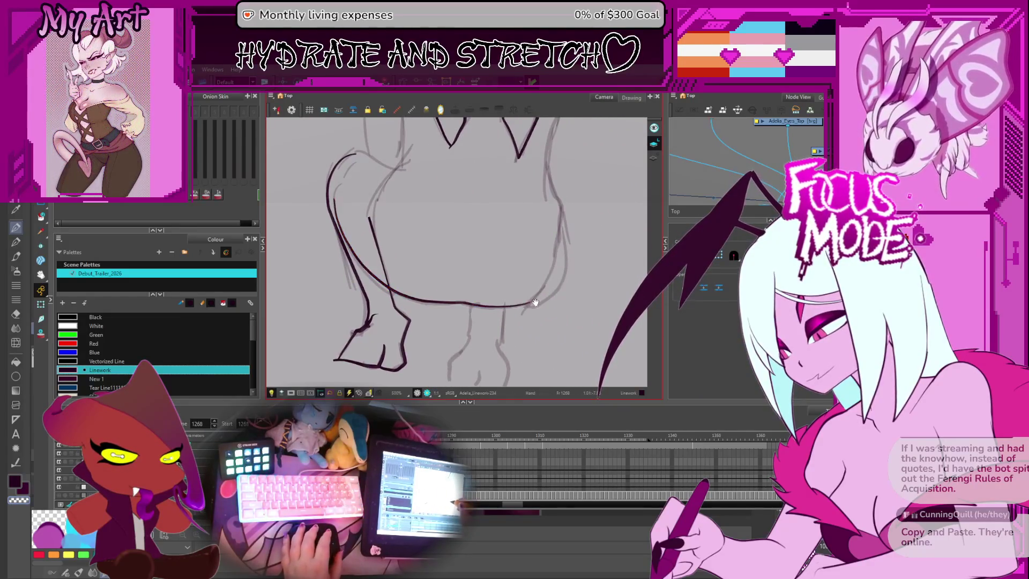
pyautogui.moveTo(523, 305); pyautogui.dragTo(500, 322)
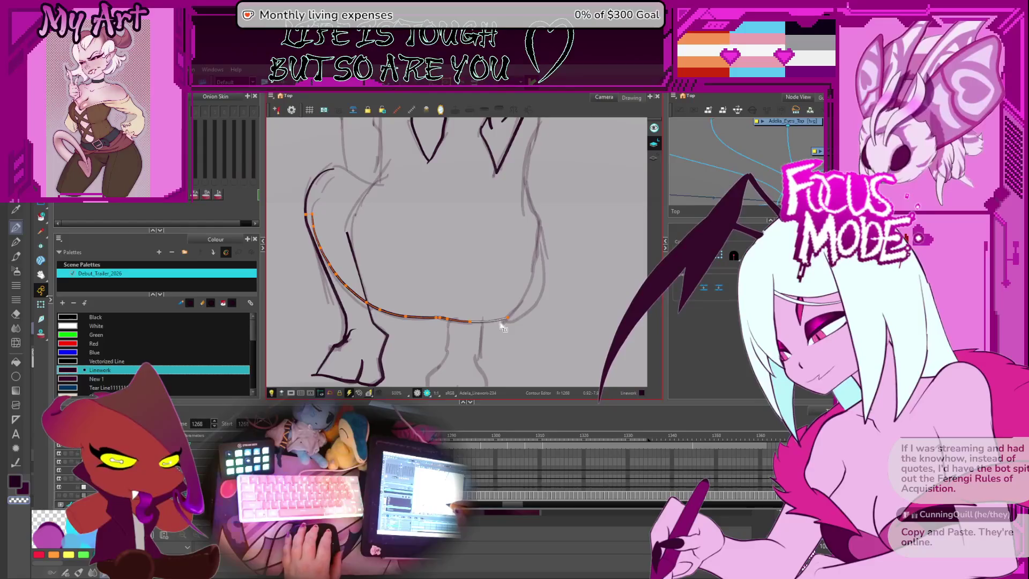
# Step: Draw more leg strokes and undo the two misplaced ones
pyautogui.hotkey('alt', '/')
pyautogui.moveTo(521, 288)
pyautogui.mouseDown()
pyautogui.moveTo(457, 300)
pyautogui.moveTo(391, 336)
pyautogui.mouseUp()
pyautogui.hotkey('ctrl', 'z')
pyautogui.hotkey('alt', 's')
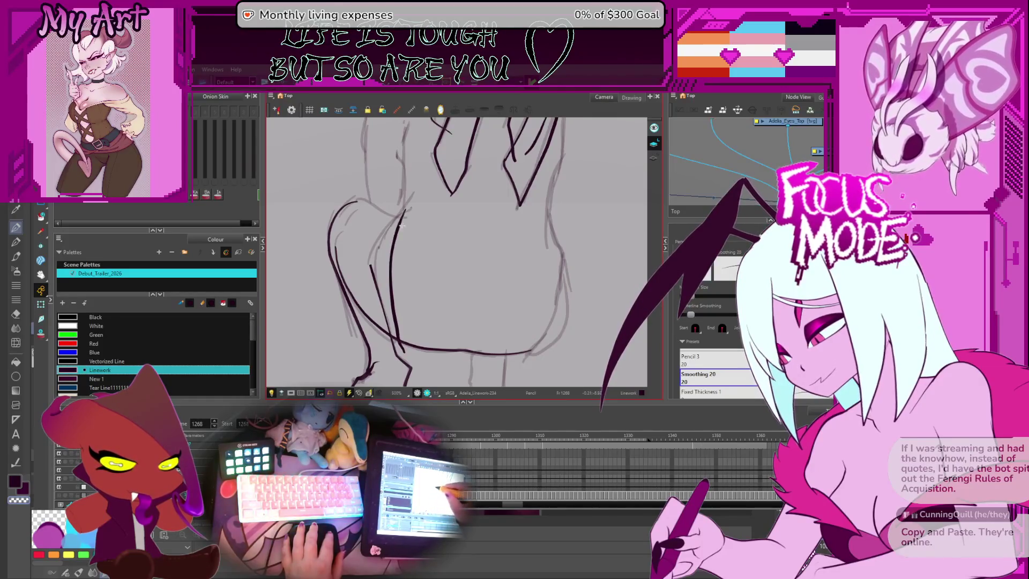
pyautogui.moveTo(404, 285); pyautogui.dragTo(361, 297)
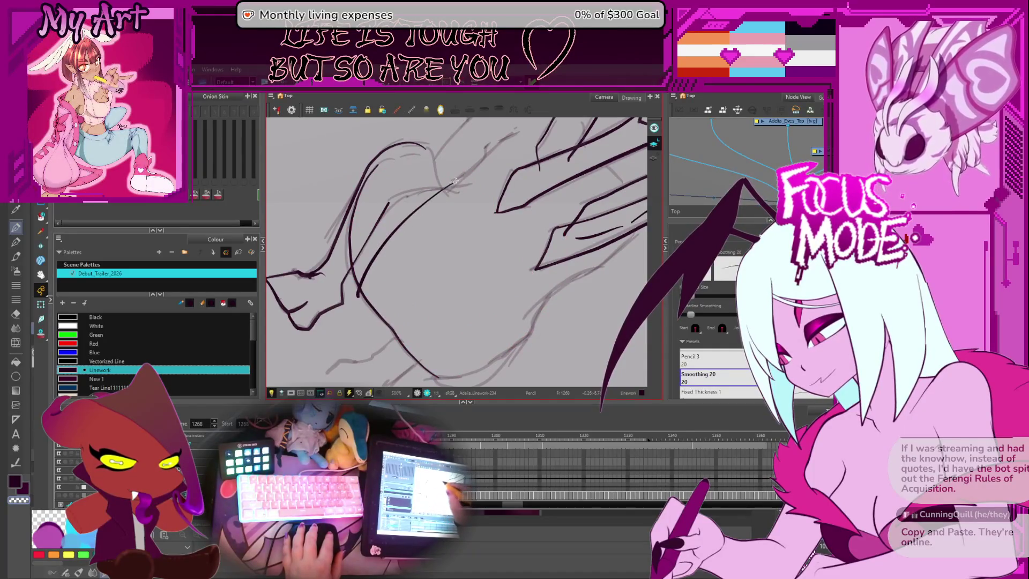
pyautogui.hotkey('ctrl', 'z')
pyautogui.hotkey('alt', 's')
pyautogui.moveTo(437, 190); pyautogui.dragTo(421, 233)
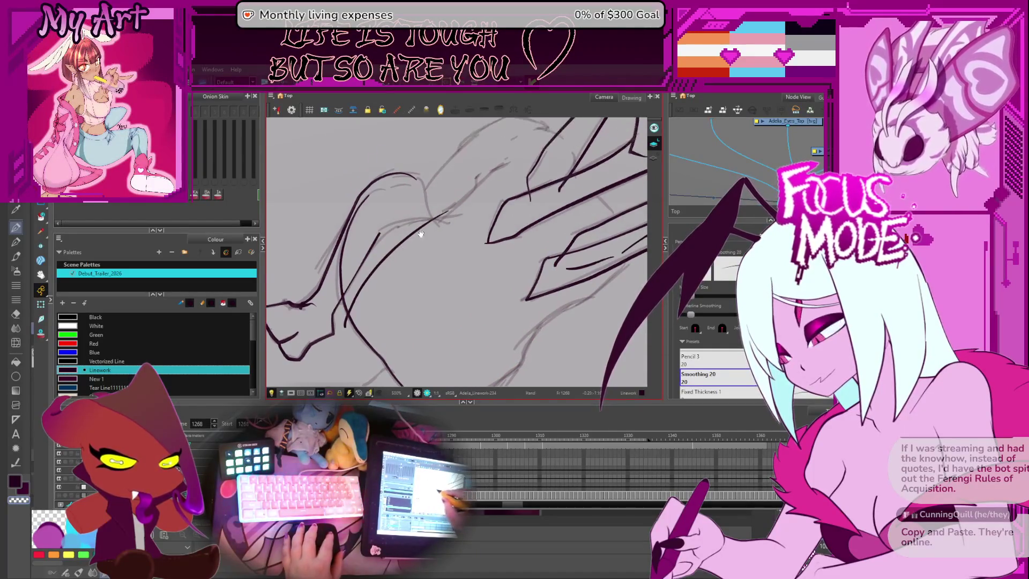
# Step: Try a curved leg line, undo it, and trim away an overshooting stroke end
pyautogui.hotkey('alt', 't')
pyautogui.hotkey('alt', '/')
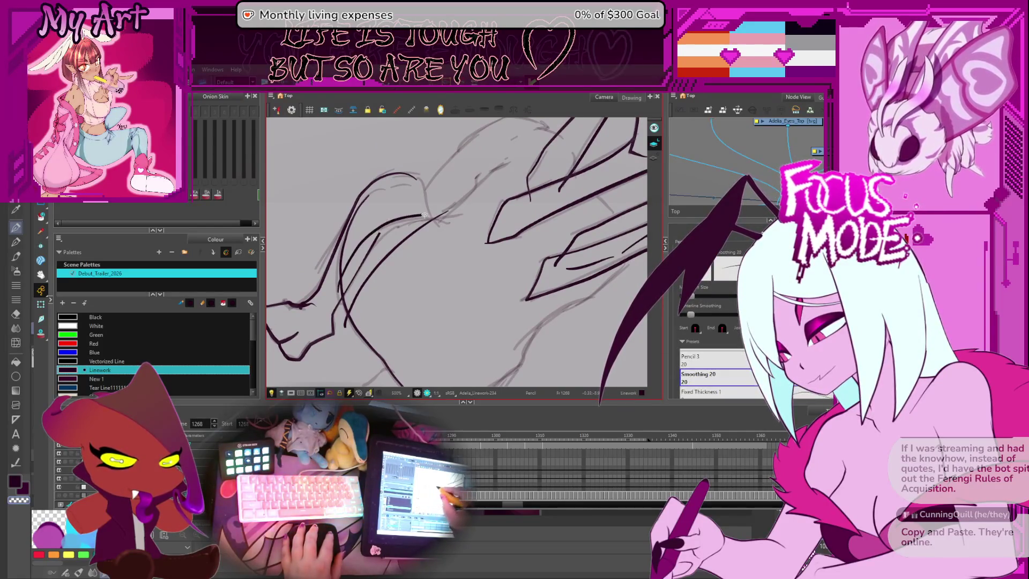
pyautogui.moveTo(338, 292); pyautogui.dragTo(416, 273)
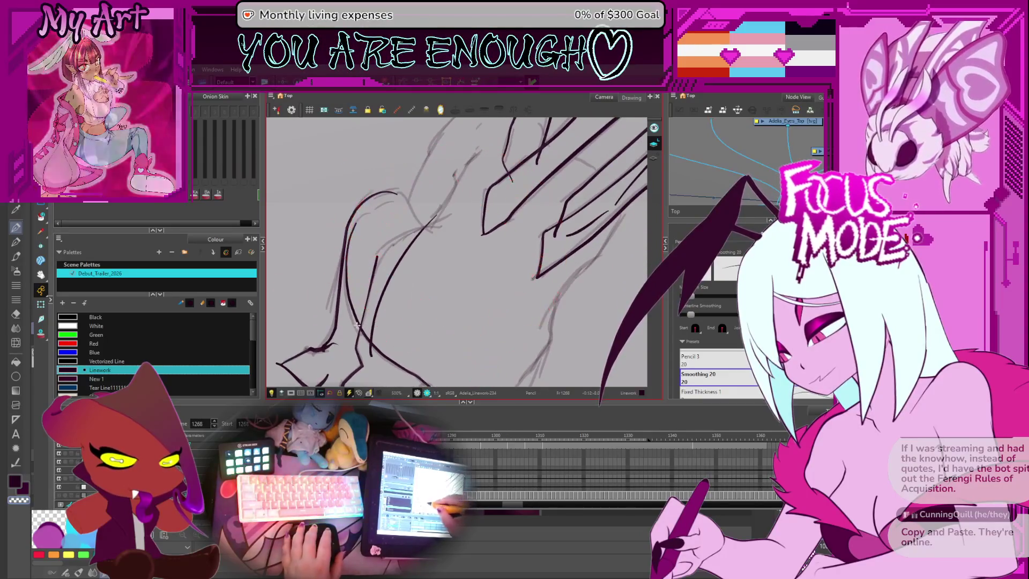
pyautogui.moveTo(357, 325); pyautogui.dragTo(401, 233)
pyautogui.hotkey('ctrl', 'z')
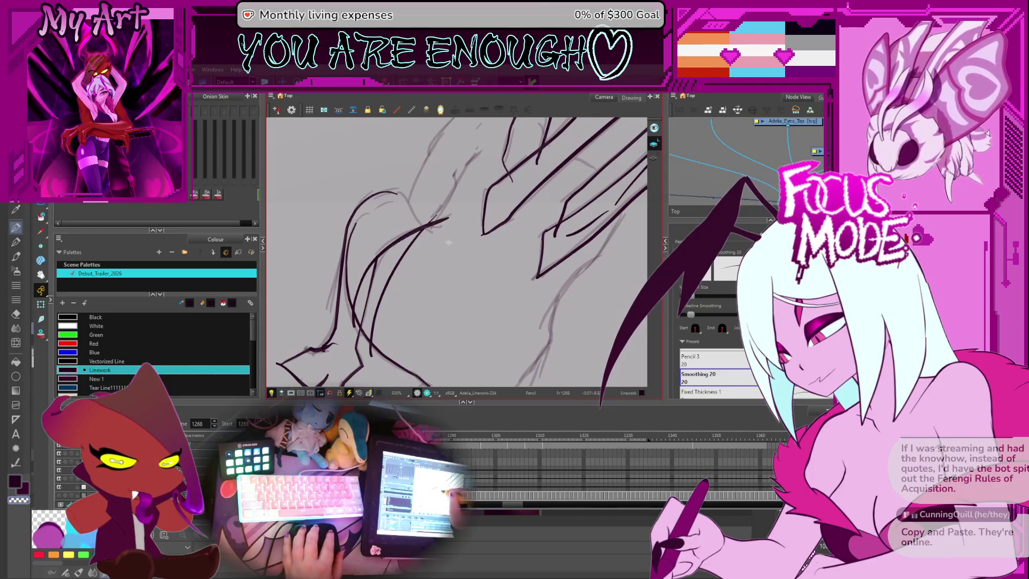
pyautogui.moveTo(449, 243)
pyautogui.mouseDown()
pyautogui.moveTo(449, 211)
pyautogui.moveTo(433, 324)
pyautogui.moveTo(439, 251)
pyautogui.moveTo(418, 225)
pyautogui.moveTo(398, 286)
pyautogui.moveTo(471, 195)
pyautogui.mouseUp()
pyautogui.hotkey('ctrl', 'z')
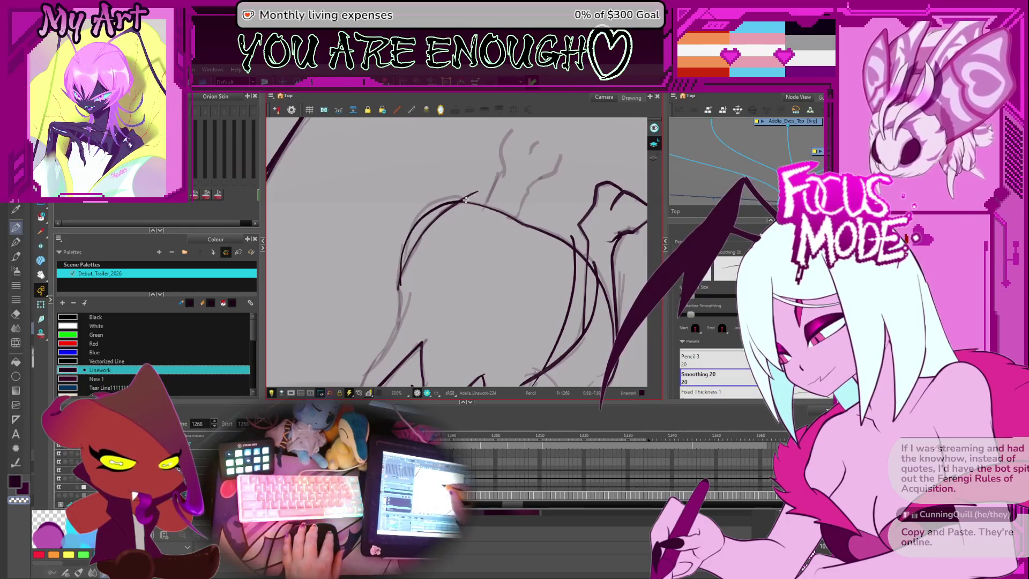
pyautogui.hotkey('alt', 't')
pyautogui.moveTo(477, 192); pyautogui.dragTo(458, 207)
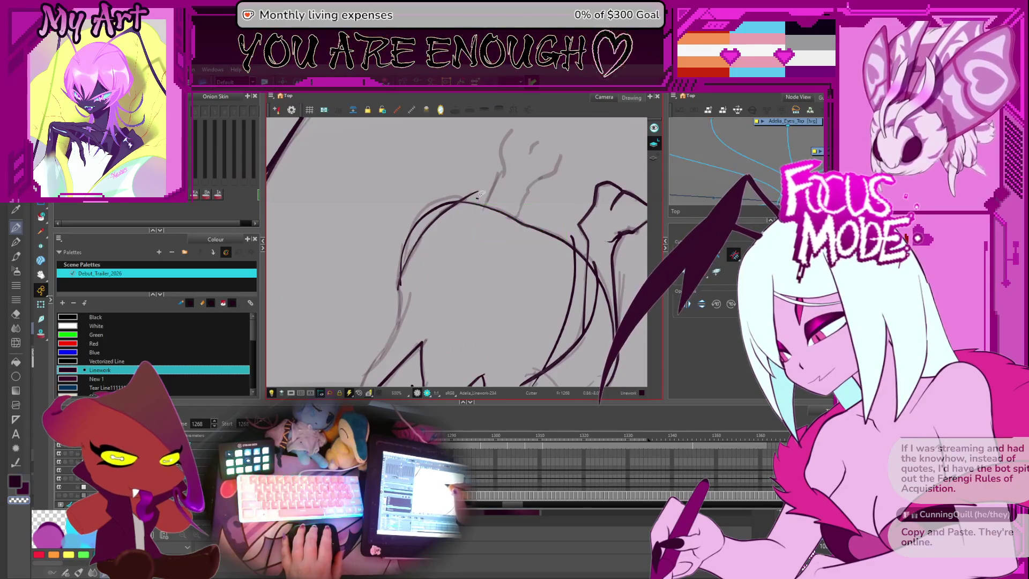
# Step: Select the curve along the belly's side and edit its points
pyautogui.moveTo(498, 183)
pyautogui.mouseDown()
pyautogui.moveTo(515, 225)
pyautogui.moveTo(506, 268)
pyautogui.moveTo(489, 286)
pyautogui.mouseUp()
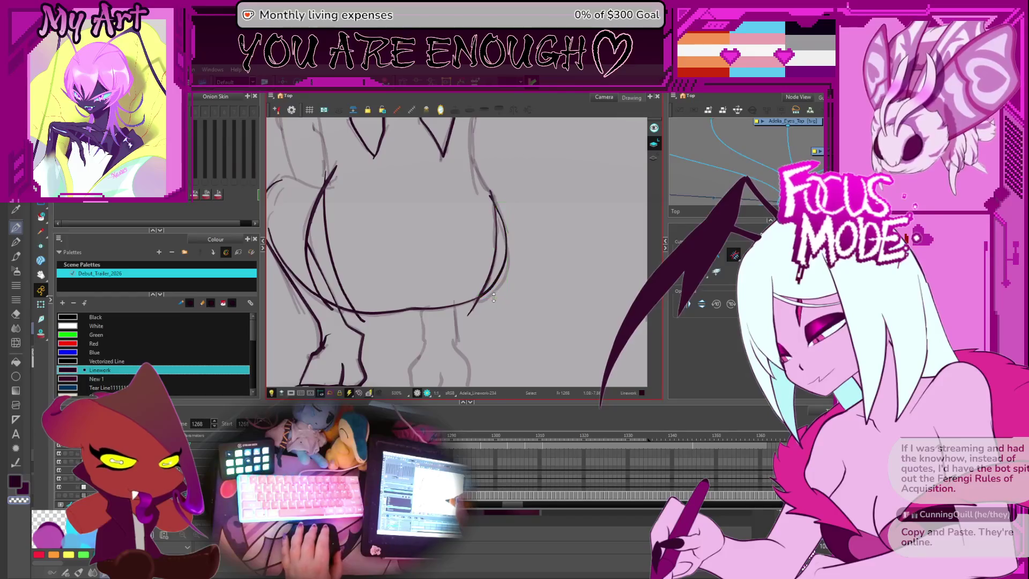
pyautogui.hotkey('alt', 's')
pyautogui.click(493, 293)
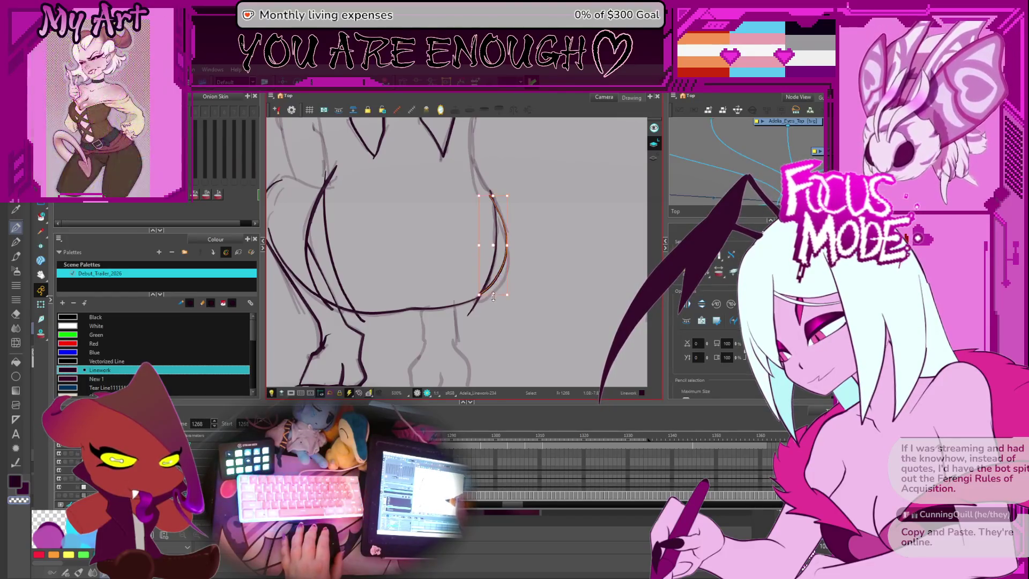
pyautogui.scroll(2, 509, 225)
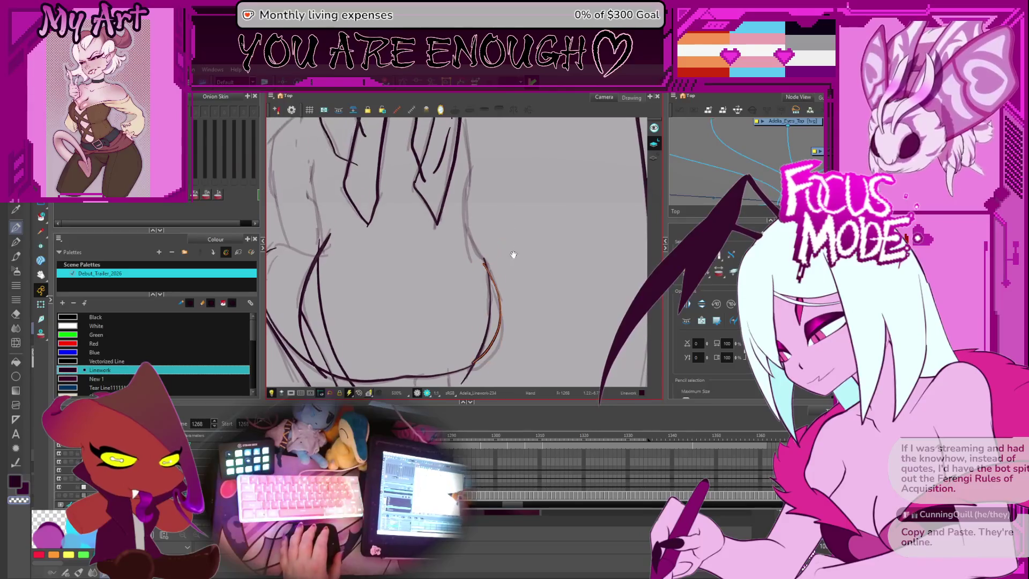
pyautogui.scroll(1, 494, 195)
pyautogui.hotkey('alt', 'q')
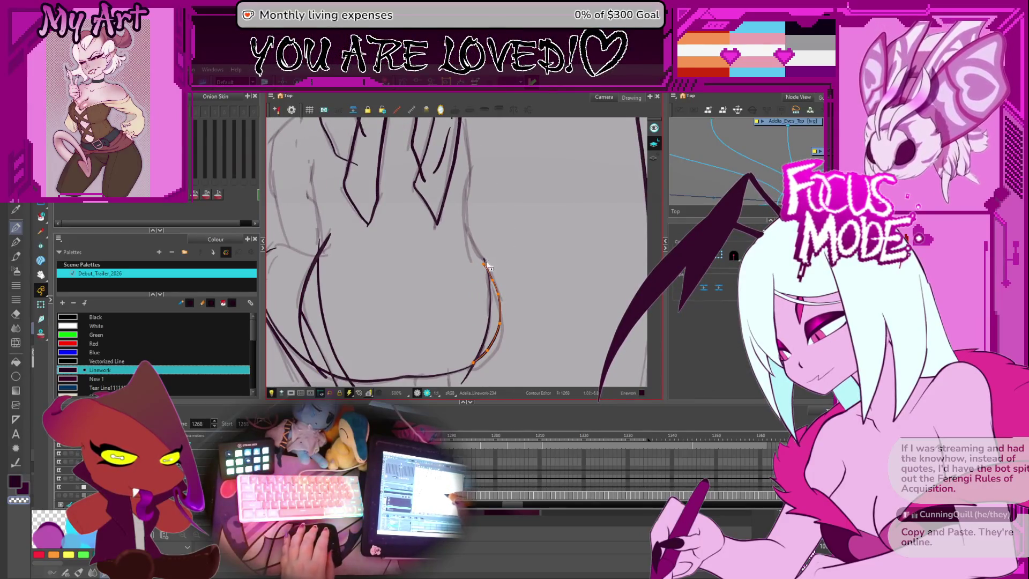
pyautogui.scroll(1, 498, 244)
# Step: Ink a long leg line running up and to the right
pyautogui.hotkey('alt', '/')
pyautogui.moveTo(498, 244); pyautogui.dragTo(444, 270)
pyautogui.press('2')
pyautogui.press('2')
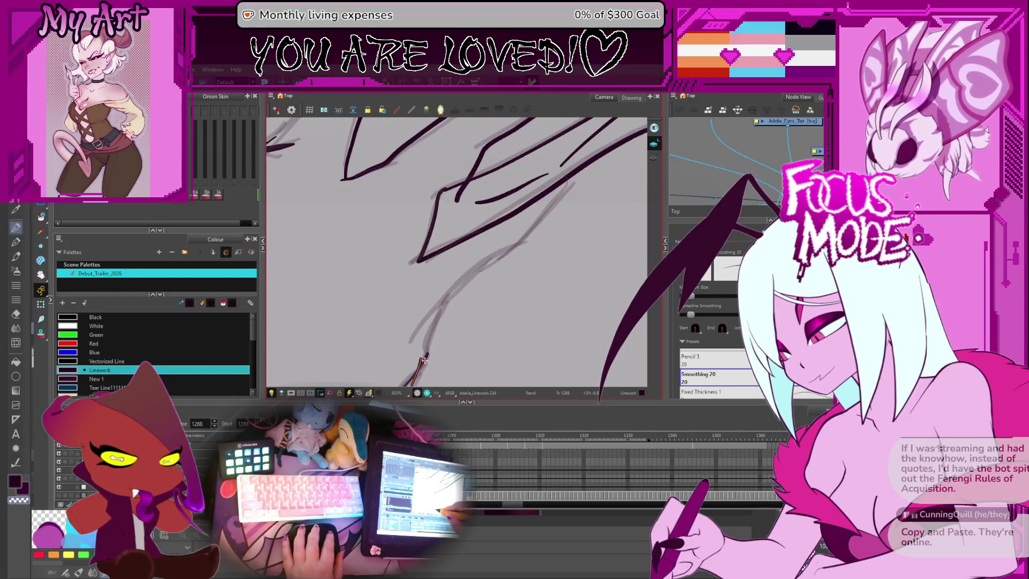
pyautogui.moveTo(432, 332)
pyautogui.mouseDown()
pyautogui.moveTo(482, 263)
pyautogui.moveTo(573, 182)
pyautogui.mouseUp()
# Step: Check the drawing at different zooms and extend the leg line further upward
pyautogui.moveTo(551, 218)
pyautogui.mouseDown()
pyautogui.moveTo(486, 277)
pyautogui.moveTo(480, 241)
pyautogui.moveTo(428, 273)
pyautogui.moveTo(441, 258)
pyautogui.moveTo(396, 336)
pyautogui.moveTo(413, 312)
pyautogui.mouseUp()
pyautogui.press('1')
pyautogui.press('2')
pyautogui.press('1')
pyautogui.press('2')
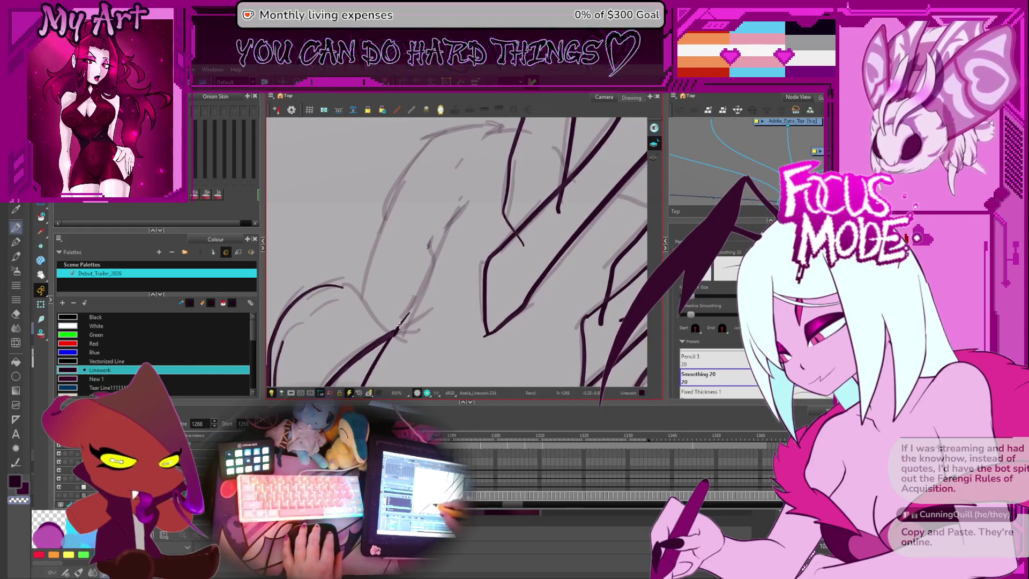
pyautogui.press('1')
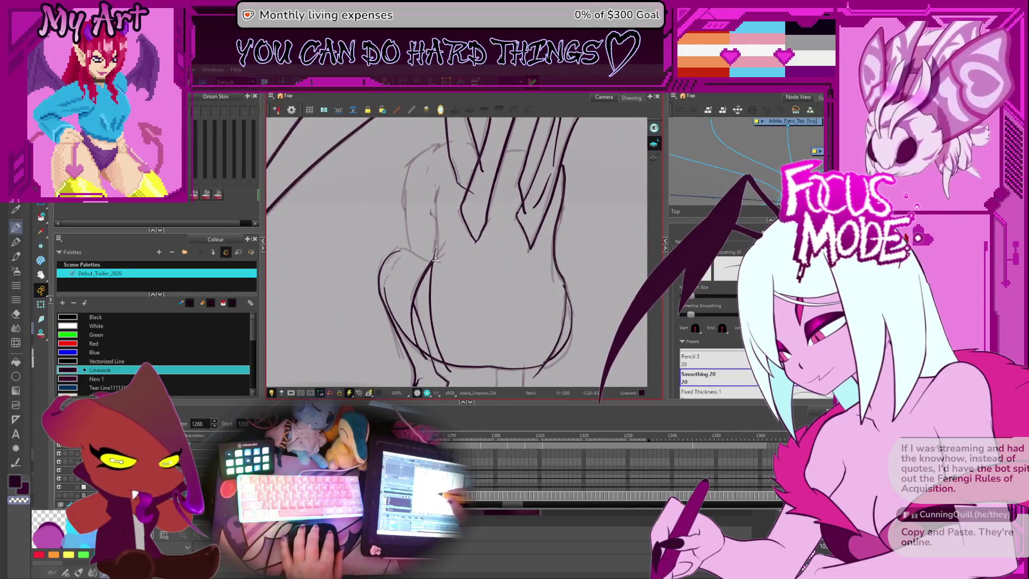
pyautogui.press('2')
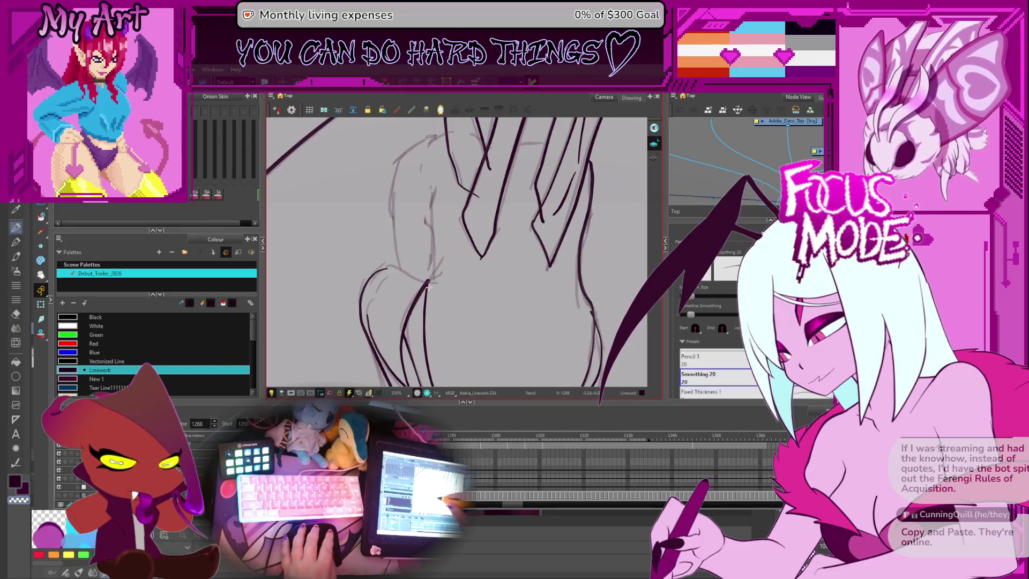
pyautogui.moveTo(427, 282); pyautogui.dragTo(449, 231)
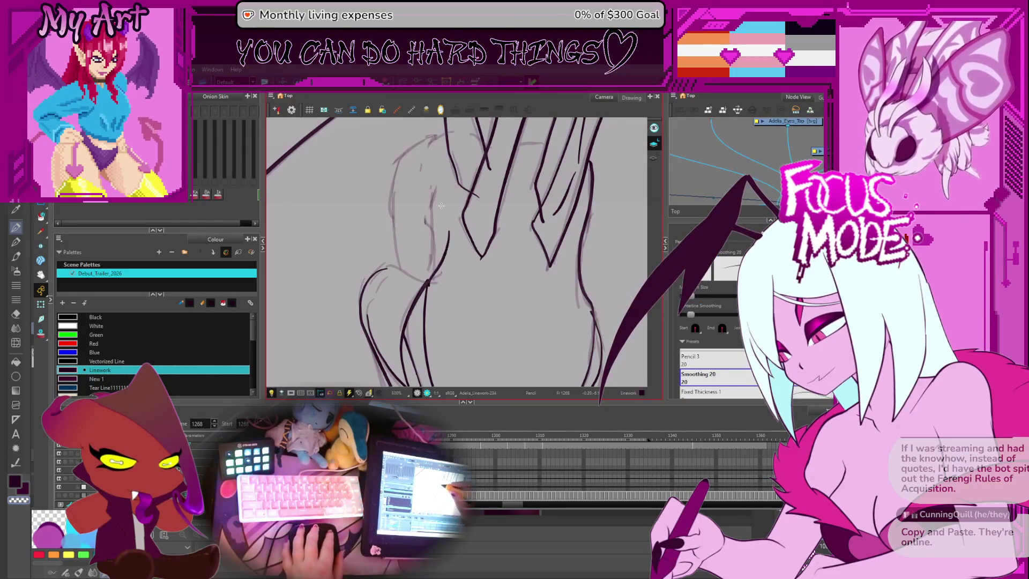
pyautogui.scroll(2, 441, 206)
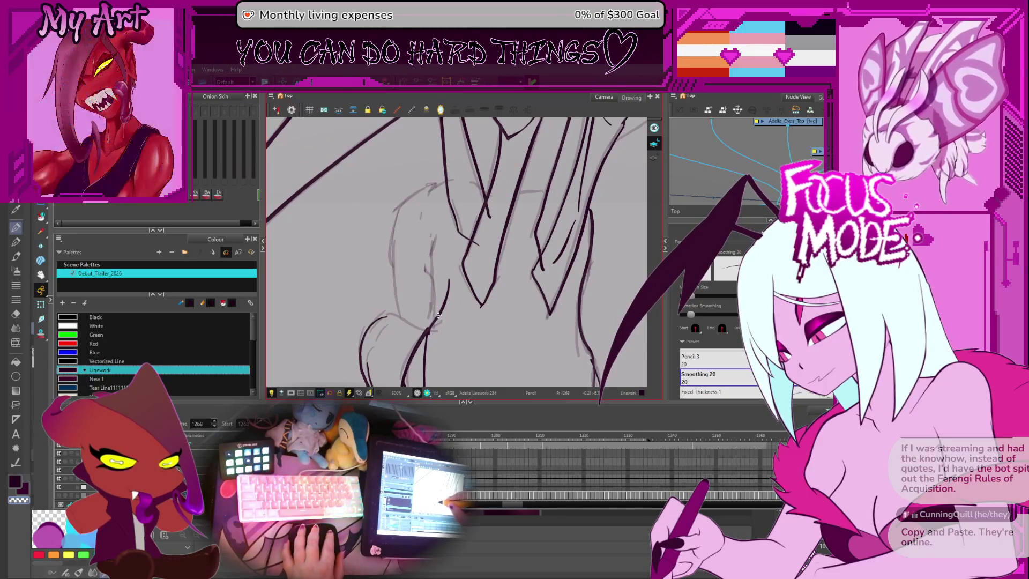
pyautogui.moveTo(437, 281); pyautogui.dragTo(430, 262)
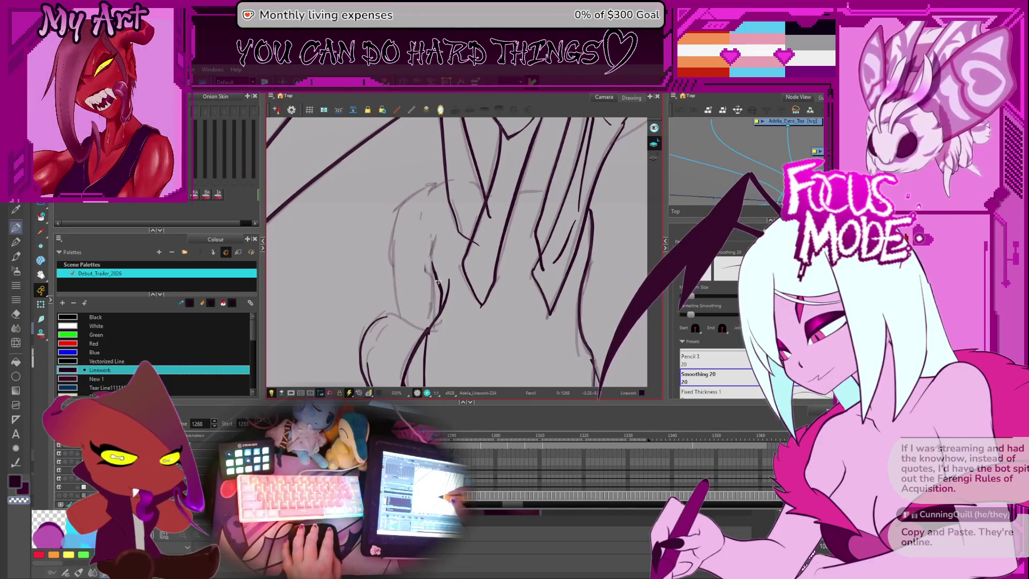
pyautogui.hotkey('alt', 'q')
pyautogui.hotkey('alt', 't')
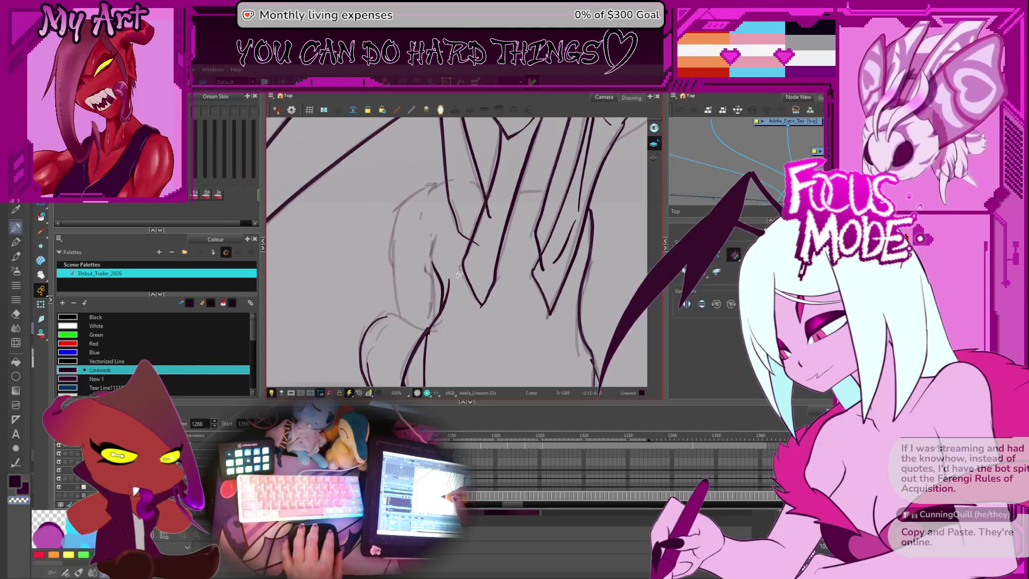
# Step: Adjust the new leg line's thickness, then zoom and rotate to inspect it
pyautogui.hotkey('alt', 'shift', 'q')
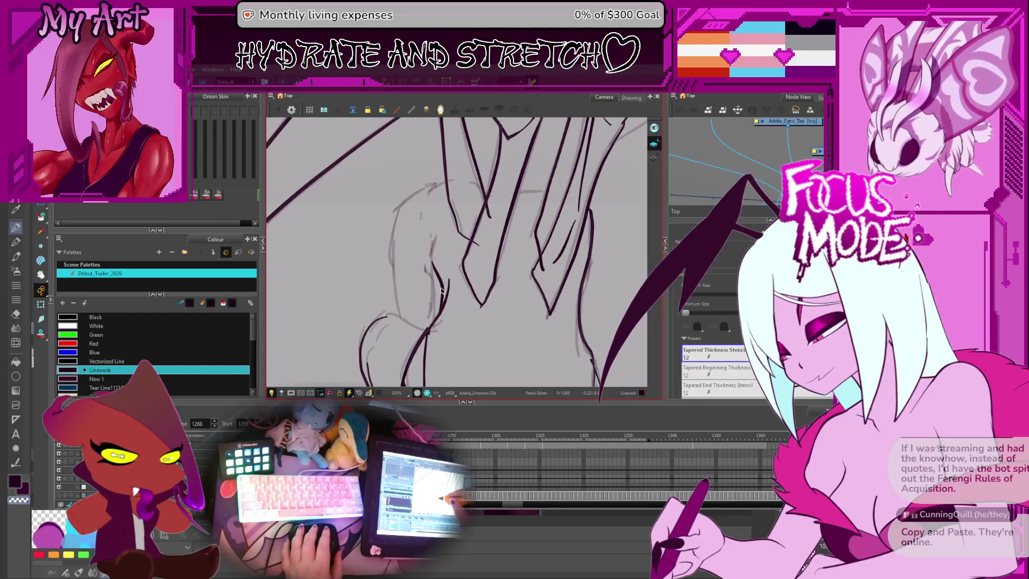
pyautogui.click(444, 294)
pyautogui.press('2')
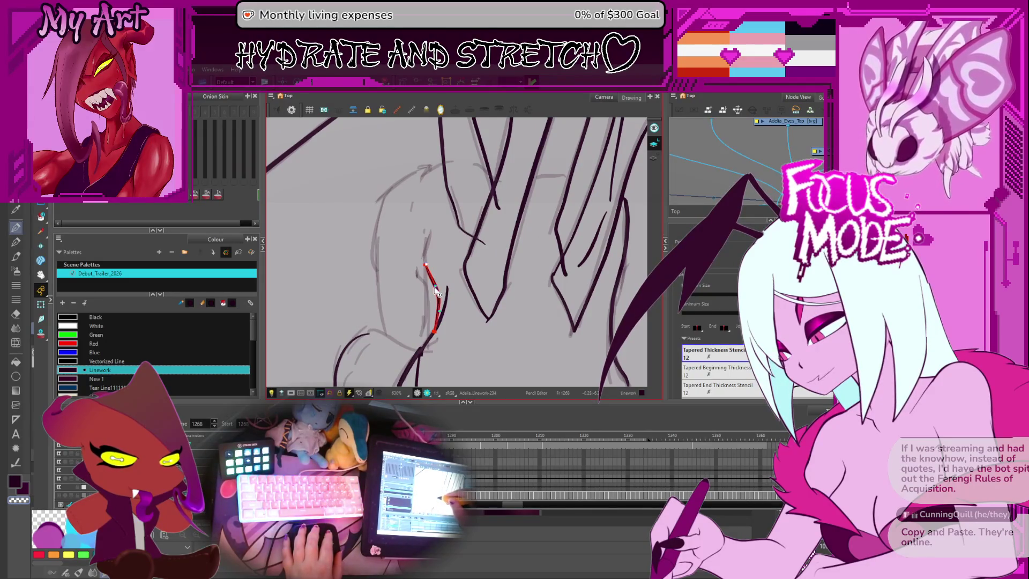
pyautogui.press('2')
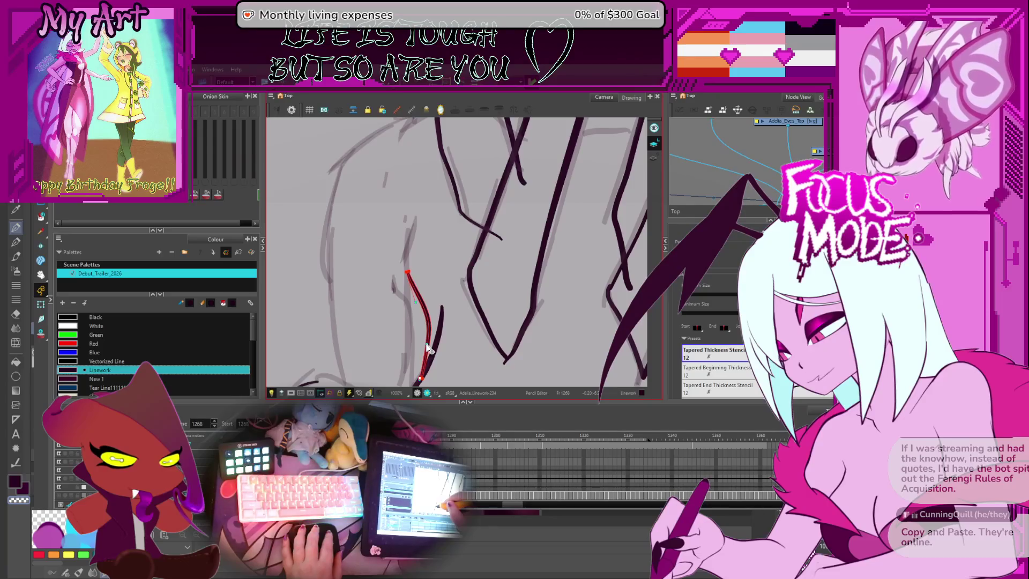
pyautogui.press('1')
pyautogui.press('1')
pyautogui.press('1')
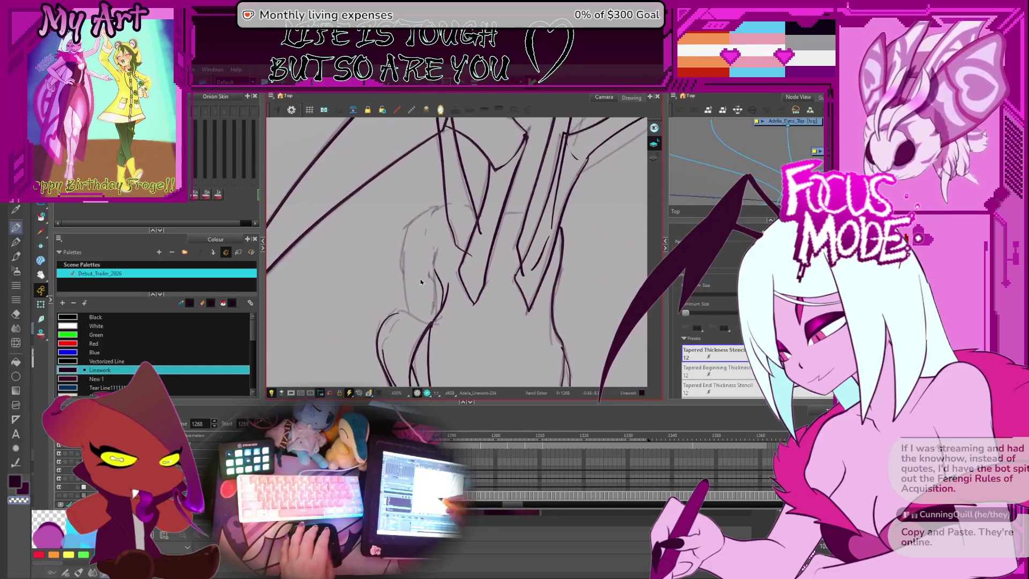
pyautogui.press('2')
pyautogui.moveTo(460, 321)
pyautogui.mouseDown()
pyautogui.moveTo(484, 334)
pyautogui.moveTo(472, 274)
pyautogui.mouseUp()
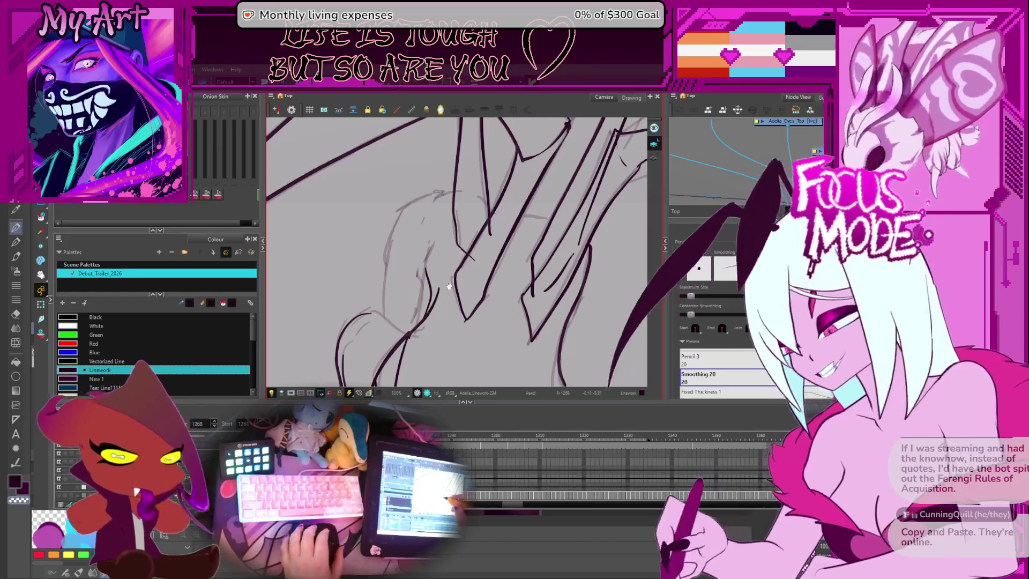
pyautogui.moveTo(423, 268)
pyautogui.mouseDown()
pyautogui.moveTo(436, 284)
pyautogui.moveTo(418, 274)
pyautogui.moveTo(453, 238)
pyautogui.mouseUp()
pyautogui.scroll(1, 452, 237)
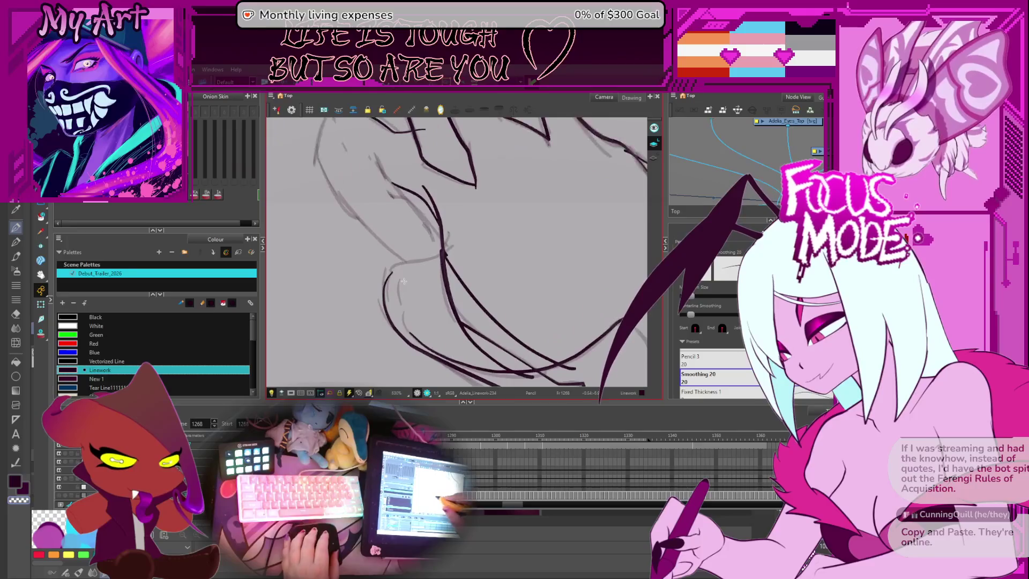
pyautogui.moveTo(393, 273); pyautogui.dragTo(408, 286)
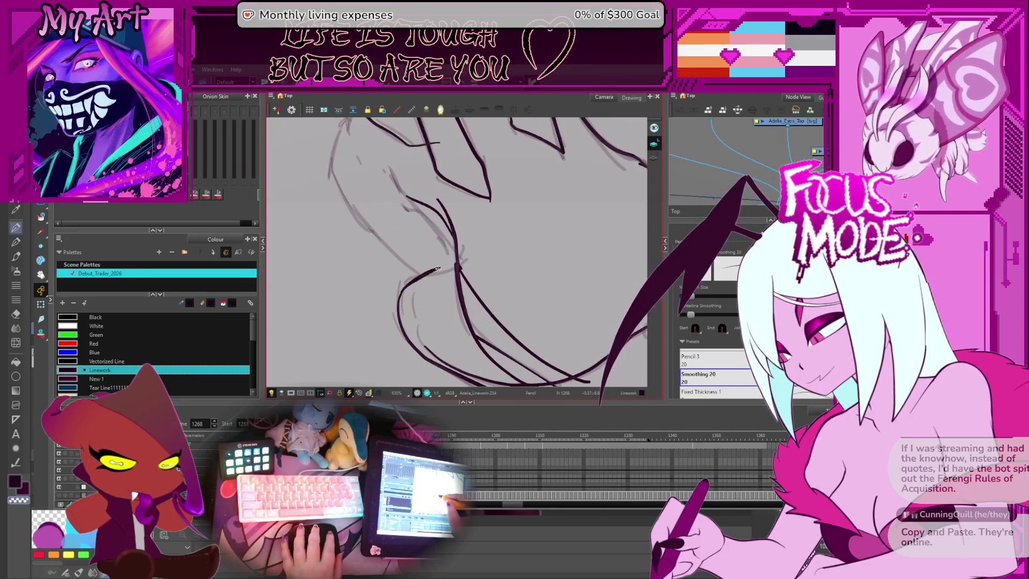
# Step: Ink a new line down along the sketched body contour beside the legs
pyautogui.press('ctrl')
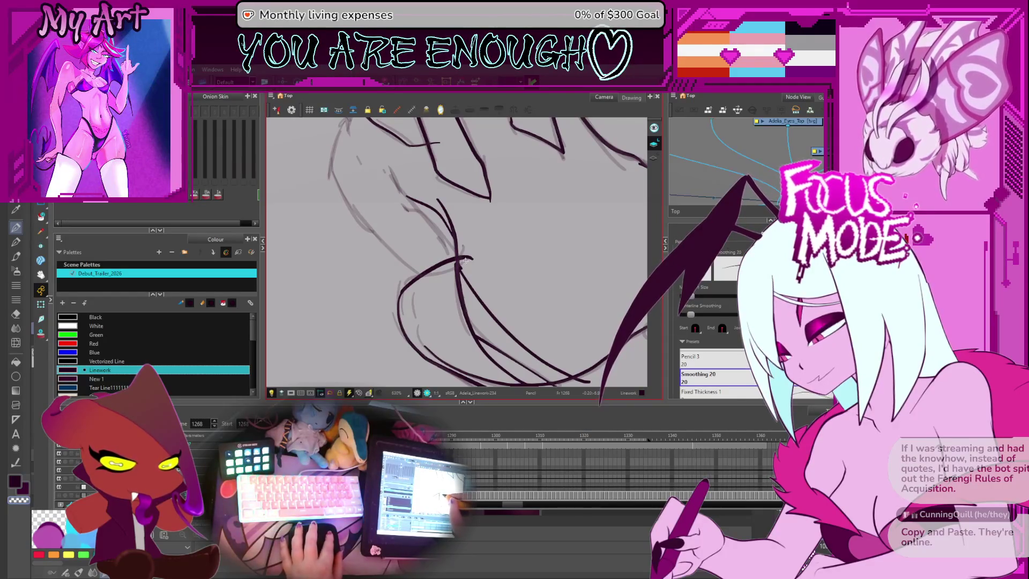
pyautogui.hotkey('alt', 't')
pyautogui.scroll(-2, 487, 239)
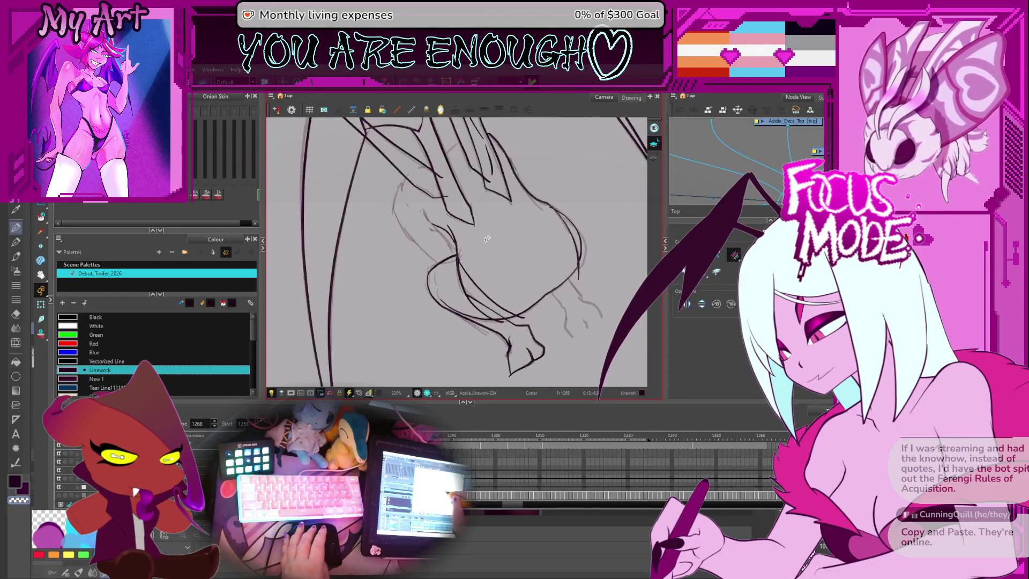
pyautogui.scroll(2, 487, 239)
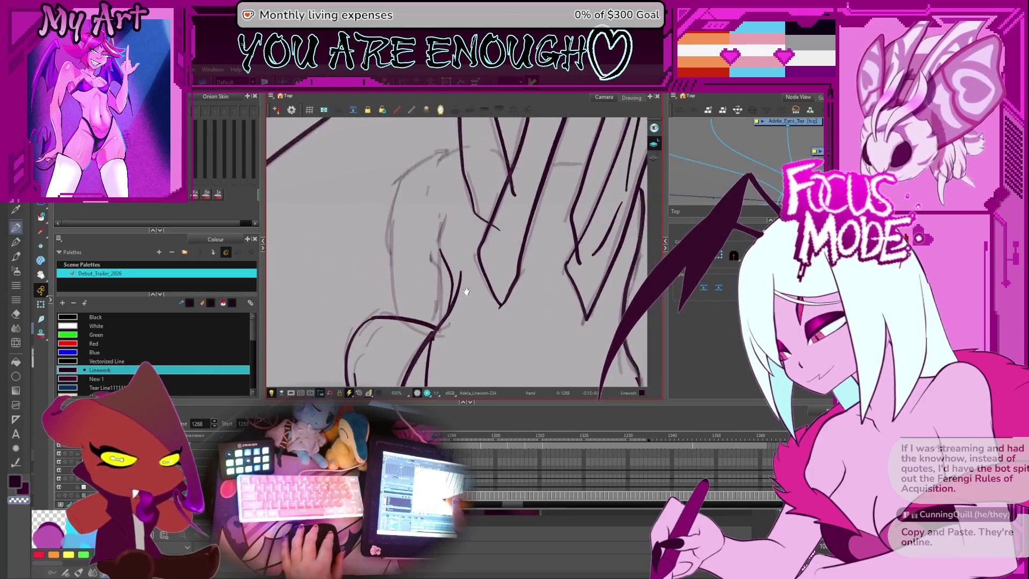
pyautogui.moveTo(462, 229)
pyautogui.mouseDown()
pyautogui.moveTo(433, 293)
pyautogui.moveTo(417, 293)
pyautogui.moveTo(414, 280)
pyautogui.mouseUp()
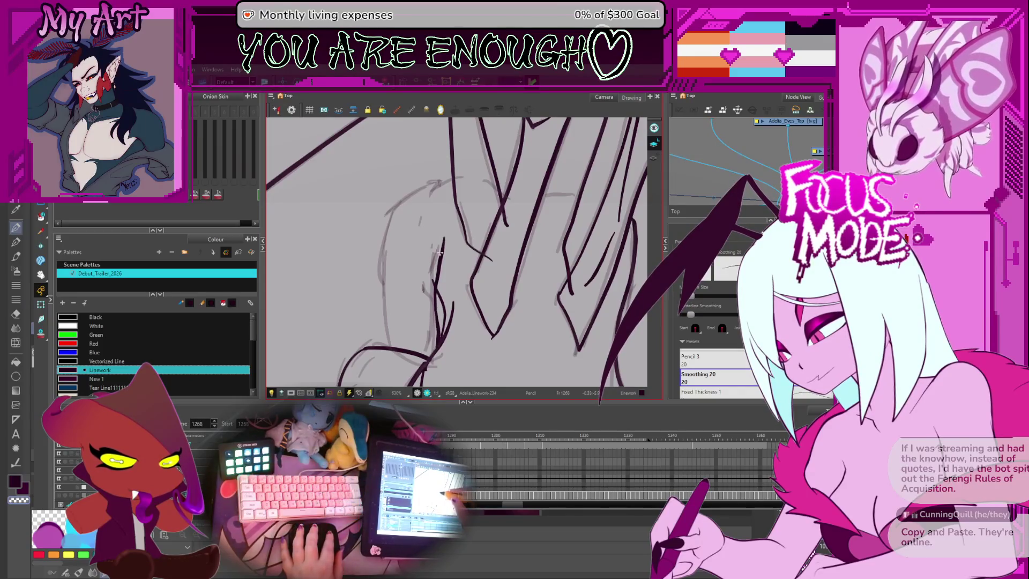
pyautogui.moveTo(446, 217); pyautogui.dragTo(435, 292)
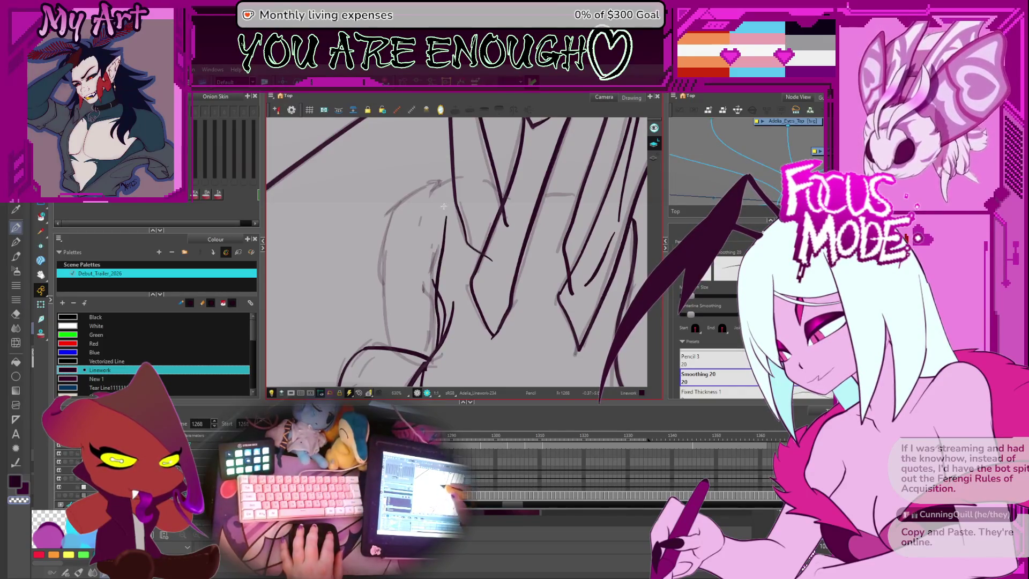
pyautogui.hotkey('alt', 'q')
# Step: Select the freshly inked strokes and rotate the view to a drawing angle
pyautogui.click(453, 241)
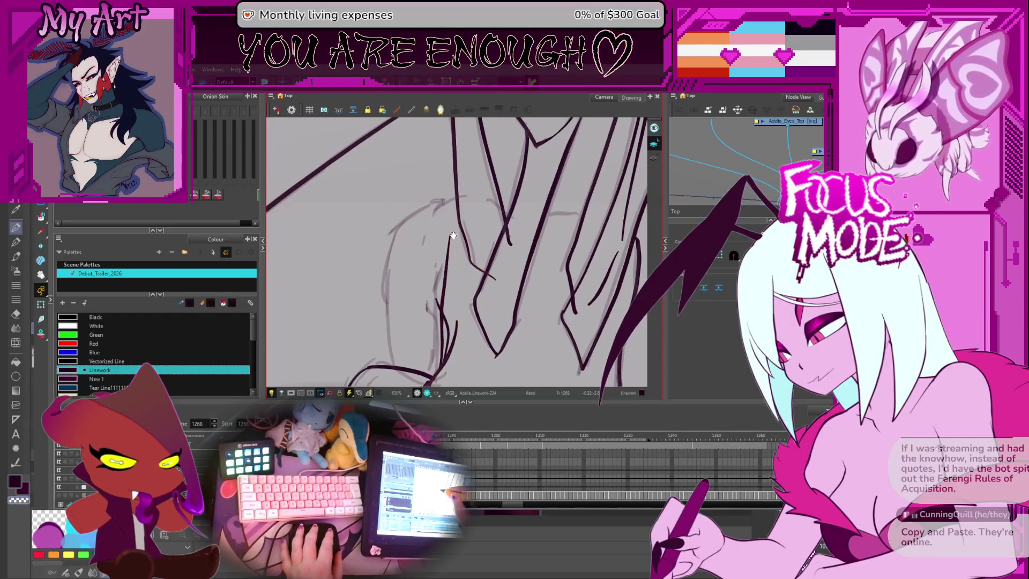
pyautogui.click(450, 245)
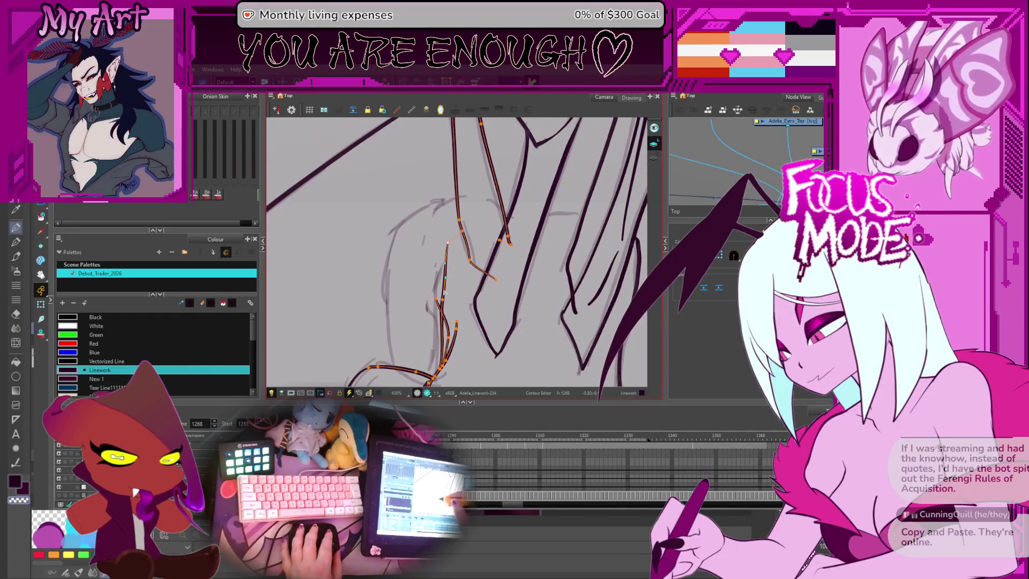
pyautogui.hotkey('alt', 's')
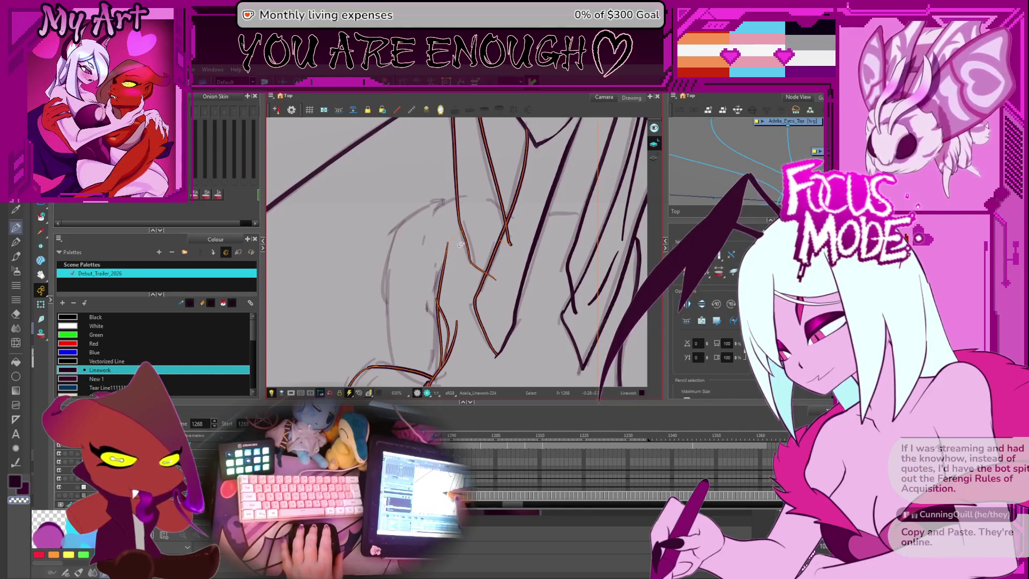
pyautogui.hotkey('alt', 't')
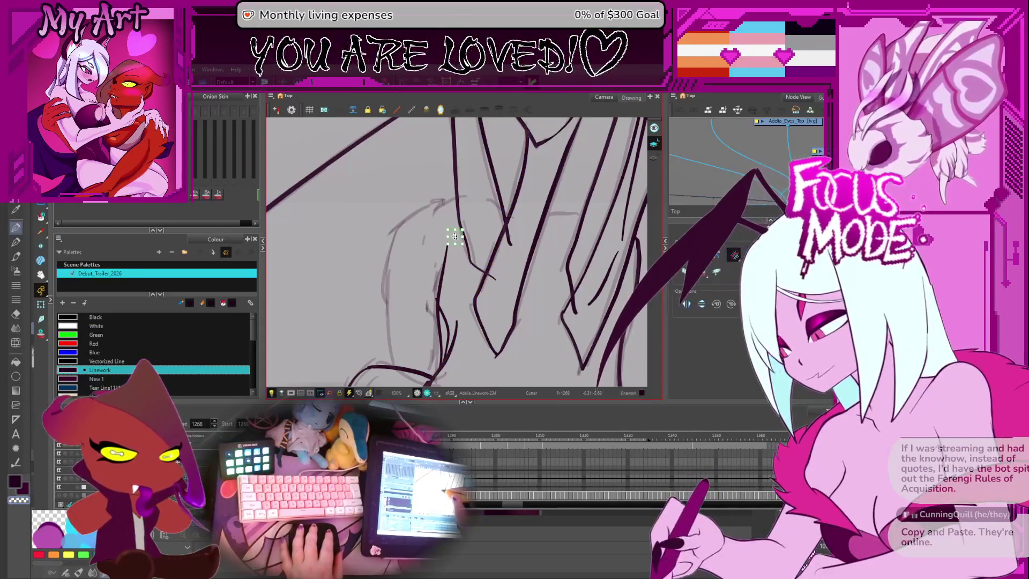
pyautogui.hotkey('alt', '/')
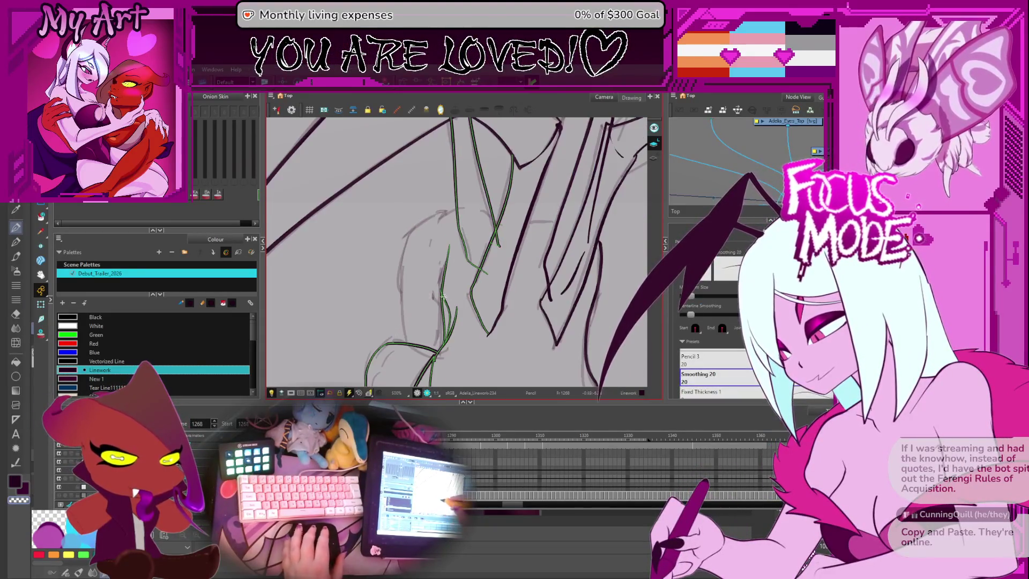
pyautogui.moveTo(444, 296); pyautogui.dragTo(388, 304)
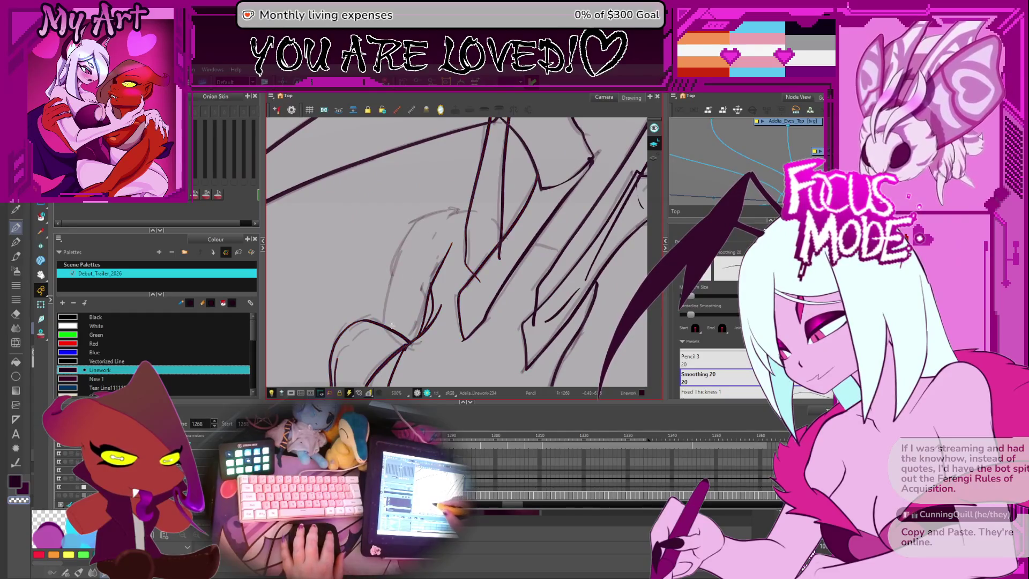
# Step: Select the nearby inked strokes, then all remaining strokes, for contour editing
pyautogui.hotkey('alt', 'q')
pyautogui.click(422, 233)
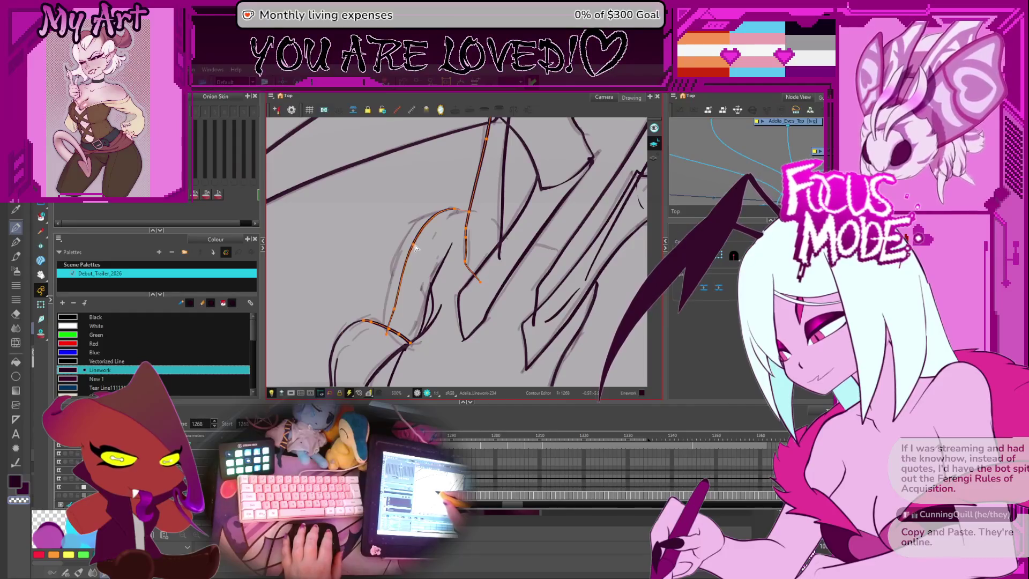
pyautogui.moveTo(417, 248); pyautogui.dragTo(405, 277)
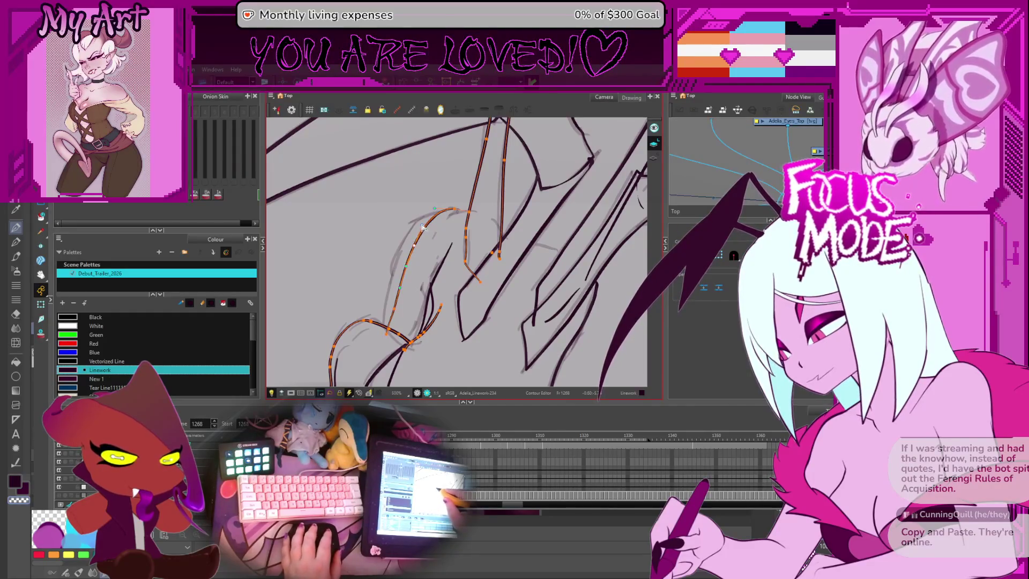
pyautogui.scroll(1, 422, 236)
pyautogui.moveTo(589, 140); pyautogui.dragTo(414, 263)
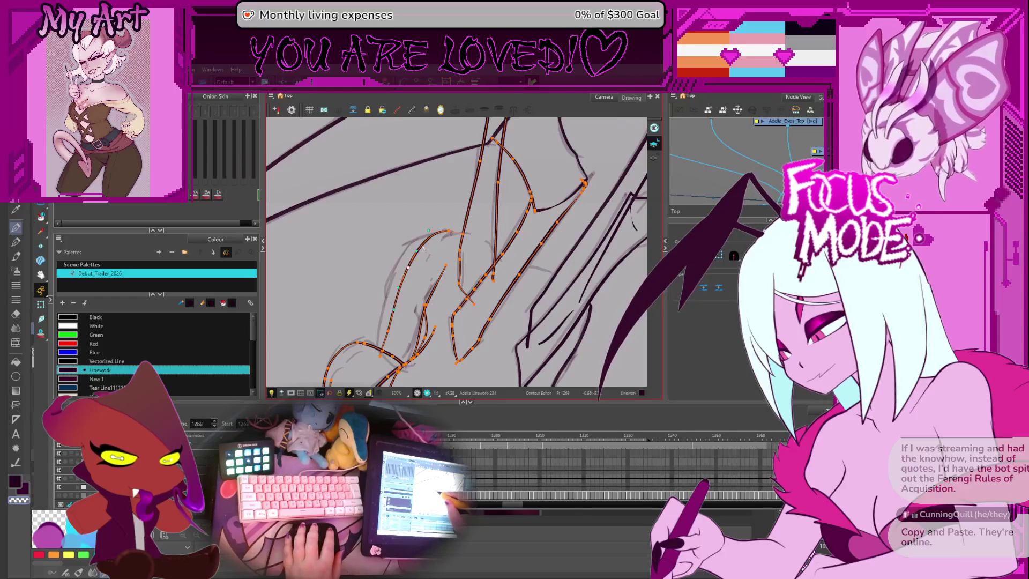
pyautogui.hotkey('ctrl', 'a')
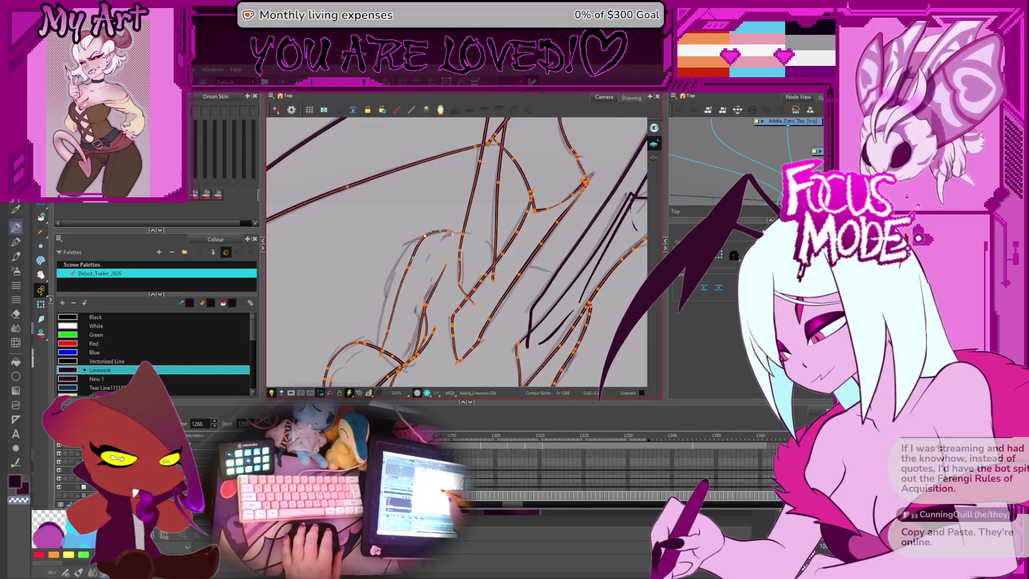
pyautogui.moveTo(457, 236); pyautogui.dragTo(433, 256)
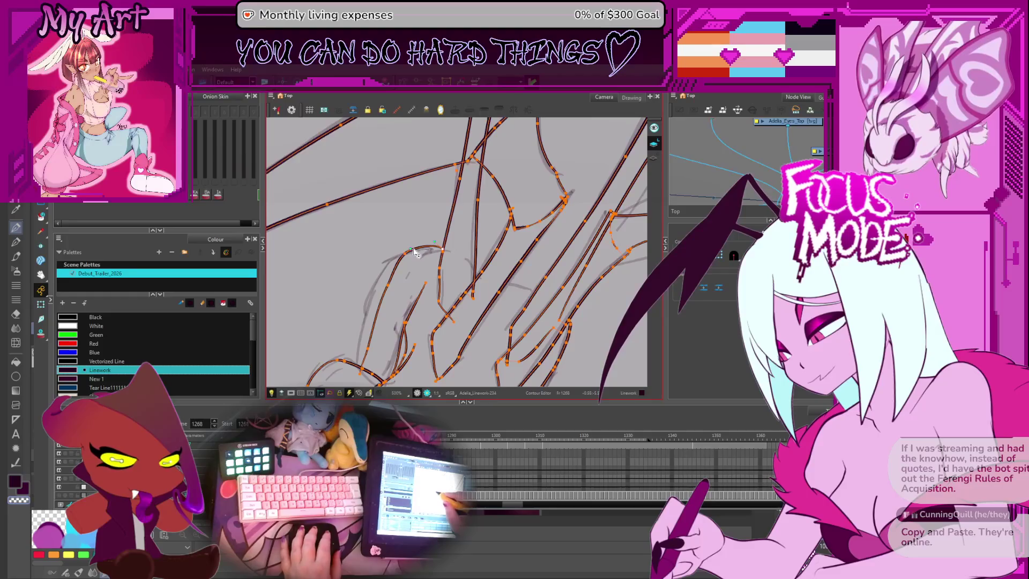
pyautogui.scroll(-2, 428, 241)
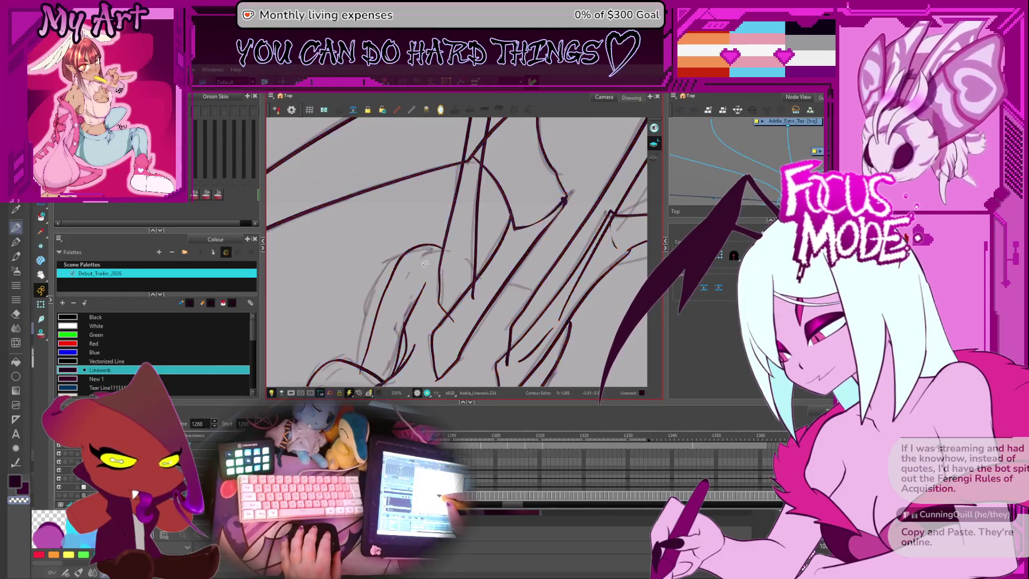
pyautogui.scroll(2, 438, 261)
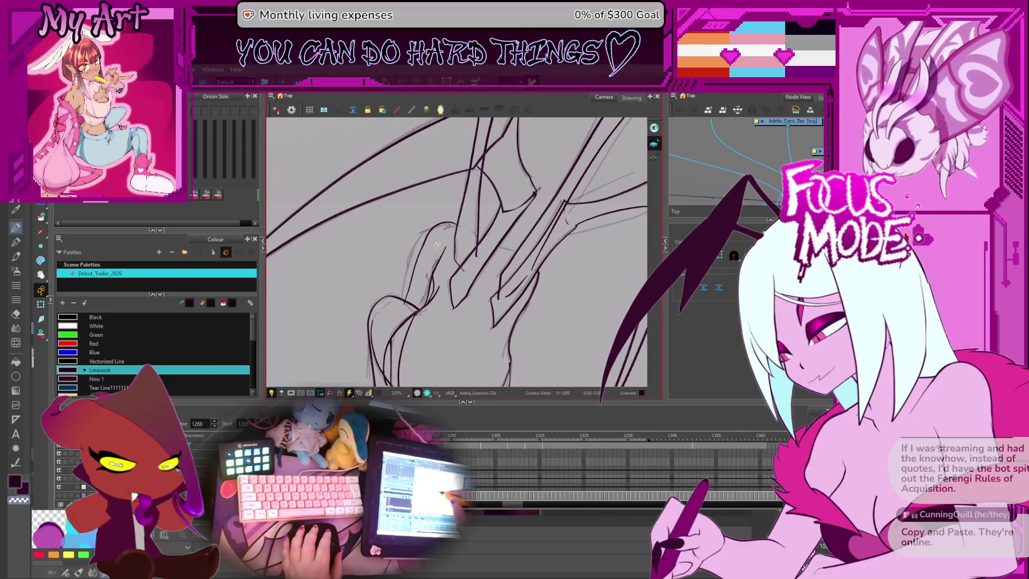
pyautogui.scroll(-3, 513, 216)
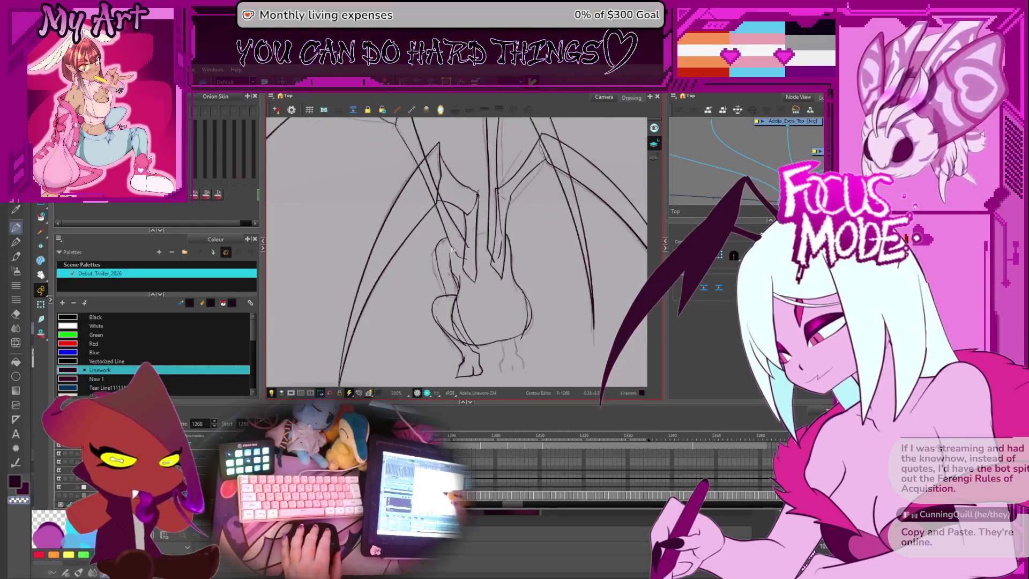
pyautogui.scroll(2, 427, 243)
# Step: Reposition the curve on the leg's left side and extend its end to meet the leg line
pyautogui.hotkey('alt', 's')
pyautogui.click(427, 243)
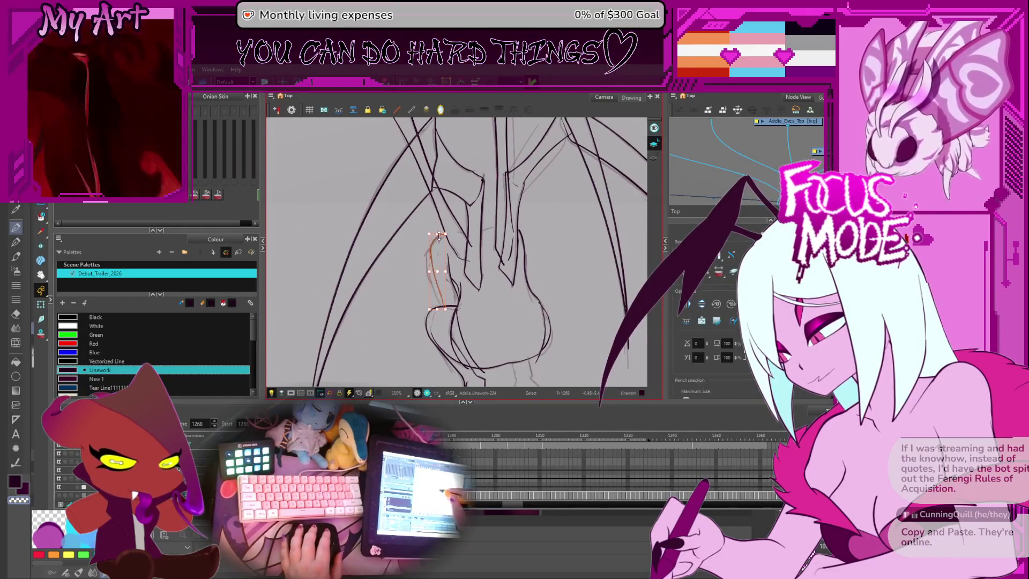
pyautogui.scroll(2, 433, 246)
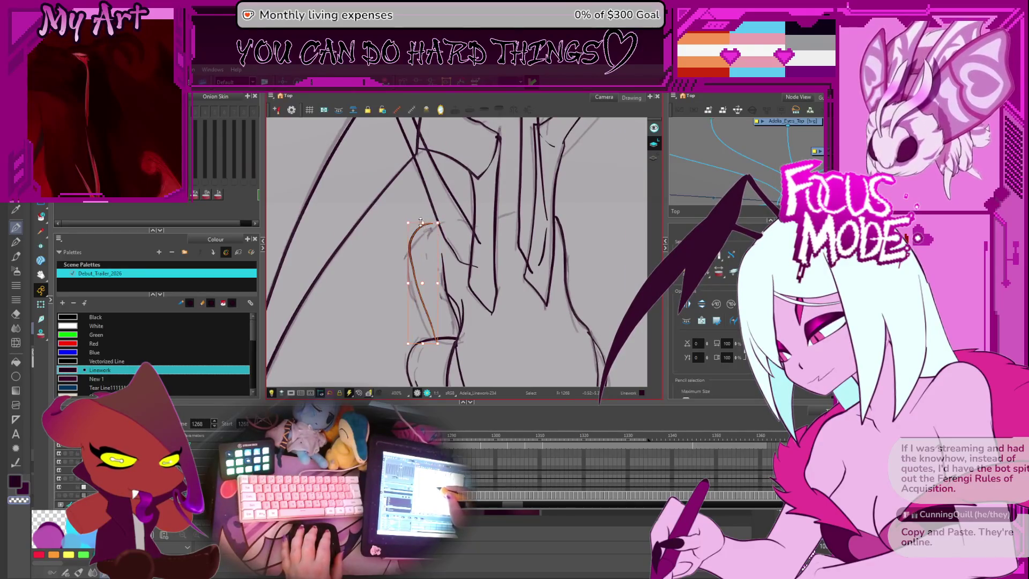
pyautogui.scroll(2, 421, 225)
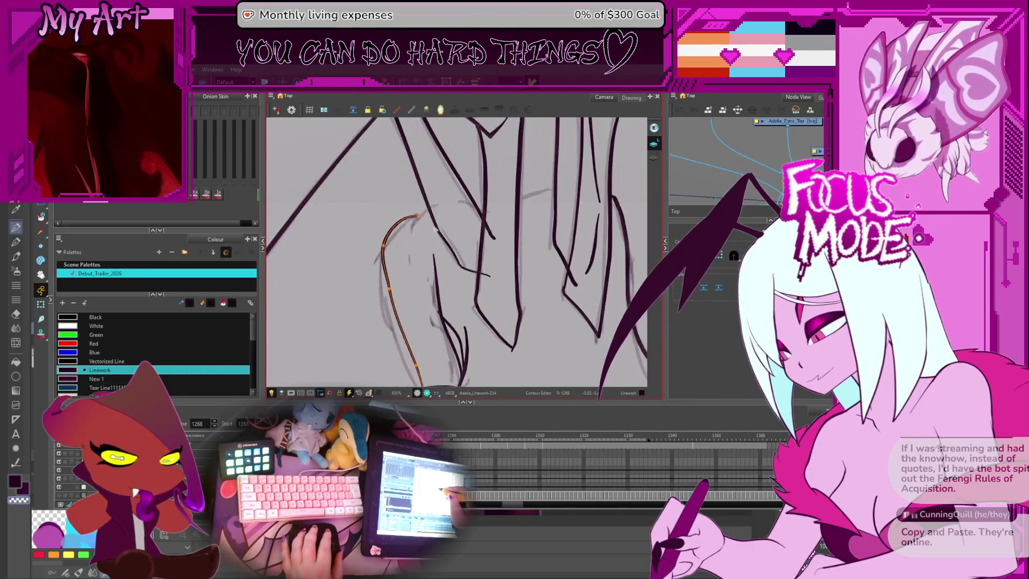
pyautogui.moveTo(421, 232)
pyautogui.mouseDown()
pyautogui.moveTo(424, 259)
pyautogui.moveTo(438, 242)
pyautogui.mouseUp()
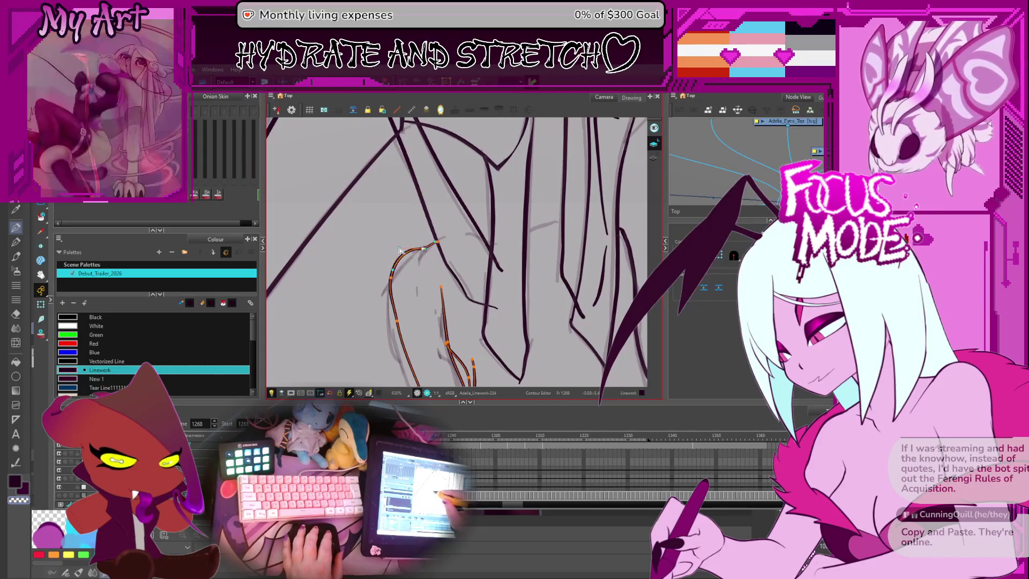
pyautogui.moveTo(462, 230)
pyautogui.mouseDown()
pyautogui.moveTo(434, 250)
pyautogui.moveTo(482, 250)
pyautogui.mouseUp()
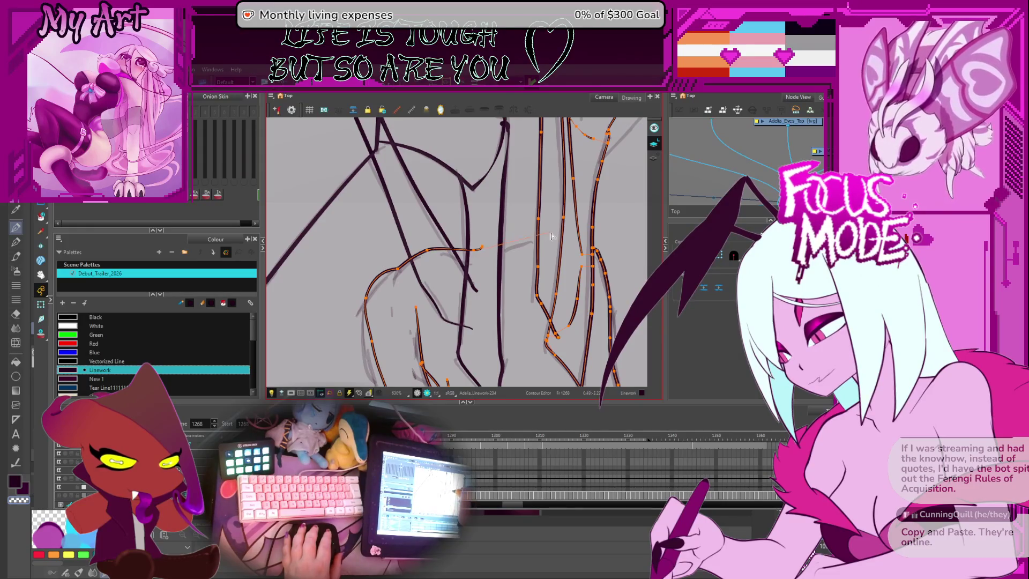
pyautogui.moveTo(552, 236); pyautogui.dragTo(554, 234)
# Step: Pick a point on the curve and zoom out to check the whole figure
pyautogui.scroll(-3, 475, 251)
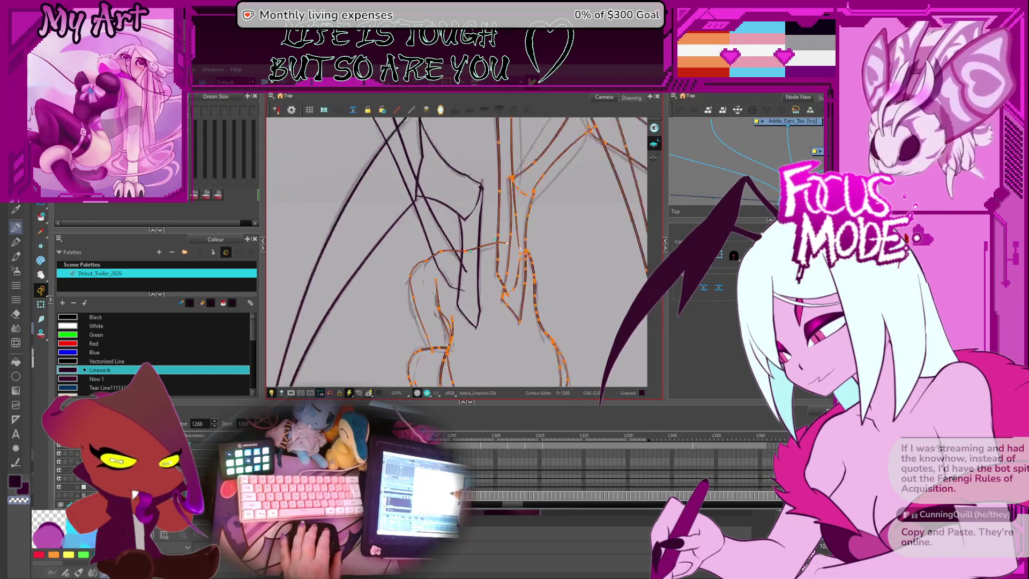
pyautogui.click(482, 257)
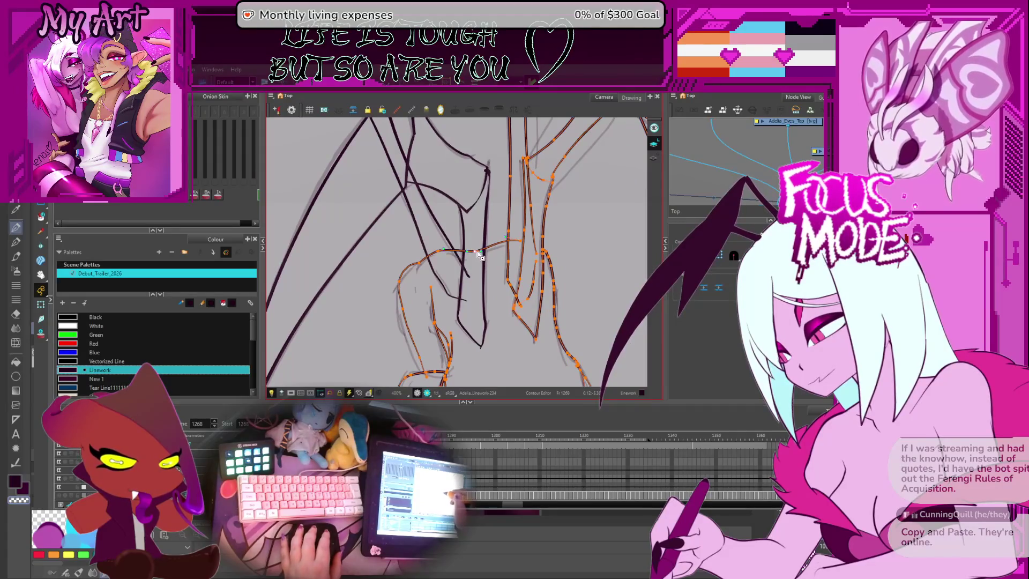
pyautogui.scroll(-4, 482, 254)
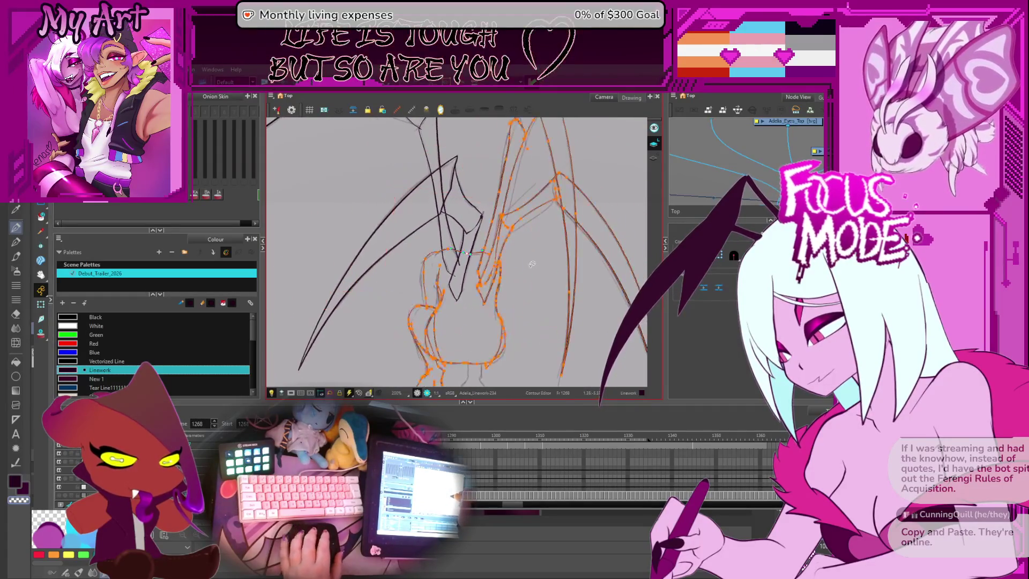
pyautogui.scroll(4, 512, 263)
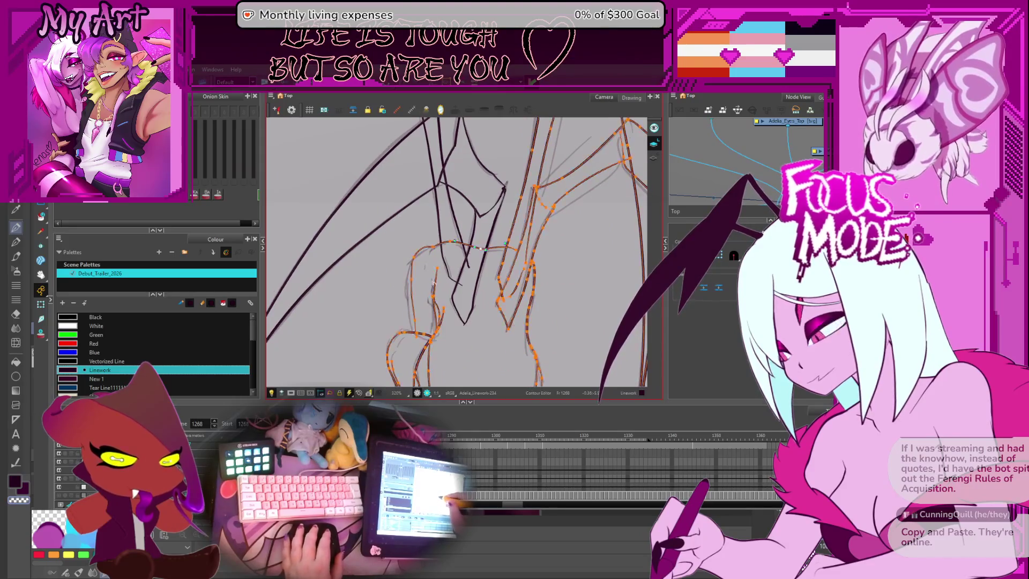
pyautogui.scroll(-3, 430, 315)
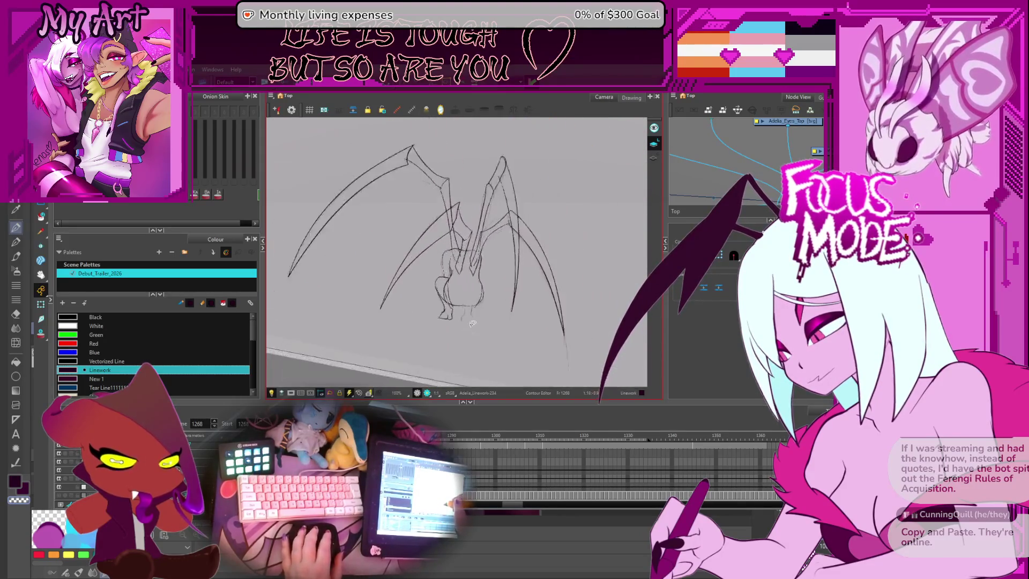
# Step: Trim the belly stroke's right-end overshoot with the Cutter, then check the curve with Select
pyautogui.scroll(3, 471, 323)
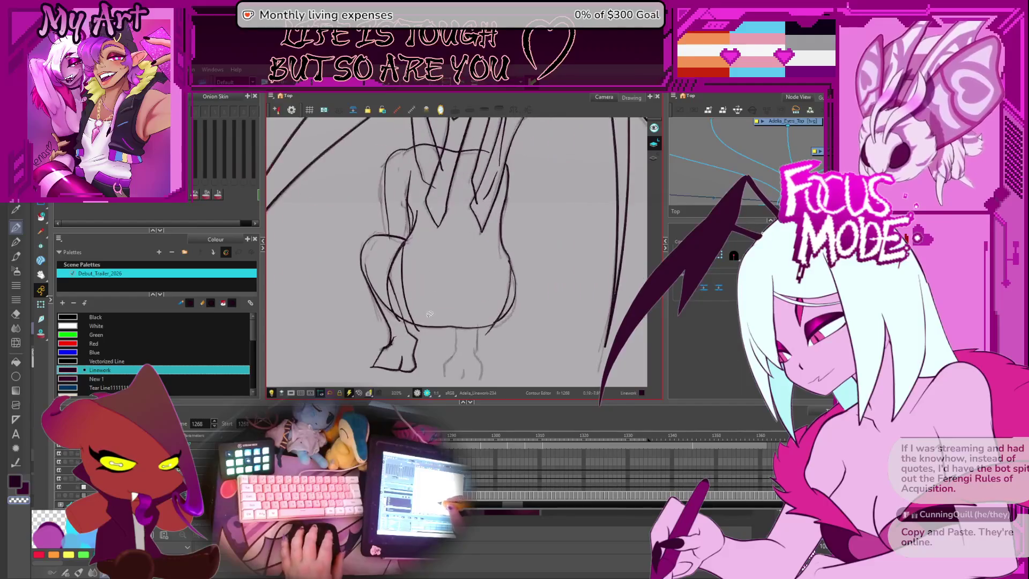
pyautogui.hotkey('alt', 't')
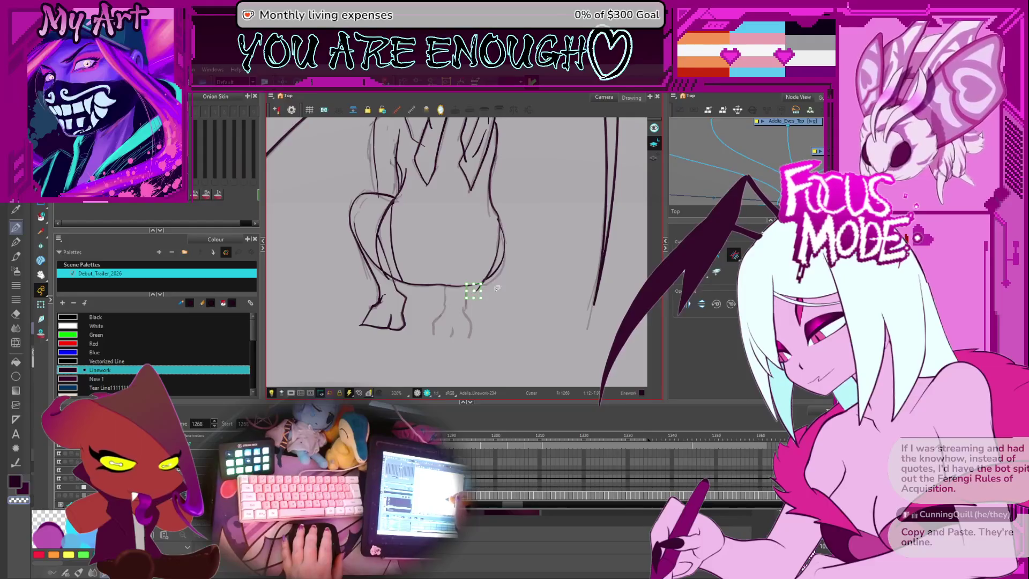
pyautogui.scroll(2, 493, 296)
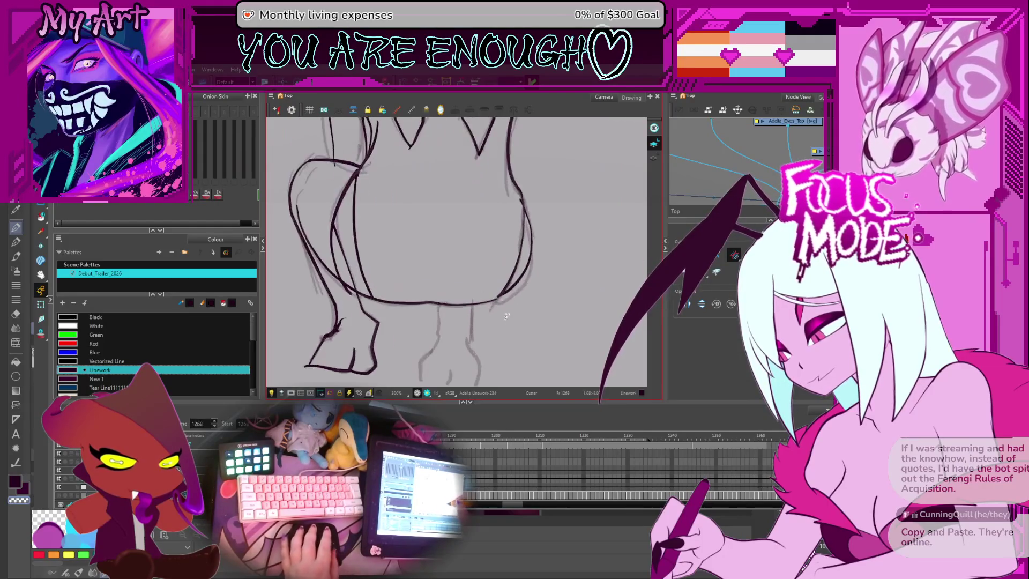
pyautogui.hotkey('alt', 's')
pyautogui.click(502, 300)
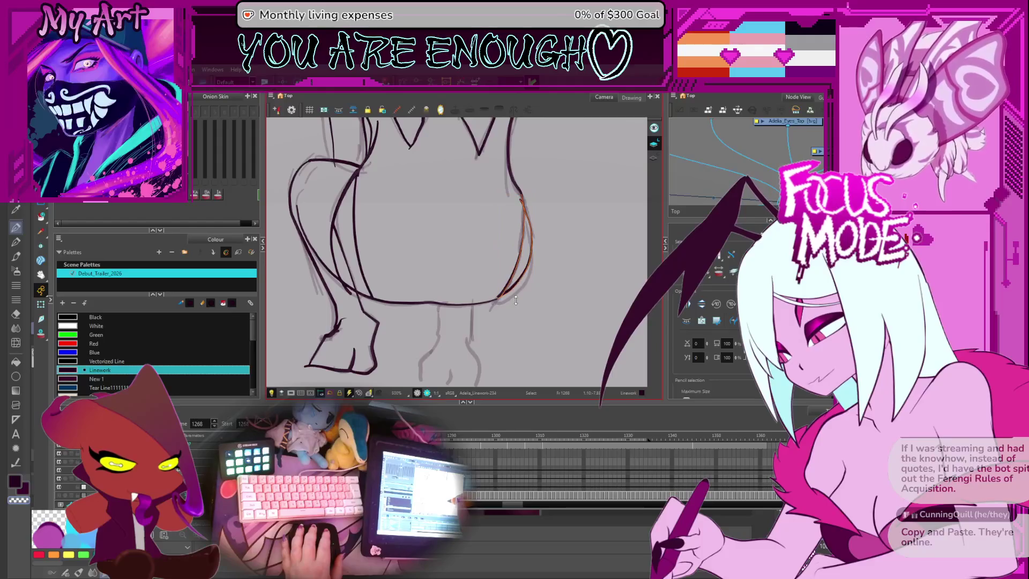
pyautogui.click(512, 317)
# Step: Pan and zoom the view in on the creature's feet
pyautogui.scroll(-3, 499, 324)
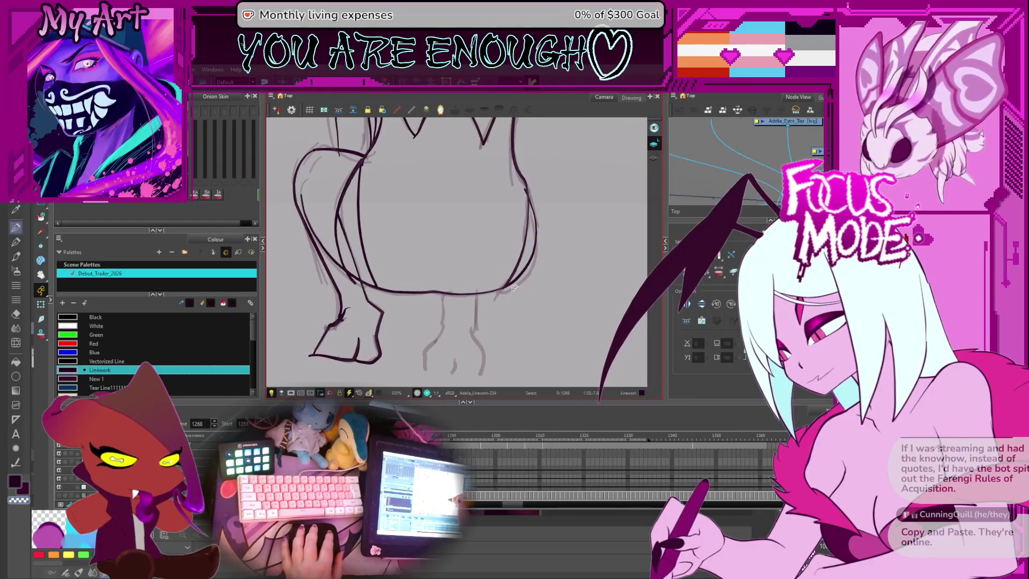
pyautogui.moveTo(483, 333); pyautogui.dragTo(483, 302)
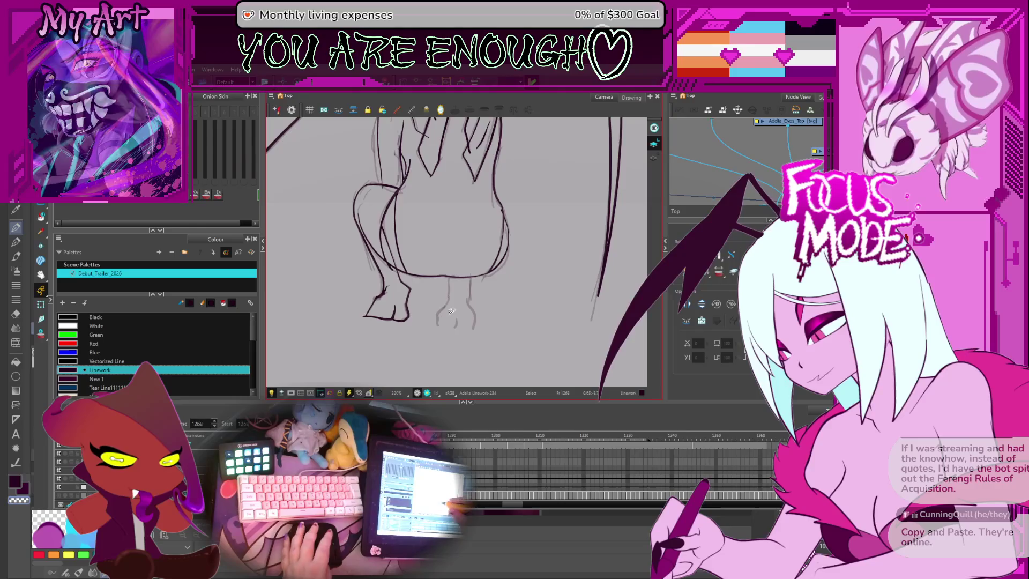
pyautogui.scroll(2, 436, 306)
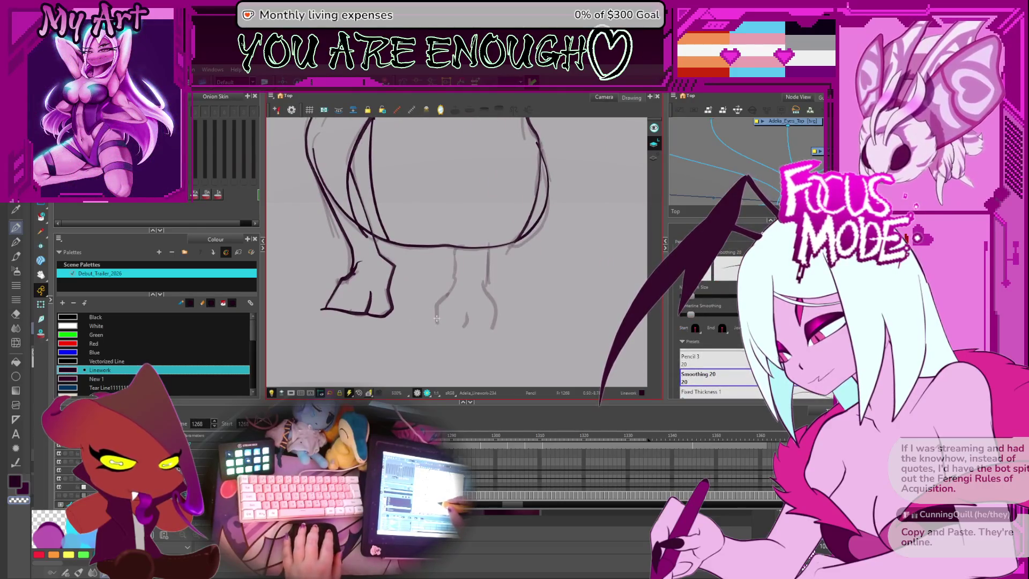
pyautogui.scroll(-5, 502, 250)
pyautogui.scroll(3, 515, 245)
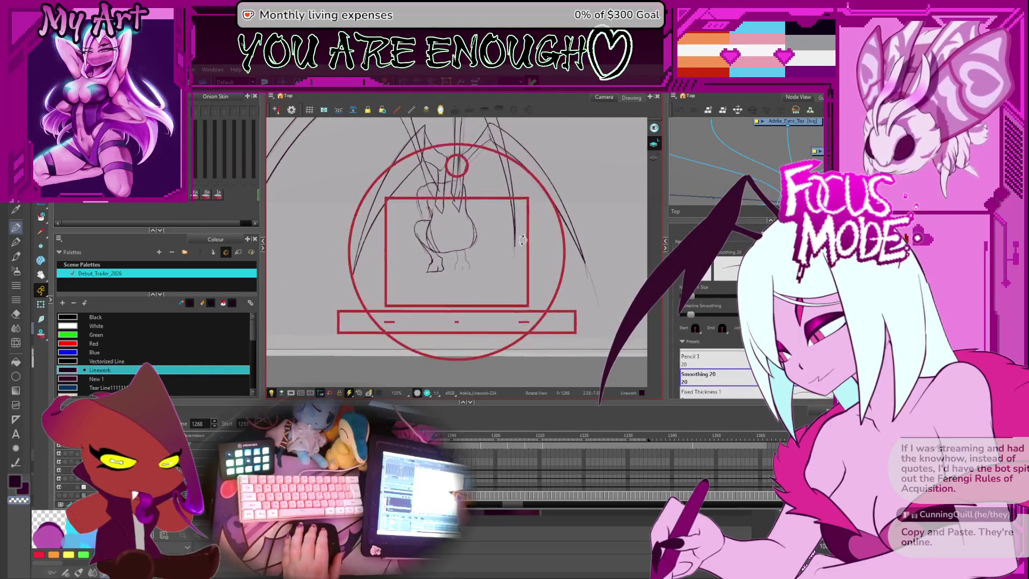
pyautogui.scroll(3, 501, 265)
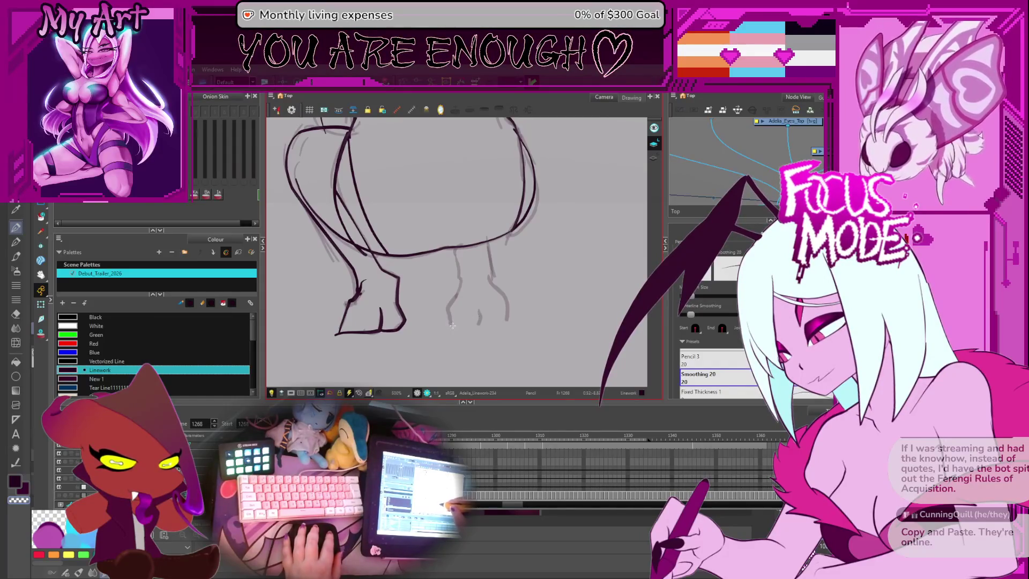
# Step: Ink the inner edge of the right front leg and pick it up for reshaping
pyautogui.moveTo(452, 323); pyautogui.dragTo(462, 275)
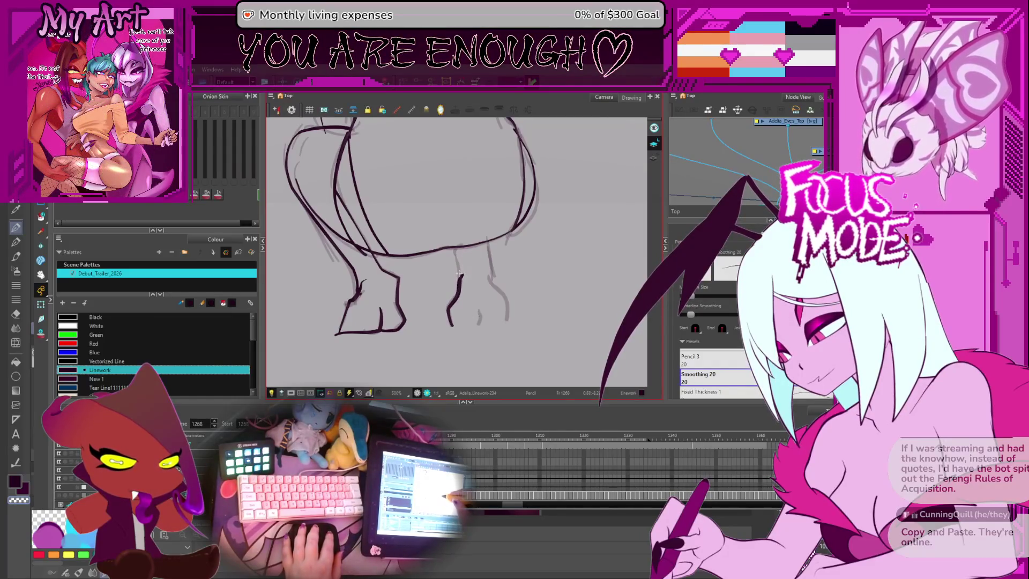
pyautogui.hotkey('alt', 's')
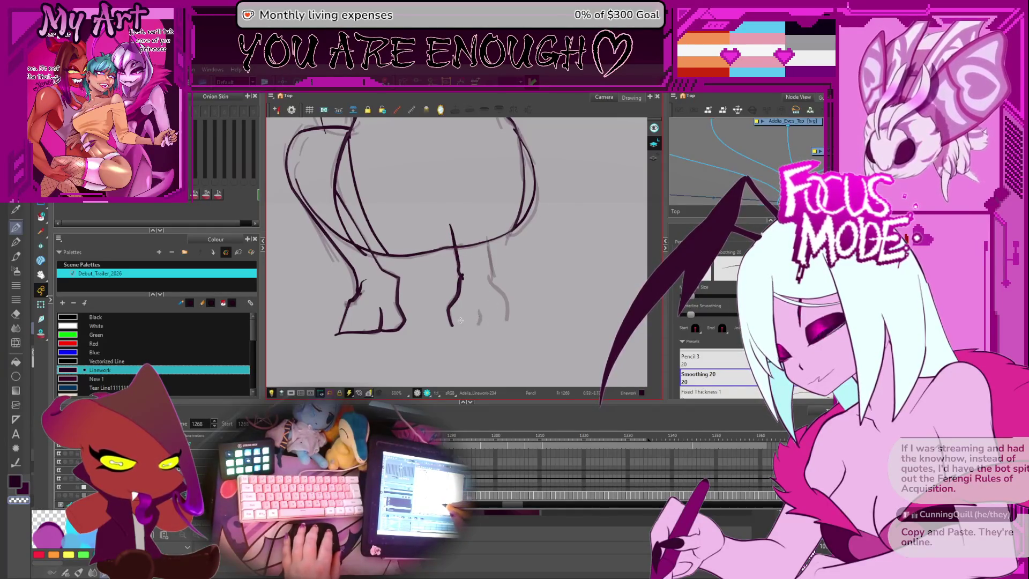
pyautogui.moveTo(505, 309); pyautogui.dragTo(498, 302)
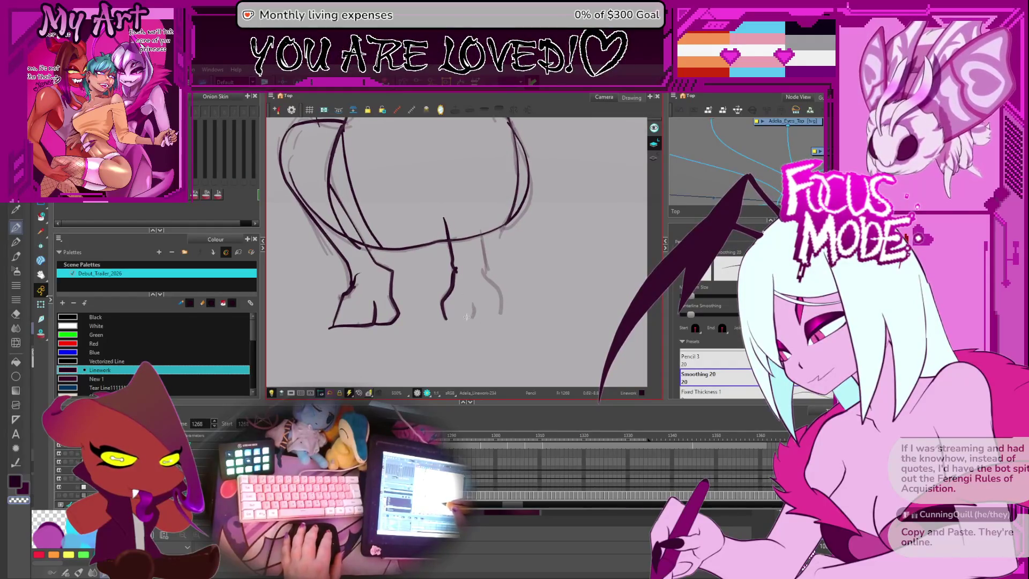
pyautogui.hotkey('alt', 'q')
pyautogui.click(445, 316)
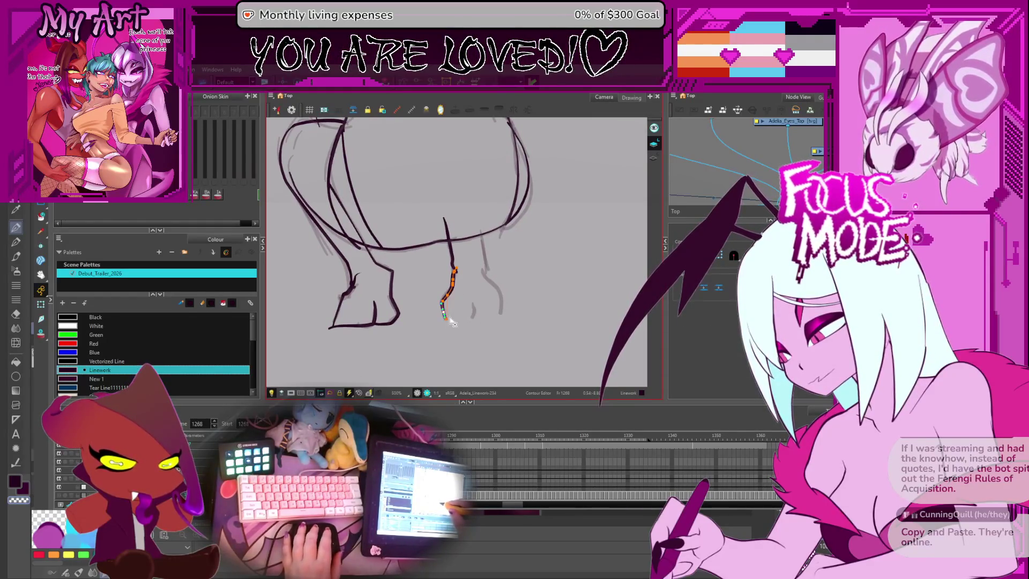
# Step: Select the right front leg stroke together with the belly stroke, then all inked strokes
pyautogui.click(448, 315)
pyautogui.hotkey('ctrl', 'a')
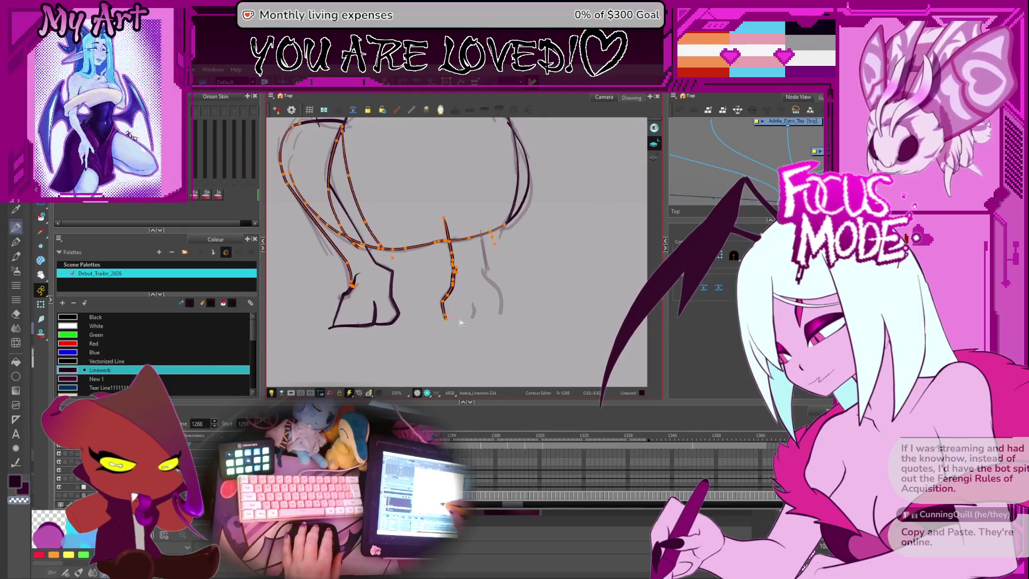
pyautogui.click(463, 319)
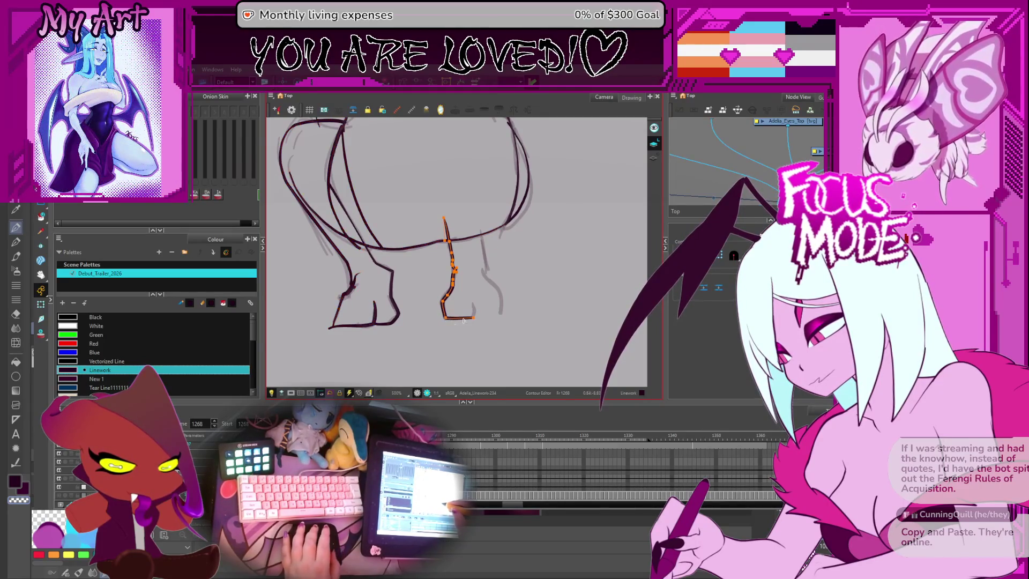
pyautogui.keyDown('shift'); pyautogui.click(407, 248); pyautogui.keyUp('shift')
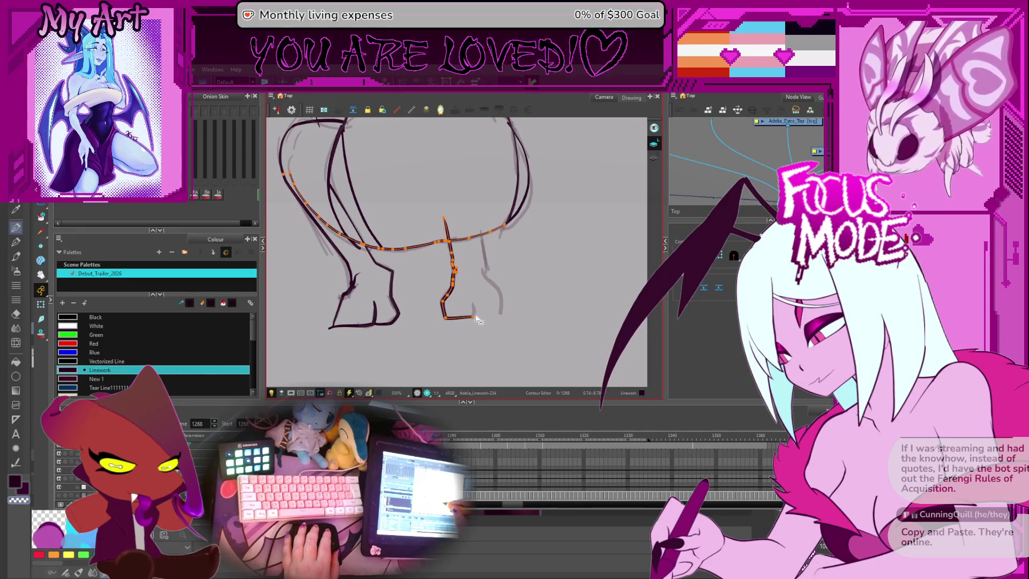
pyautogui.hotkey('ctrl', 'a')
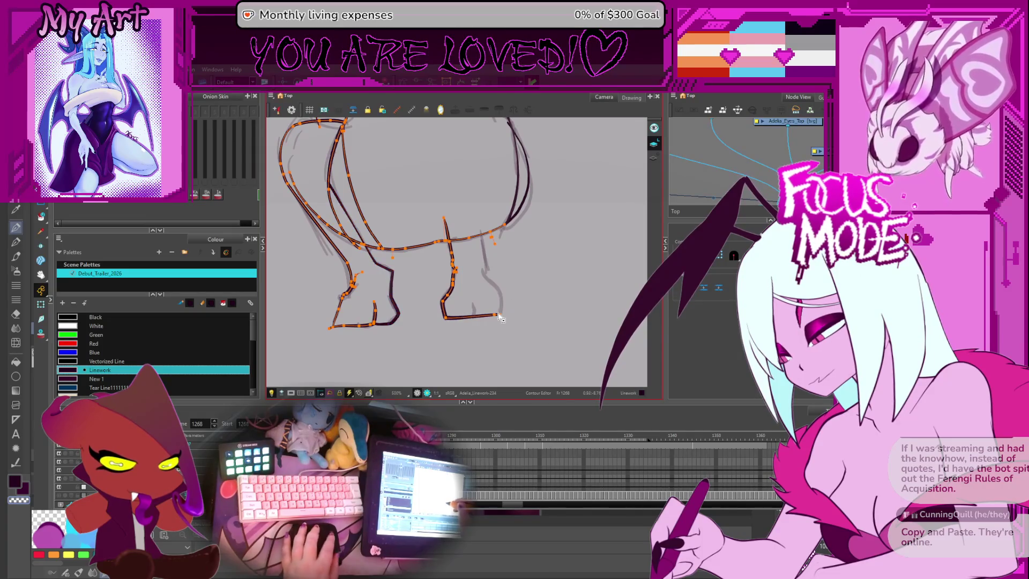
# Step: Reshape the right front leg stroke and rotate the view to a comfortable drawing angle
pyautogui.hotkey('alt', '/')
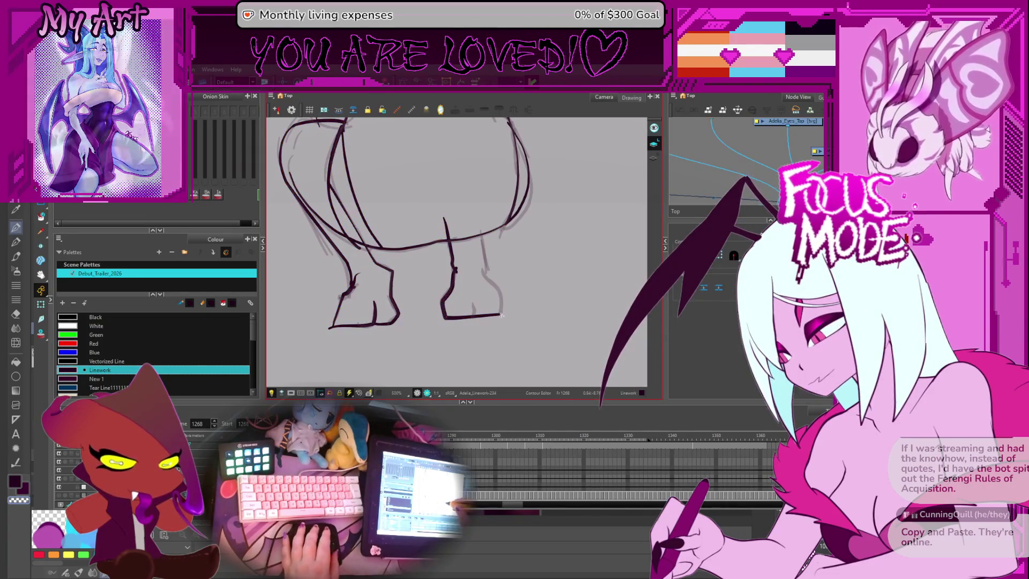
pyautogui.hotkey('alt', 'q')
pyautogui.click(499, 316)
pyautogui.hotkey('alt', '/')
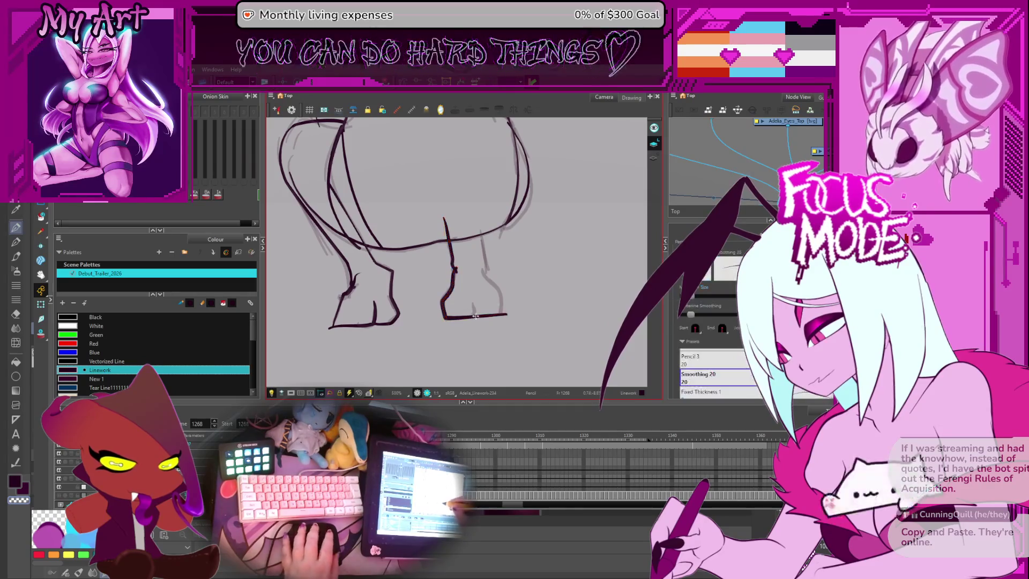
pyautogui.moveTo(507, 317)
pyautogui.mouseDown()
pyautogui.moveTo(522, 312)
pyautogui.moveTo(456, 349)
pyautogui.mouseUp()
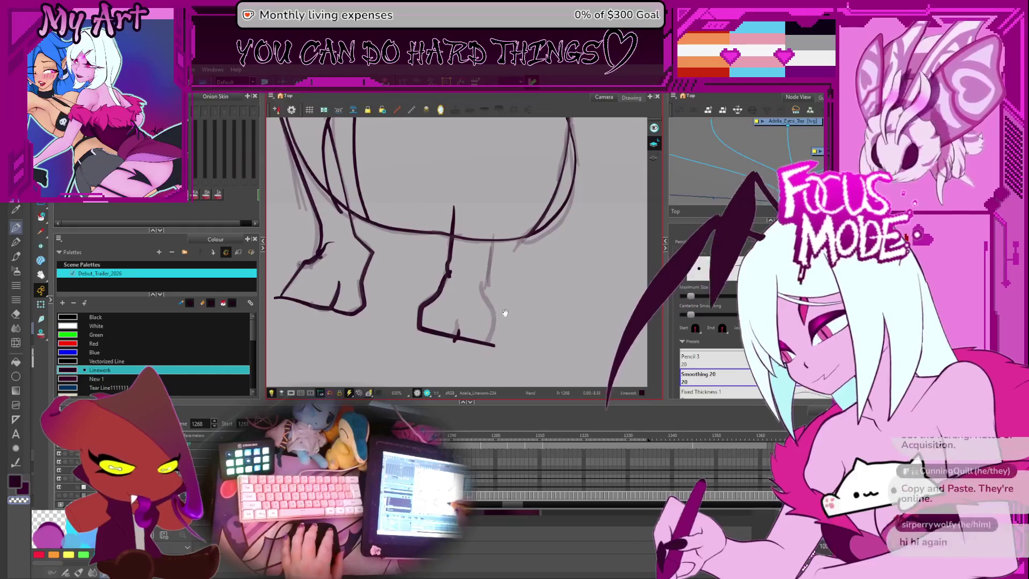
pyautogui.moveTo(488, 271); pyautogui.dragTo(504, 334)
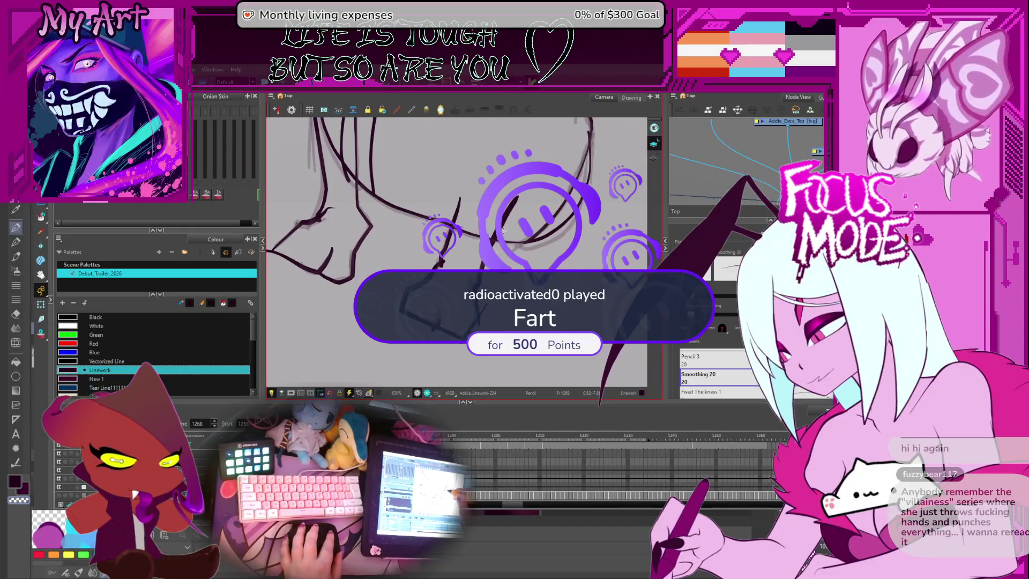
# Step: Adjust the leg stroke's thickness and trim the overlap where the leg meets the belly curve
pyautogui.hotkey('alt', 'shift', 'q')
pyautogui.click(516, 211)
pyautogui.hotkey('alt', 'q')
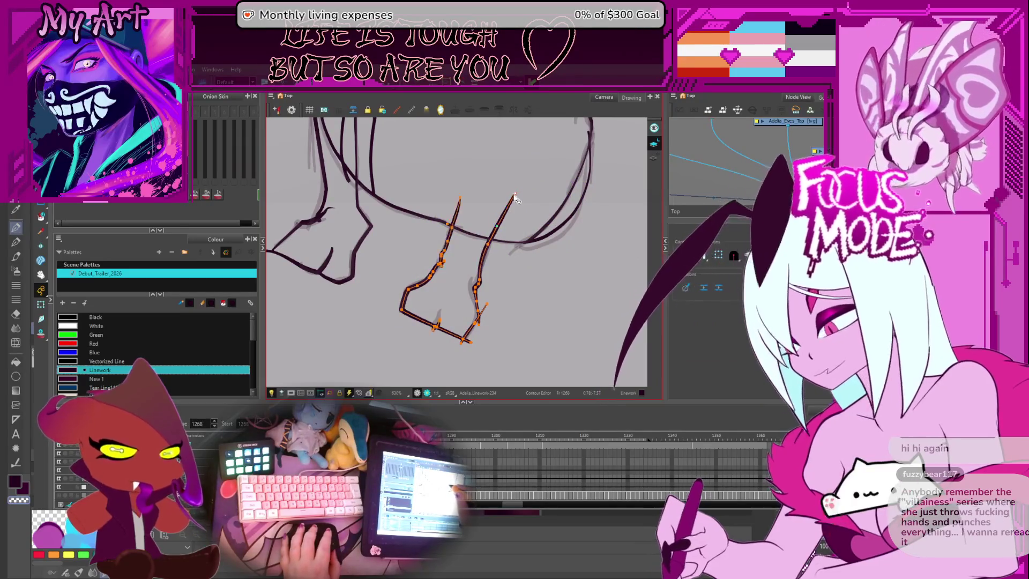
pyautogui.moveTo(440, 215); pyautogui.dragTo(490, 252)
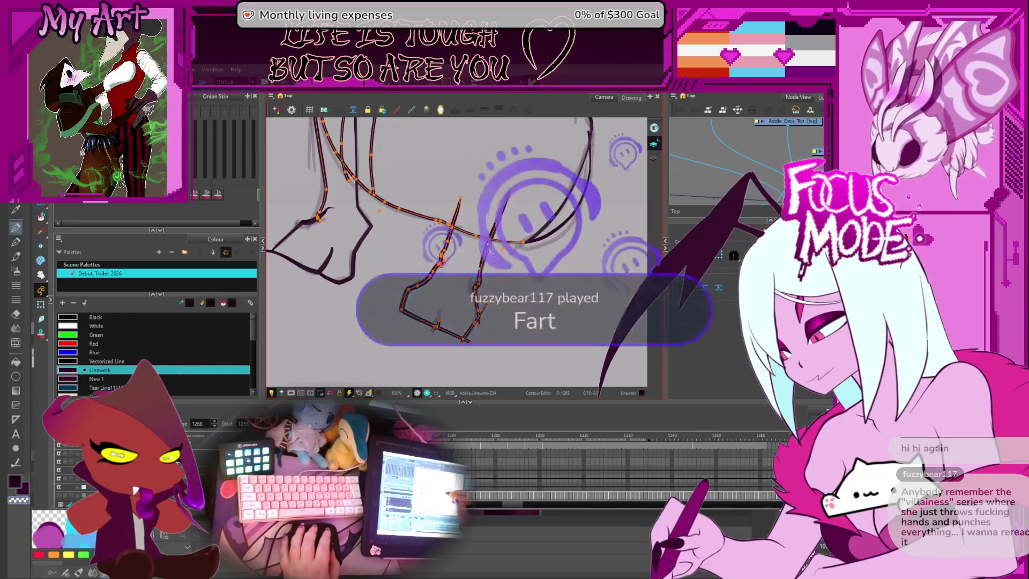
pyautogui.hotkey('alt', 'shift', 't')
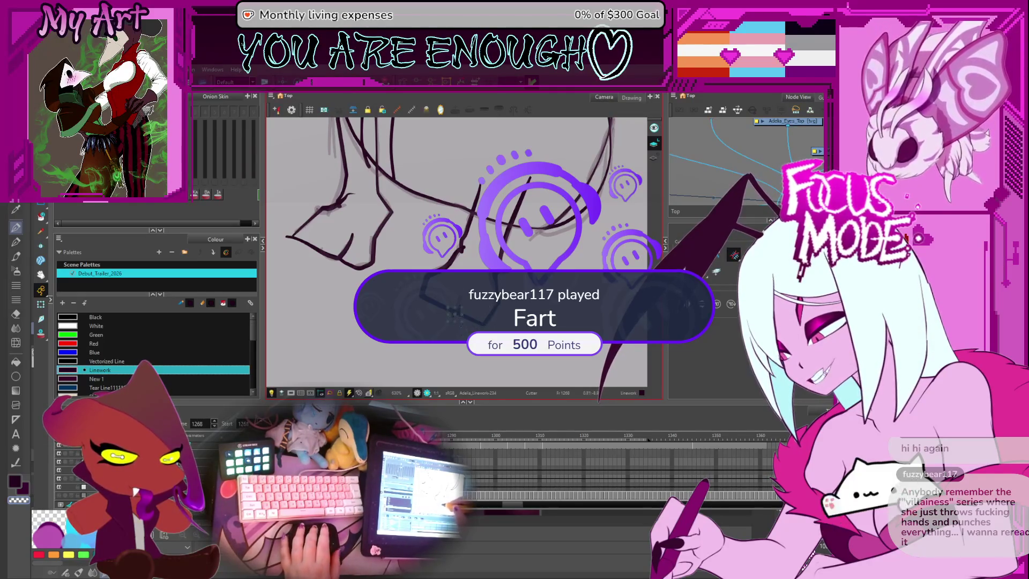
pyautogui.hotkey('alt', 'q')
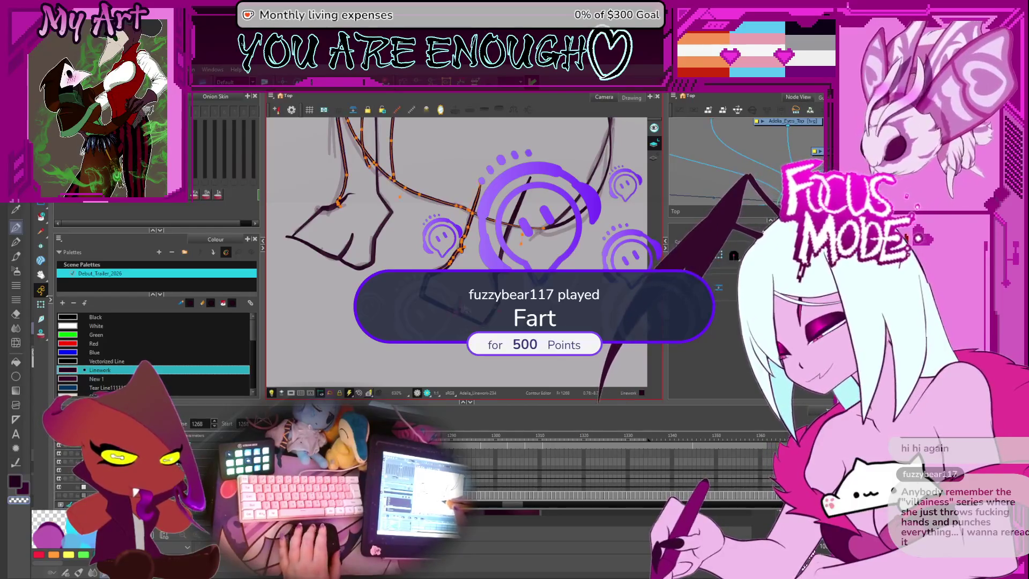
# Step: Select the right front leg's back stroke, then level the rotated view and zoom out
pyautogui.moveTo(533, 172); pyautogui.dragTo(466, 298)
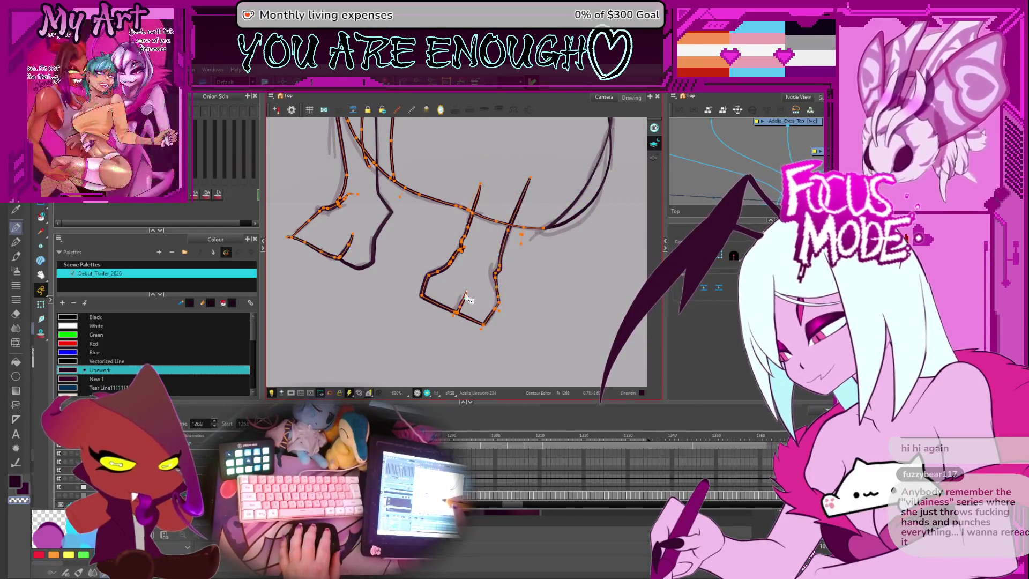
pyautogui.scroll(-5, 468, 264)
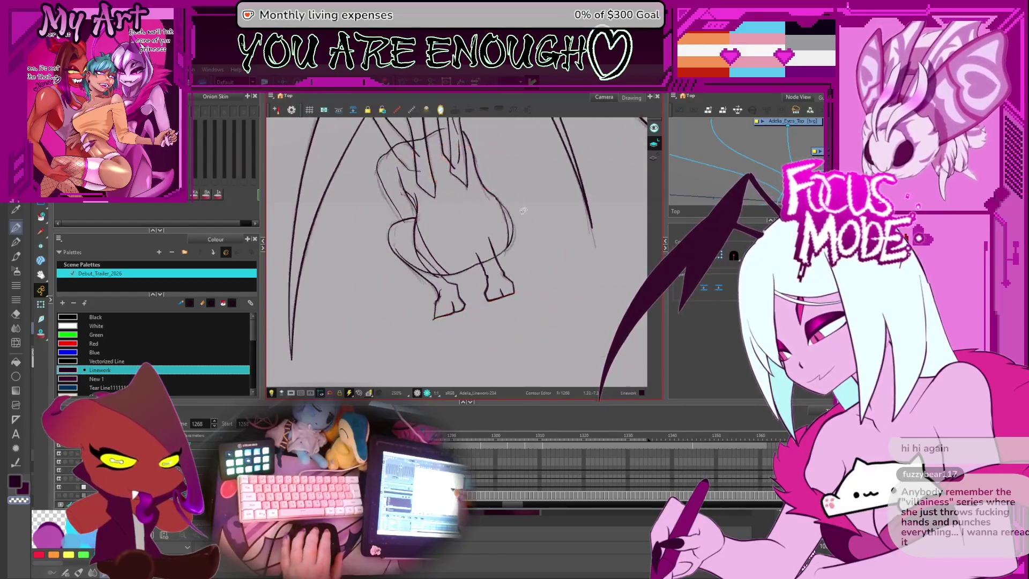
pyautogui.scroll(-2, 523, 258)
pyautogui.moveTo(520, 252); pyautogui.dragTo(509, 242)
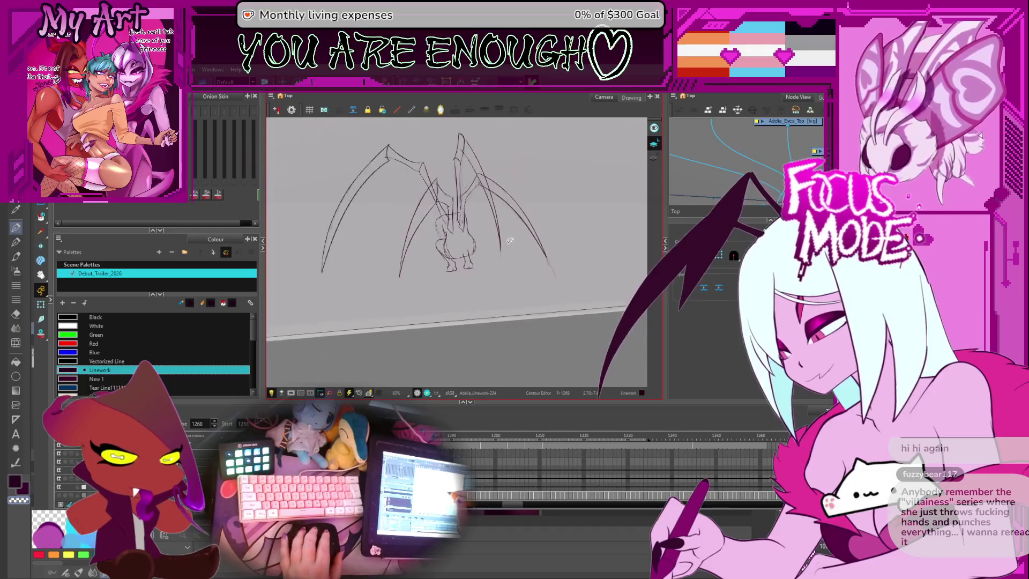
pyautogui.scroll(-3, 509, 242)
pyautogui.scroll(5, 494, 256)
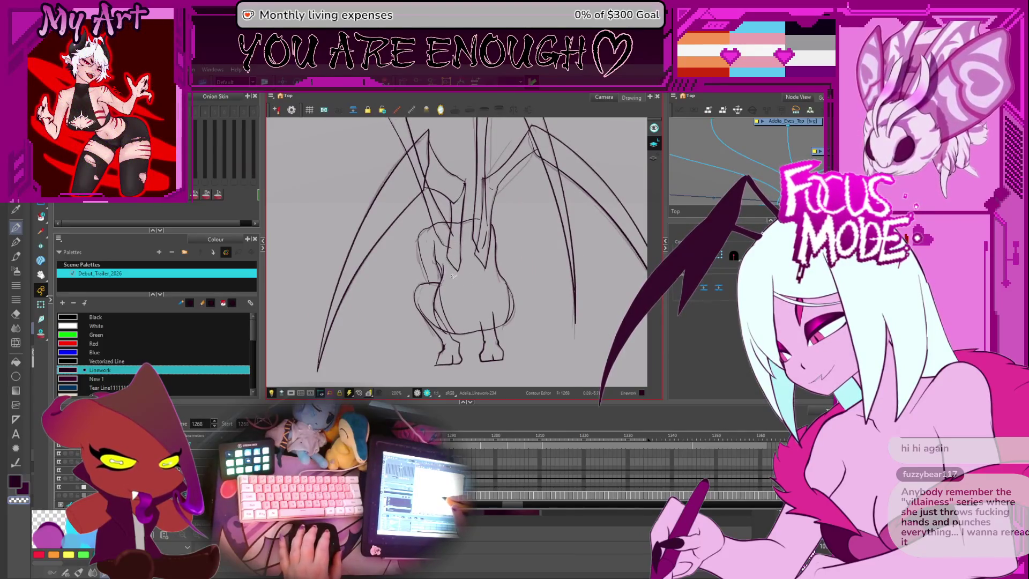
pyautogui.scroll(2, 456, 289)
pyautogui.scroll(2, 468, 313)
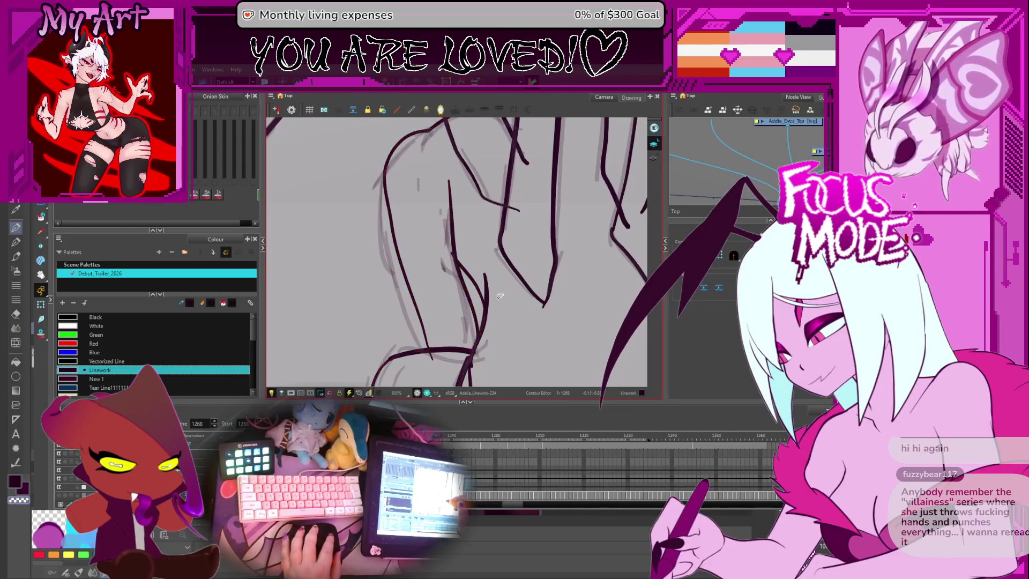
pyautogui.scroll(-5, 500, 296)
pyautogui.scroll(3, 492, 290)
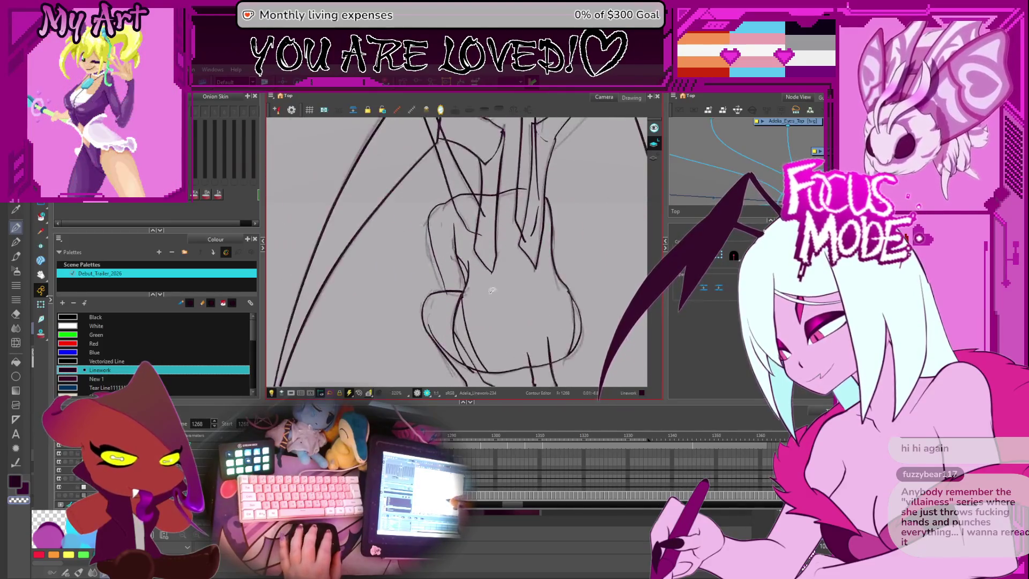
pyautogui.scroll(1, 492, 290)
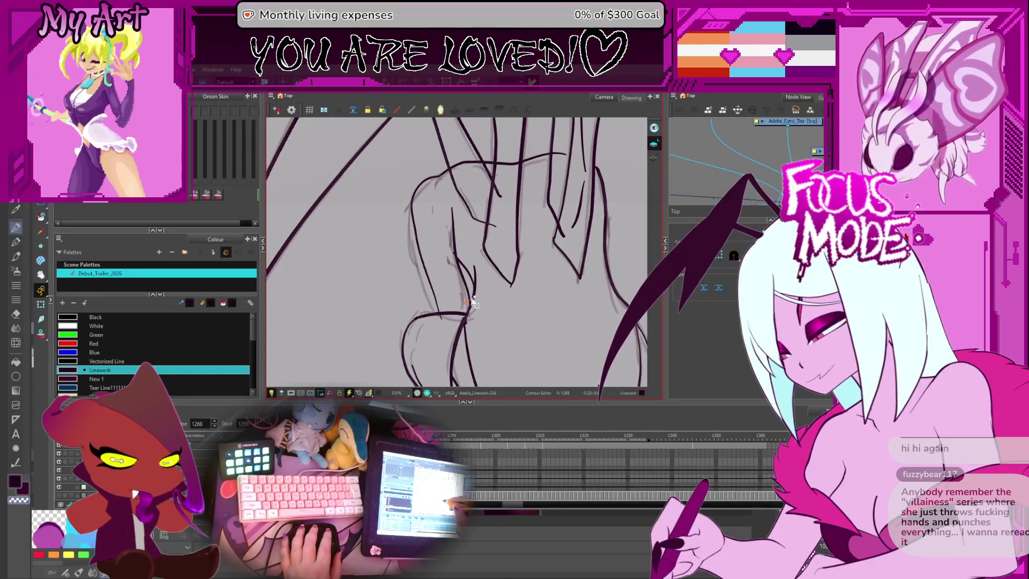
pyautogui.scroll(-5, 443, 323)
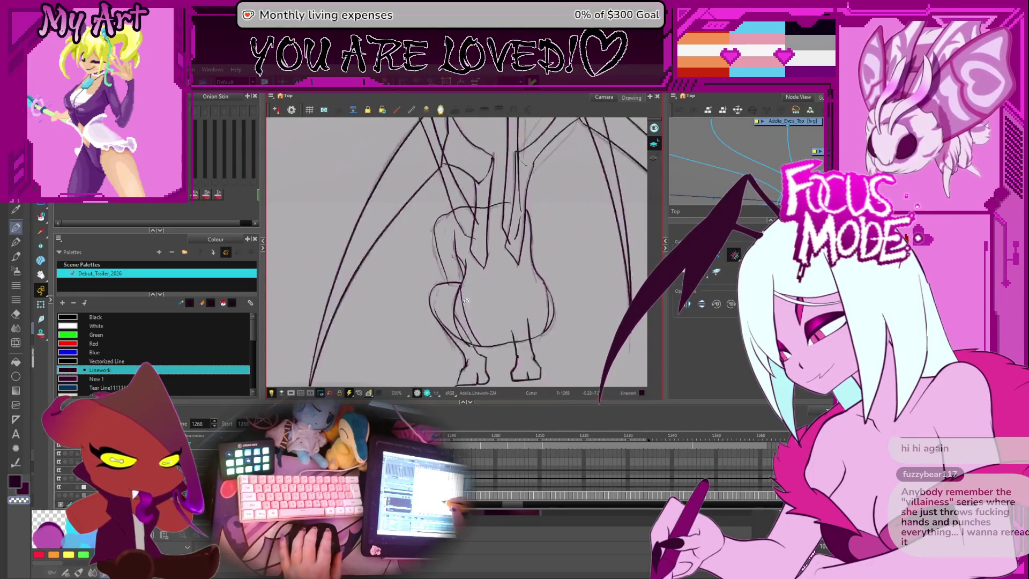
pyautogui.scroll(1, 477, 290)
pyautogui.moveTo(478, 290)
pyautogui.mouseDown()
pyautogui.moveTo(527, 274)
pyautogui.moveTo(533, 307)
pyautogui.moveTo(525, 290)
pyautogui.moveTo(505, 287)
pyautogui.moveTo(498, 305)
pyautogui.mouseUp()
pyautogui.scroll(-2, 512, 268)
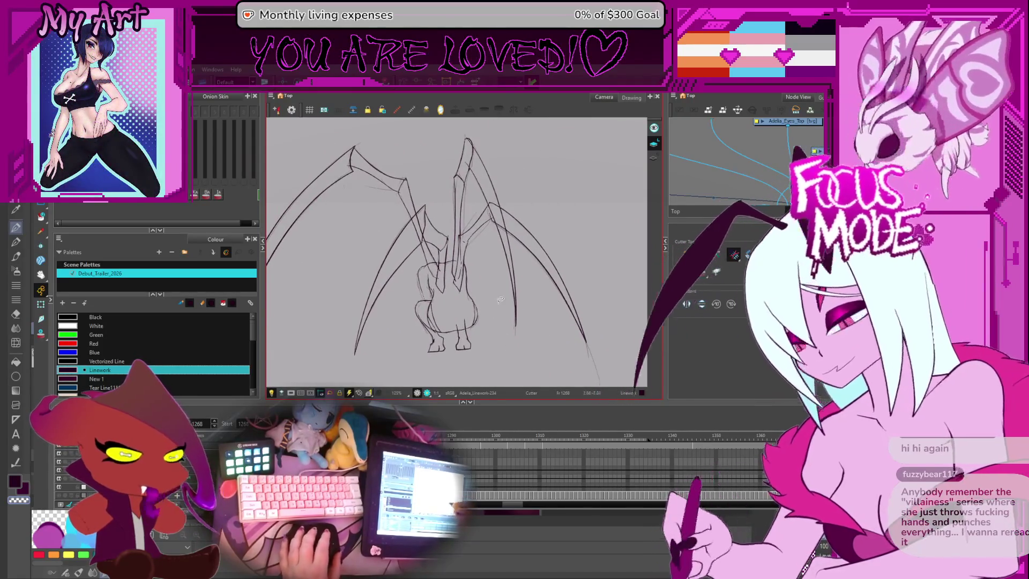
# Step: Reset the view to 100%, step to frame 1269 and extend the linework exposure into it
pyautogui.press('2')
pyautogui.scroll(1, 589, 466)
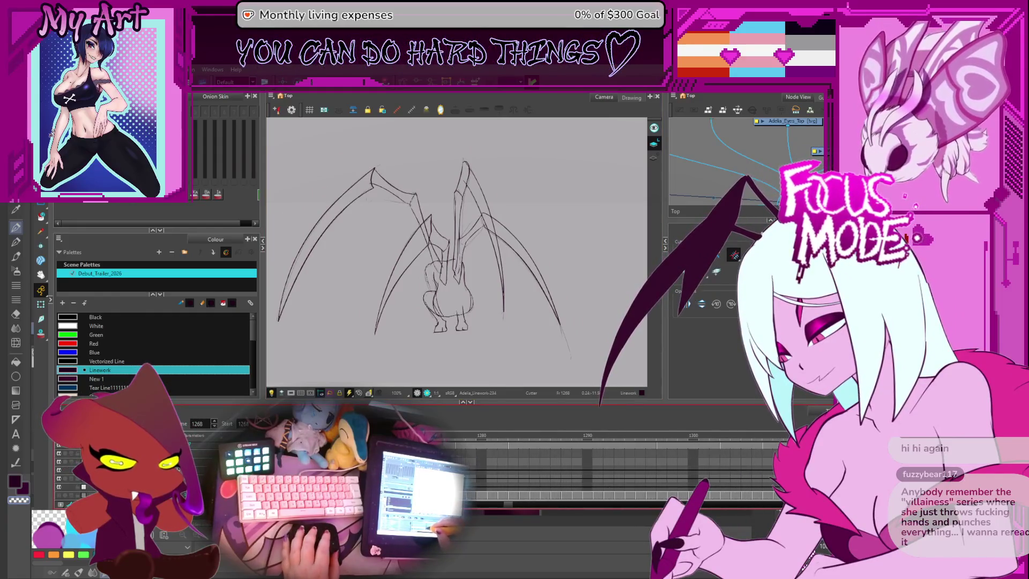
pyautogui.press('.')
pyautogui.scroll(1, 589, 466)
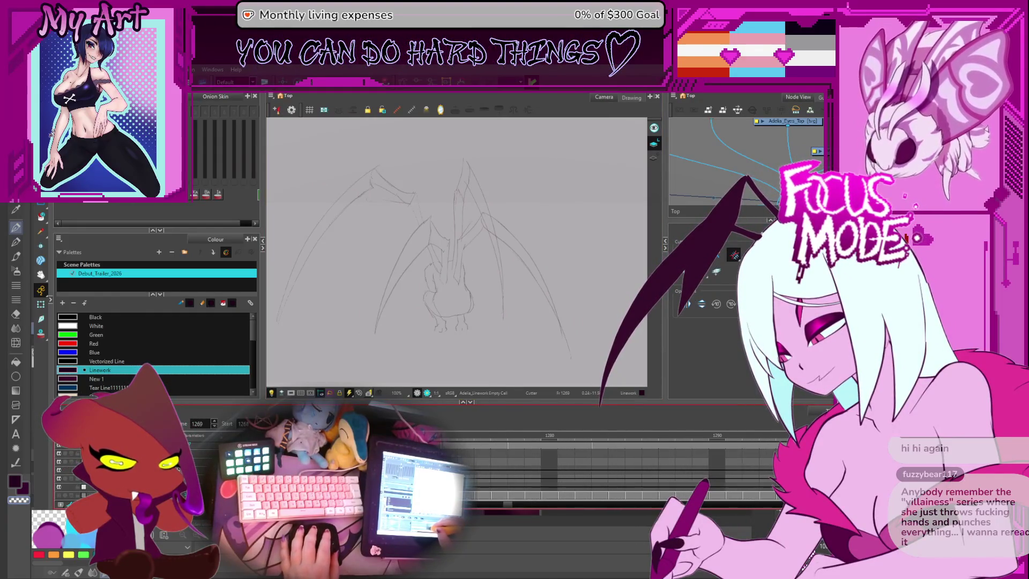
pyautogui.press('+')
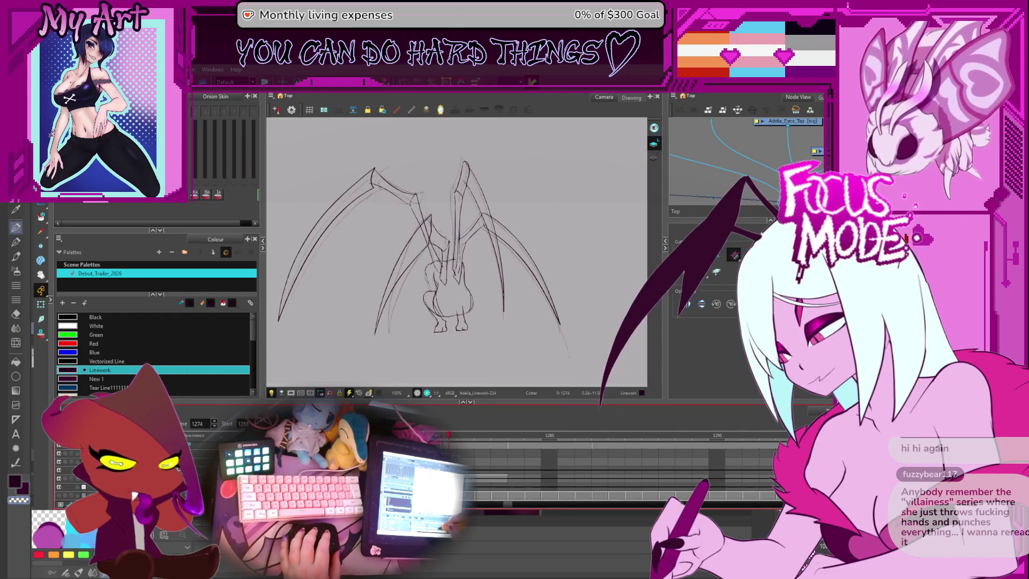
pyautogui.scroll(-1, 590, 466)
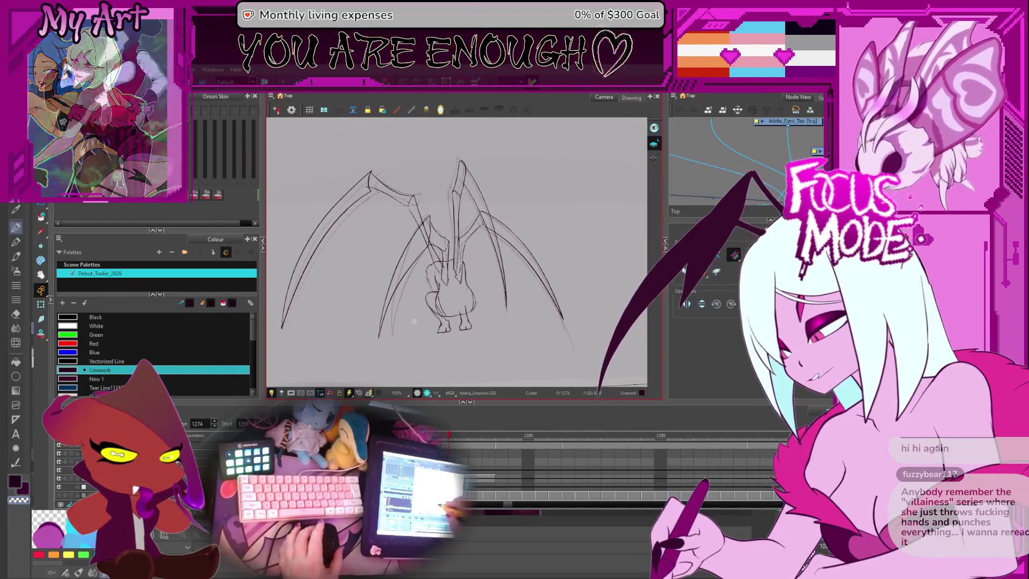
# Step: On frame 1274, select the long left leg strokes and stretch them further down
pyautogui.moveTo(412, 322); pyautogui.dragTo(421, 327)
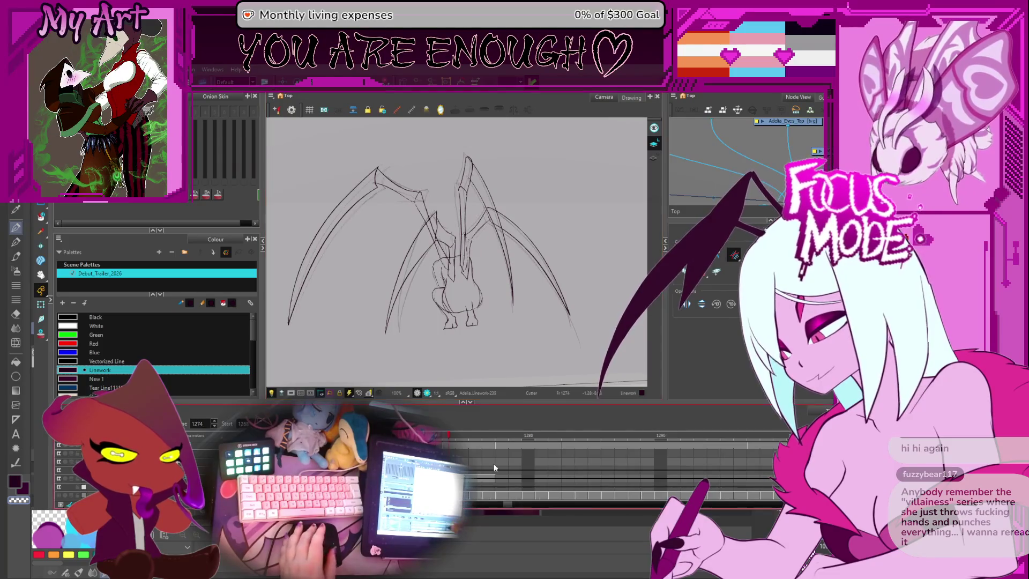
pyautogui.press('.')
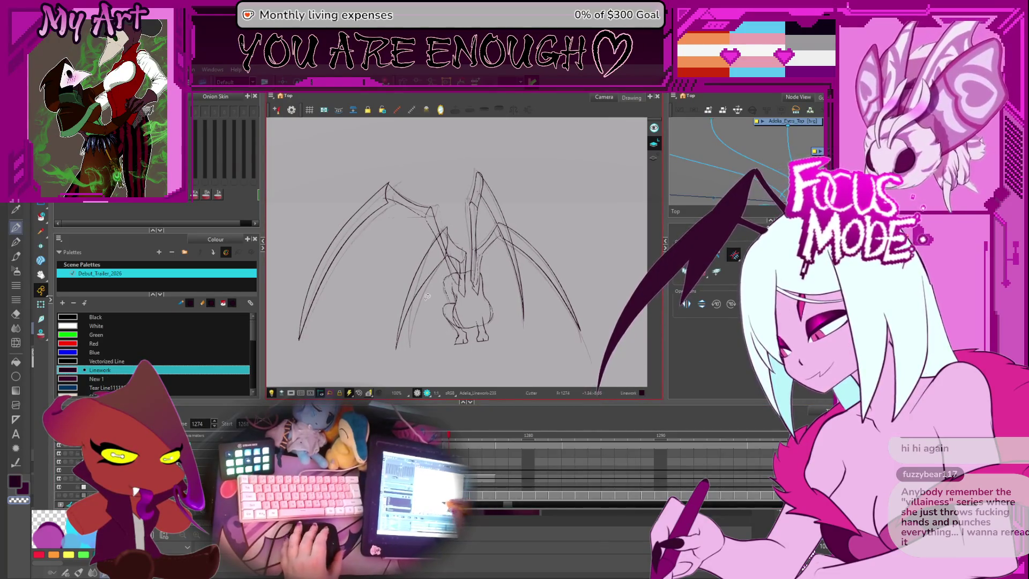
pyautogui.moveTo(448, 229)
pyautogui.mouseDown()
pyautogui.moveTo(397, 351)
pyautogui.moveTo(420, 318)
pyautogui.mouseUp()
pyautogui.press('2')
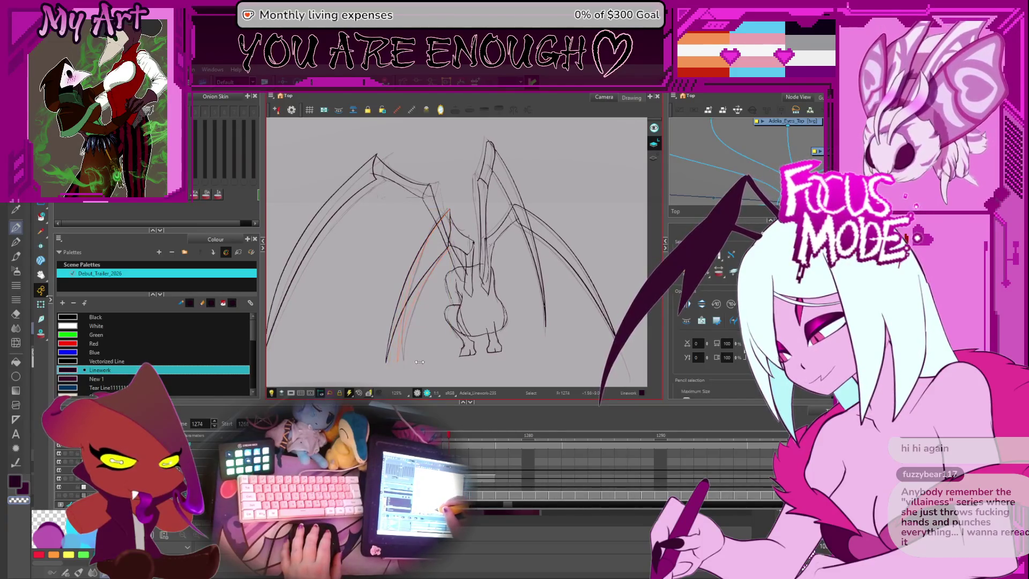
pyautogui.press('2')
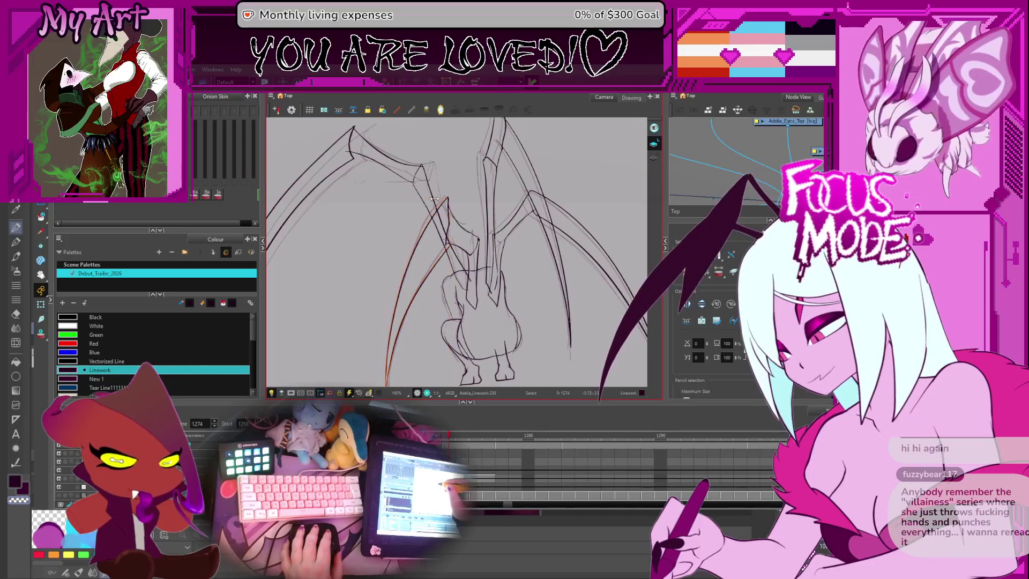
pyautogui.moveTo(434, 198); pyautogui.dragTo(458, 230)
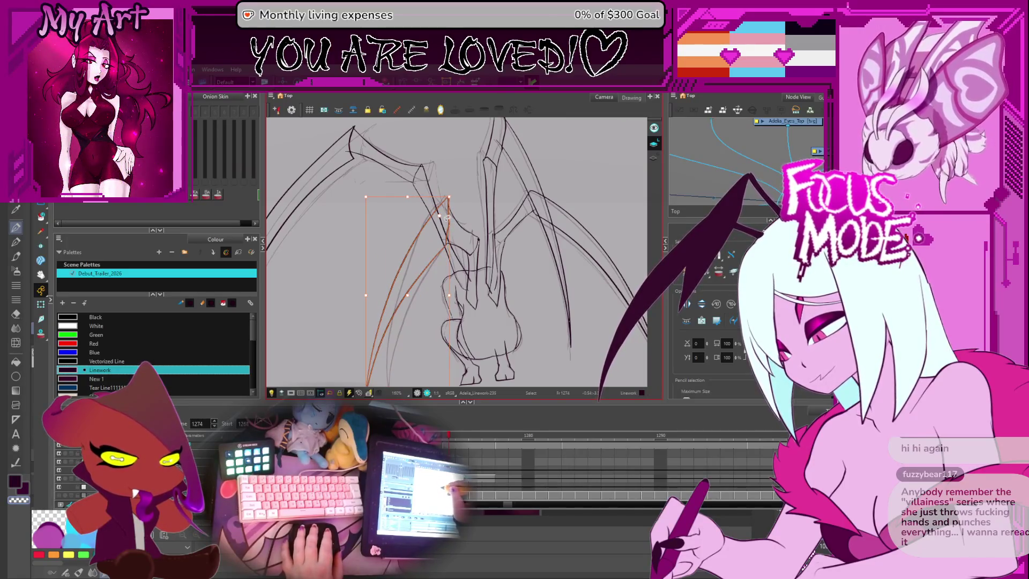
# Step: Recentre the drawing and turn on Onion Skin to show the neighbouring drawings
pyautogui.moveTo(425, 376); pyautogui.dragTo(415, 344)
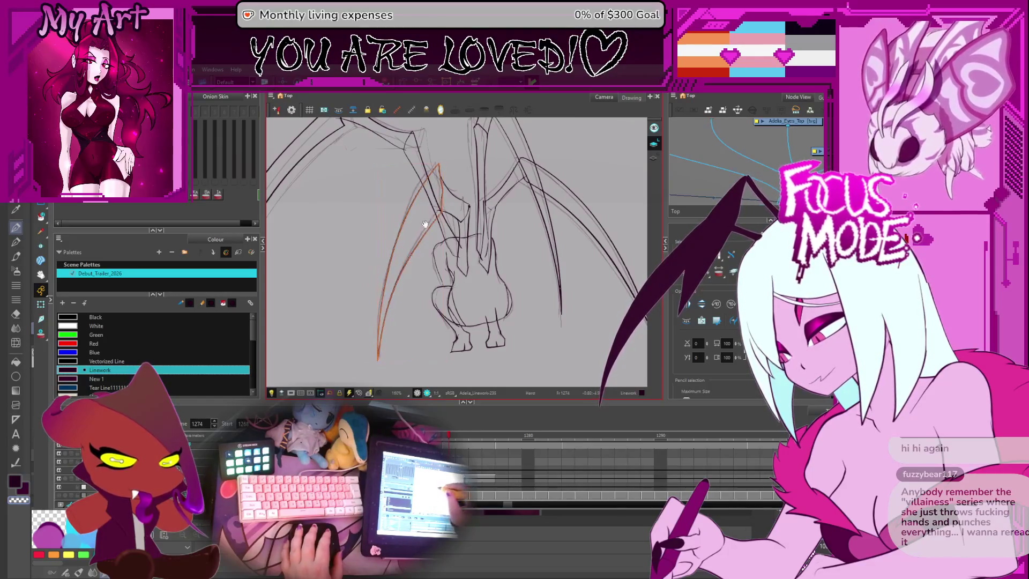
pyautogui.moveTo(424, 218)
pyautogui.mouseDown()
pyautogui.moveTo(425, 278)
pyautogui.moveTo(436, 298)
pyautogui.mouseUp()
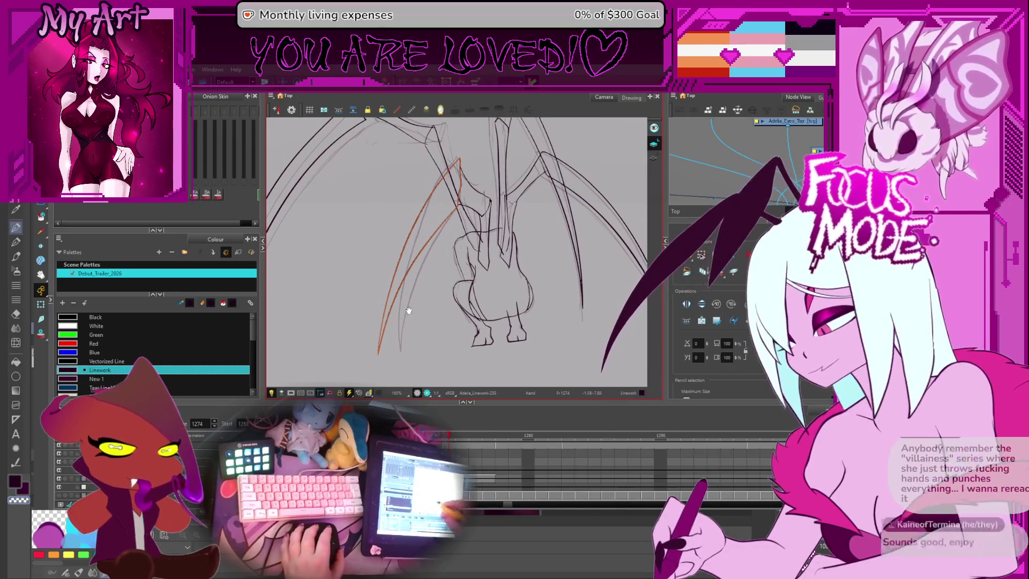
pyautogui.press('space')
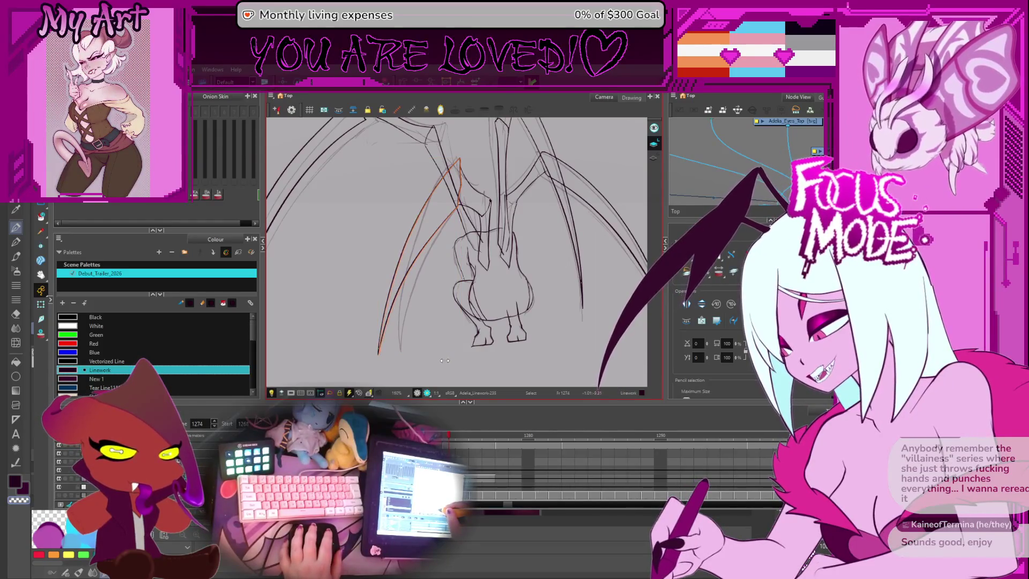
pyautogui.press('space')
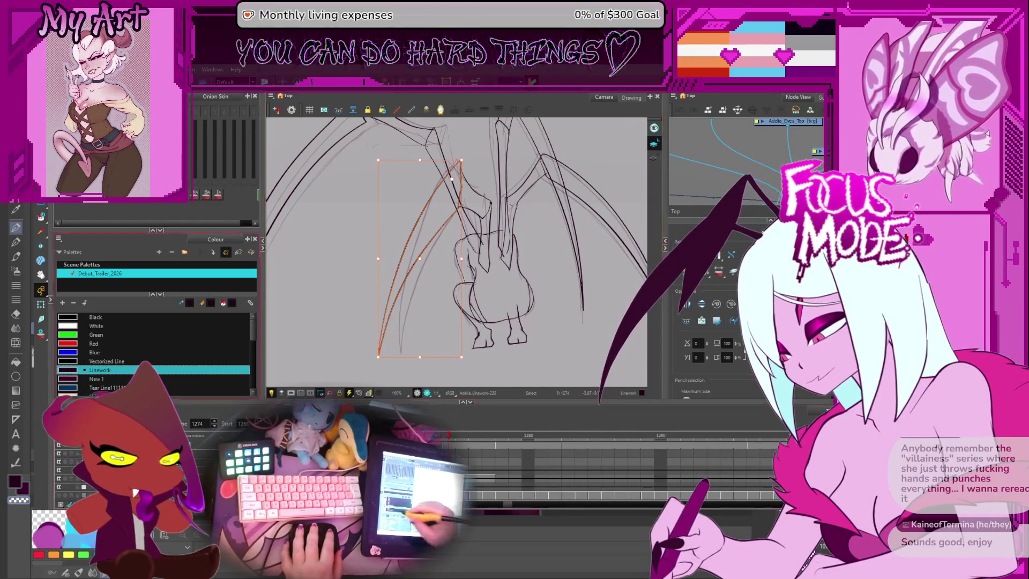
pyautogui.hotkey('alt', 'o')
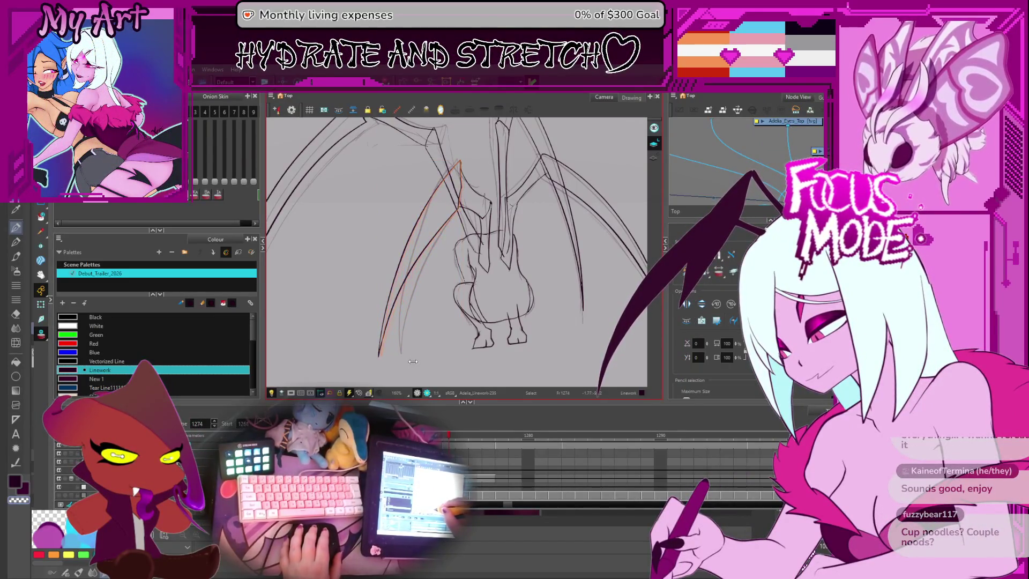
# Step: Nudge the selected left leg stroke slightly left and inspect the inner strokes near the joint
pyautogui.scroll(3, 453, 174)
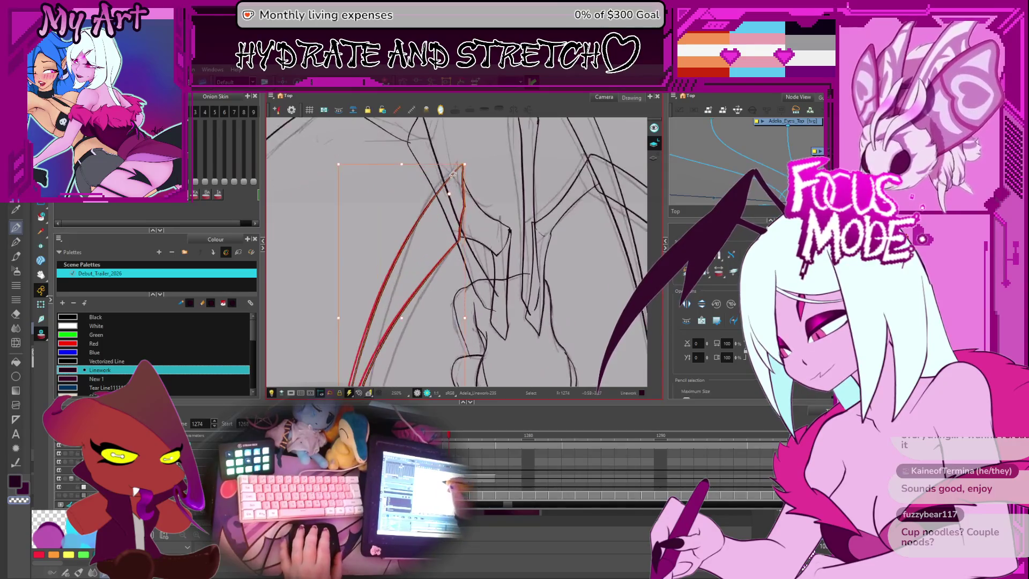
pyautogui.moveTo(451, 165); pyautogui.dragTo(449, 164)
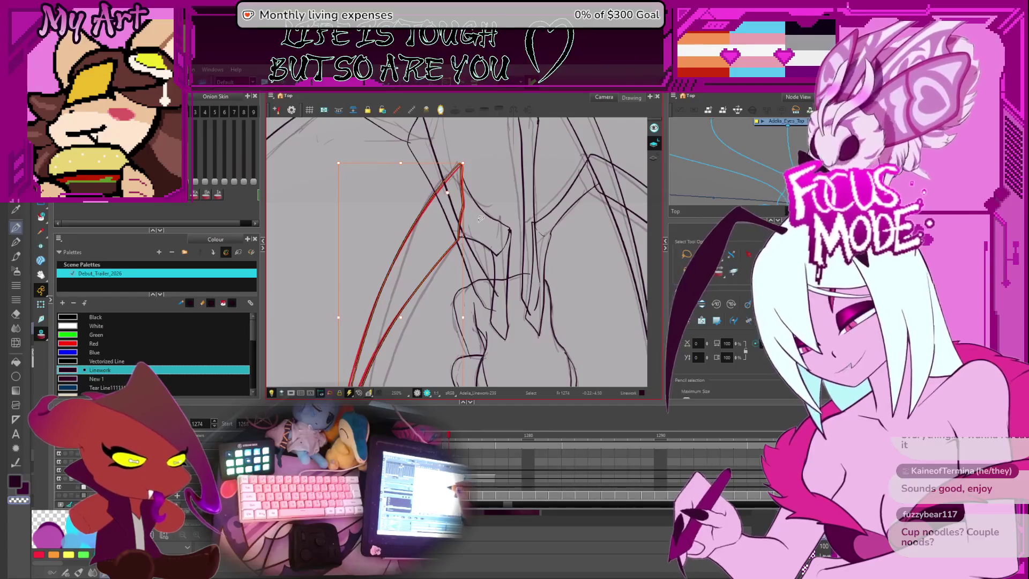
pyautogui.click(473, 248)
pyautogui.scroll(2, 482, 250)
pyautogui.moveTo(492, 251); pyautogui.dragTo(488, 280)
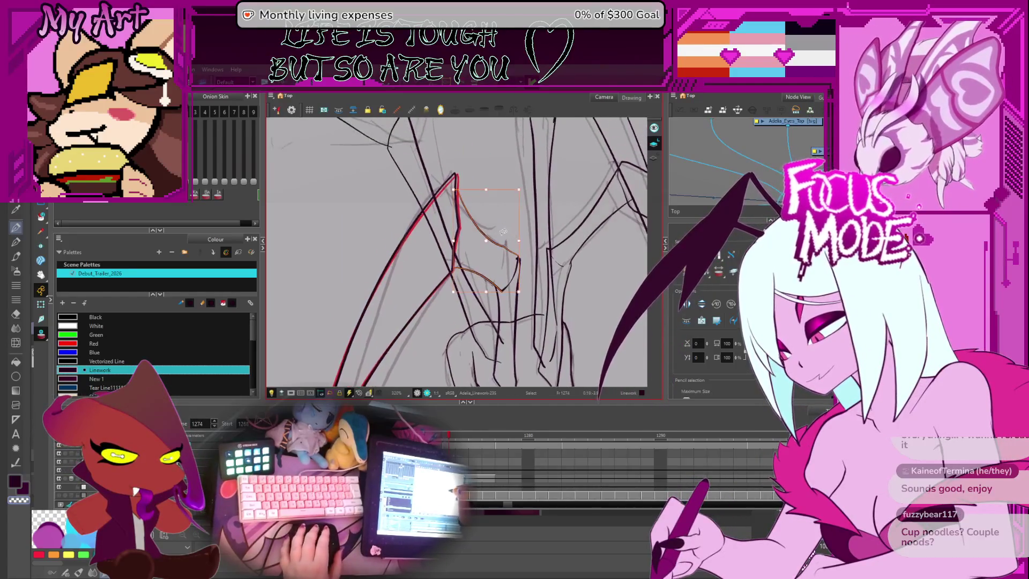
pyautogui.moveTo(499, 236); pyautogui.dragTo(511, 221)
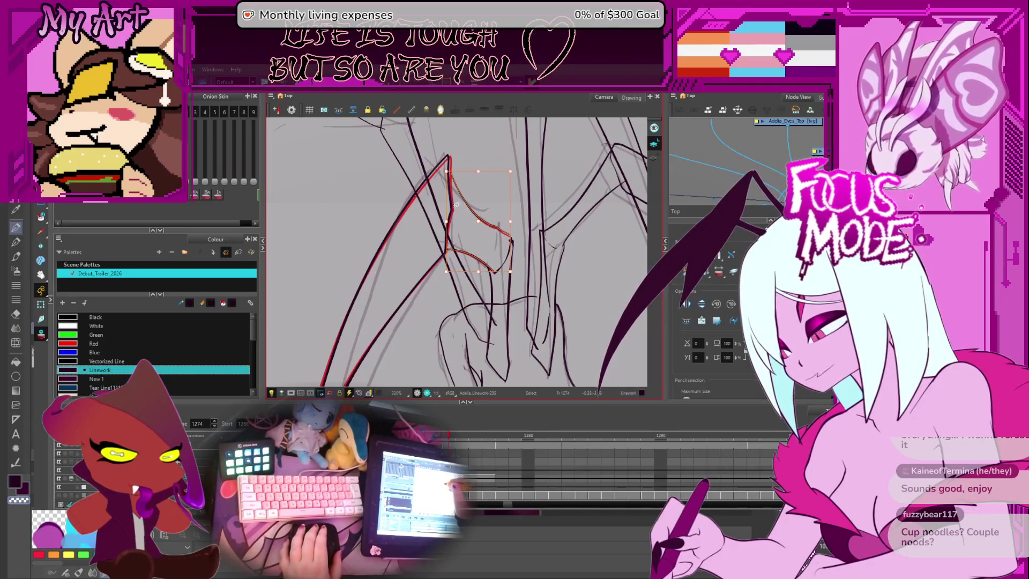
pyautogui.press('Escape')
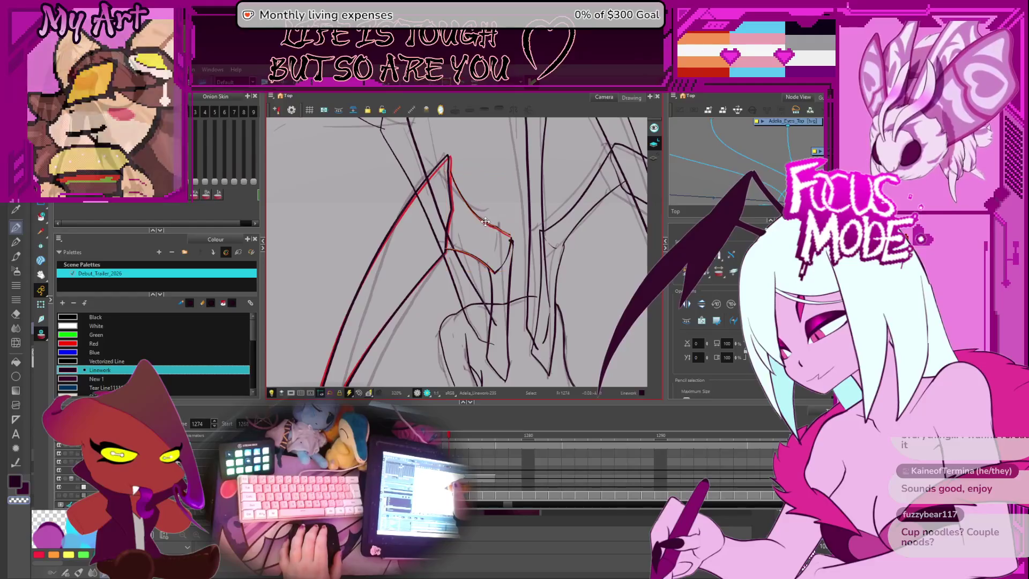
# Step: Shorten the strokes at the left leg's upper joint slightly
pyautogui.scroll(3, 494, 229)
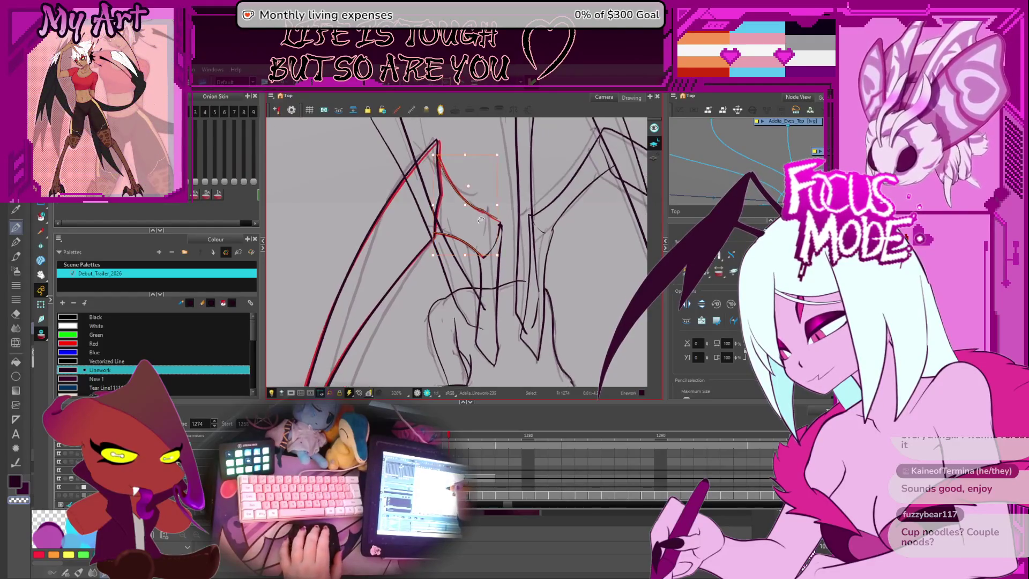
pyautogui.click(492, 273)
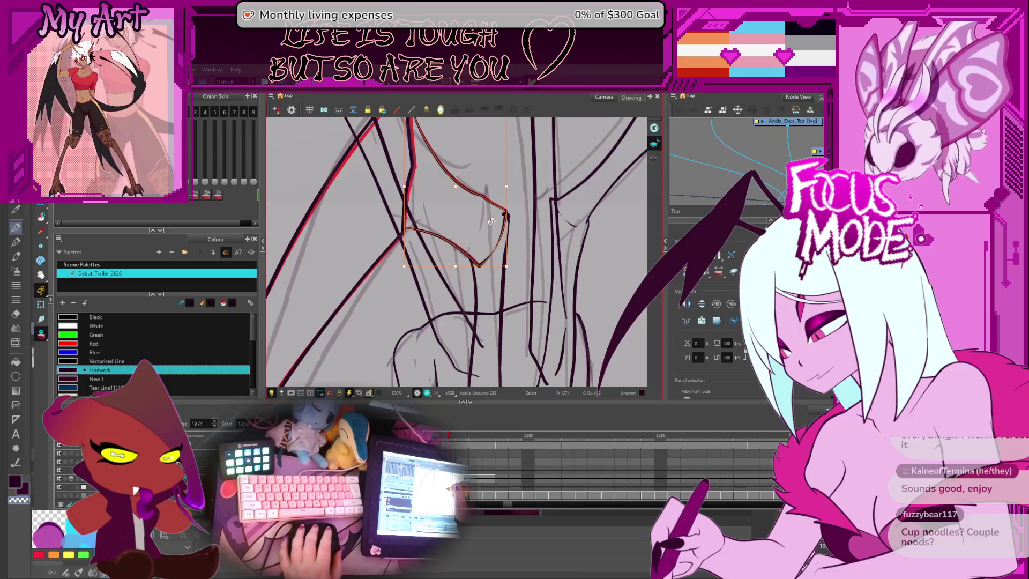
pyautogui.scroll(2, 492, 222)
pyautogui.moveTo(509, 214); pyautogui.dragTo(508, 210)
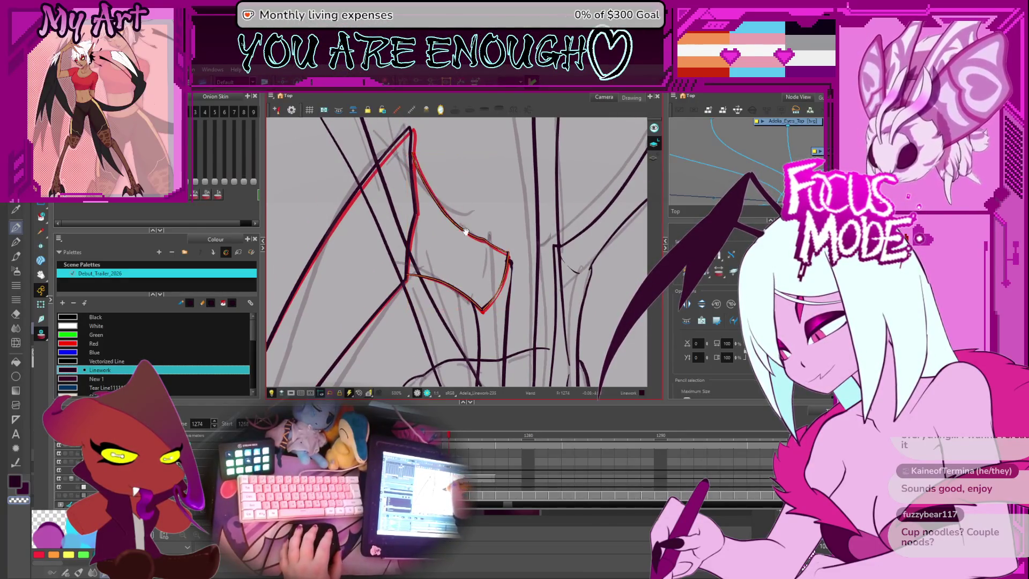
pyautogui.scroll(-1, 492, 211)
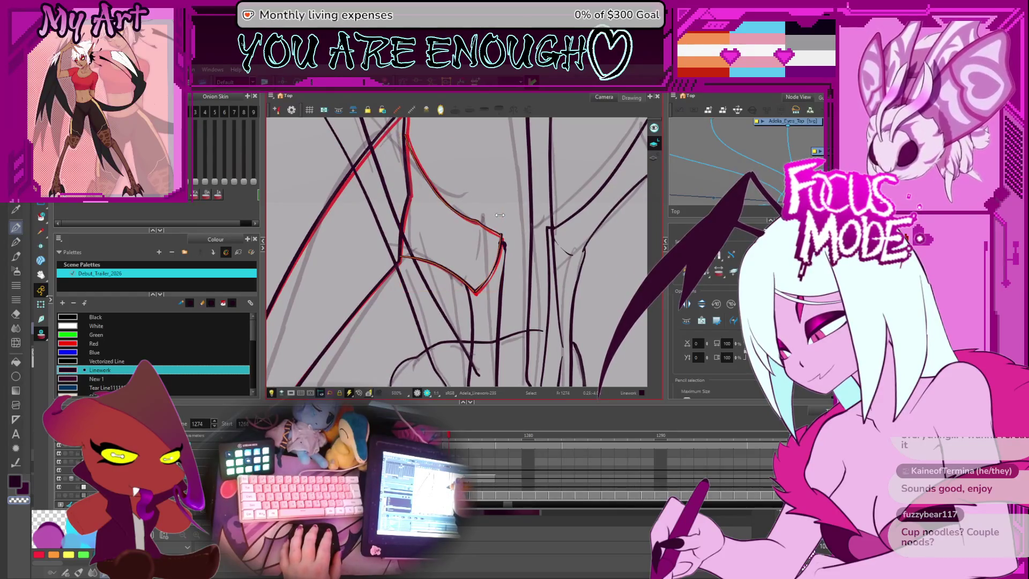
# Step: Flip between frame 1272 and the following frames to check motion, then hide Onion Skin
pyautogui.press(',')
pyautogui.press(',')
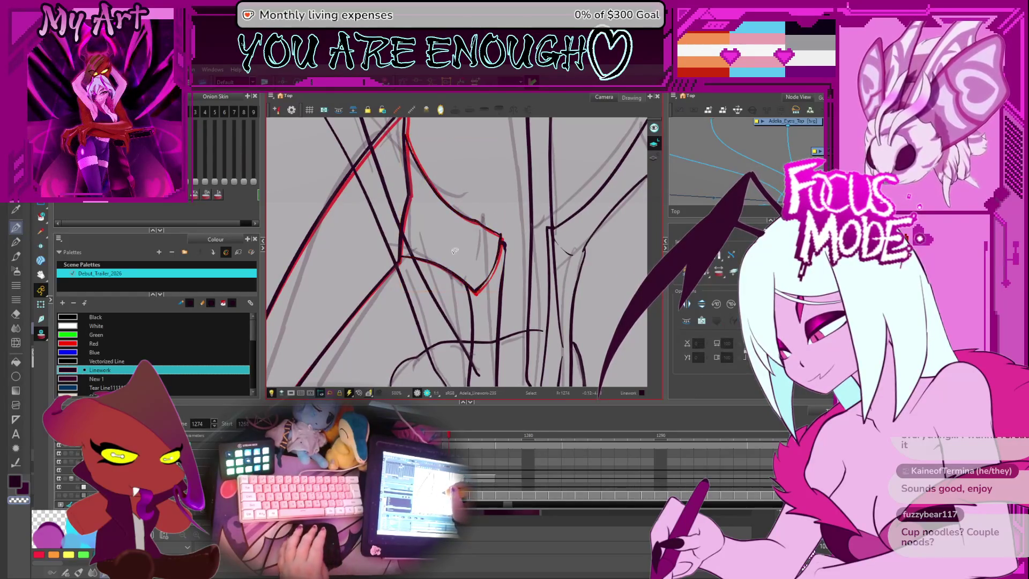
pyautogui.press('.')
pyautogui.press('.')
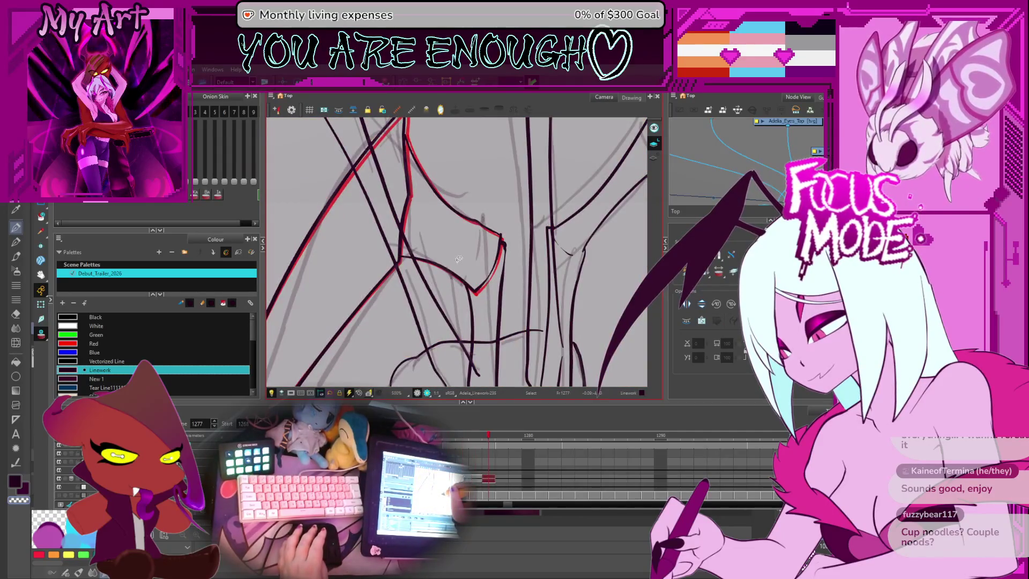
pyautogui.press(',')
pyautogui.press('.')
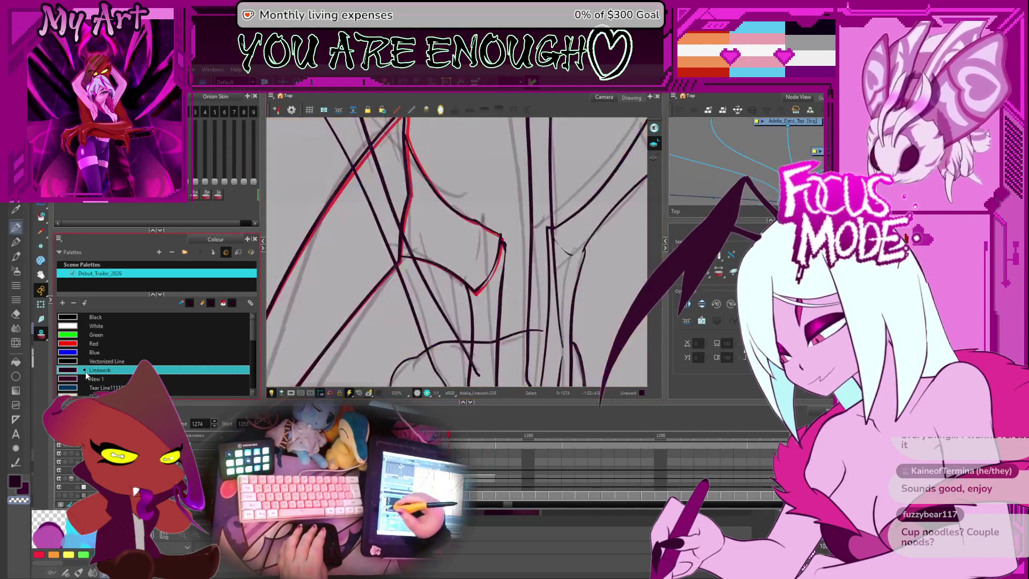
pyautogui.click(41, 334)
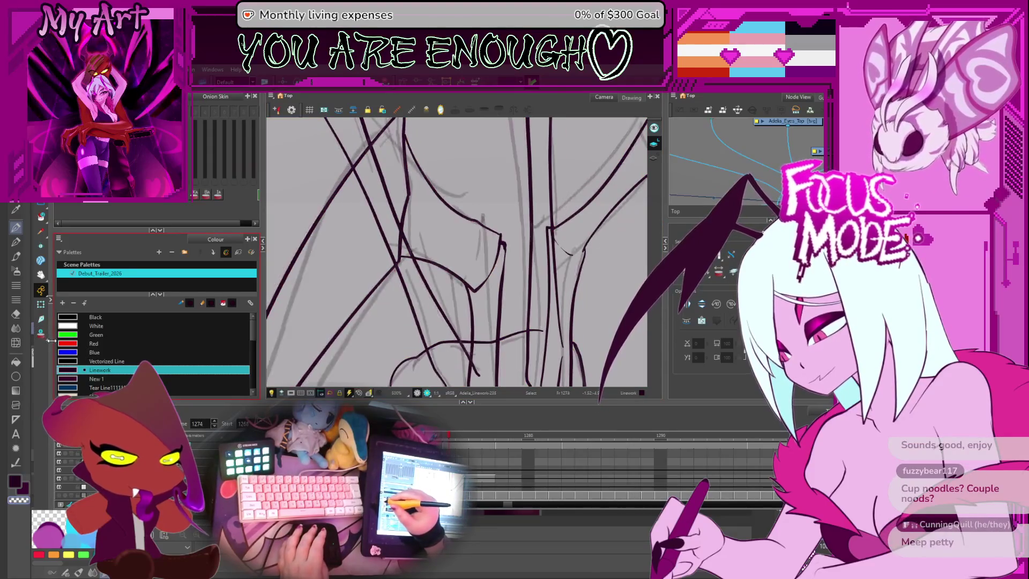
# Step: Turn Onion Skin back on and look over the left leg strokes
pyautogui.click(41, 332)
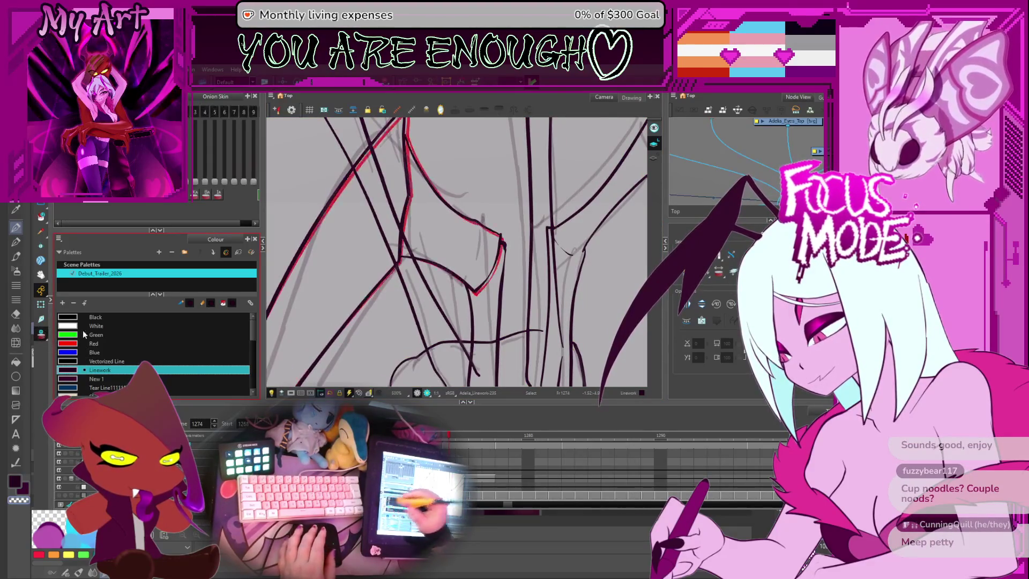
pyautogui.click(467, 305)
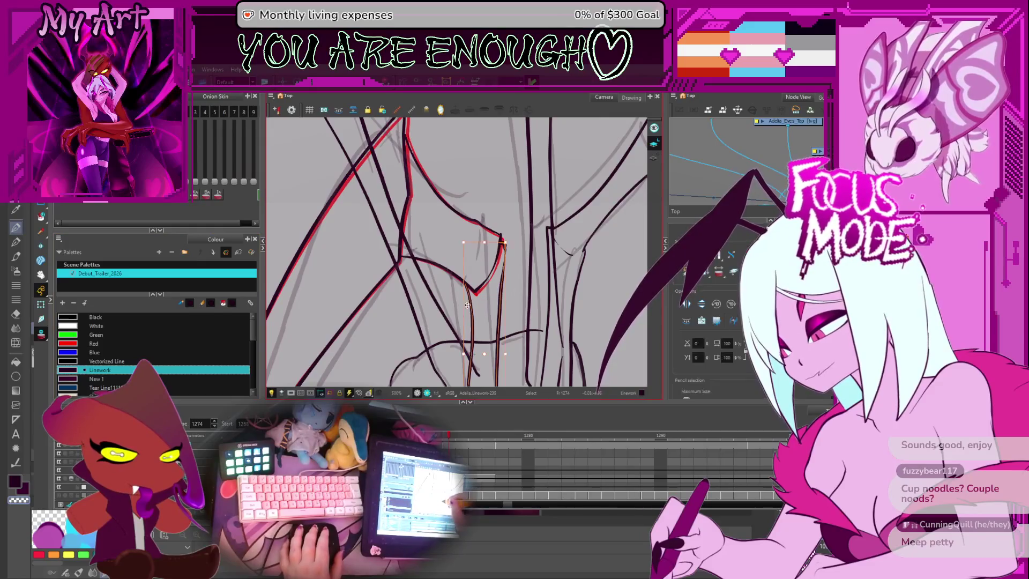
pyautogui.click(492, 237)
pyautogui.scroll(-2, 485, 283)
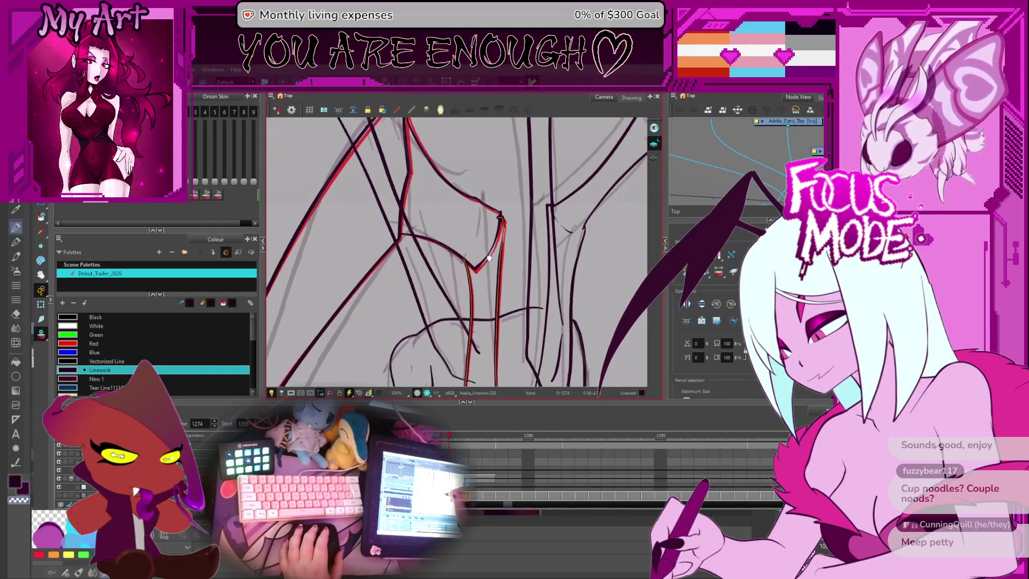
pyautogui.moveTo(485, 282)
pyautogui.mouseDown()
pyautogui.moveTo(465, 261)
pyautogui.moveTo(464, 276)
pyautogui.moveTo(500, 275)
pyautogui.mouseUp()
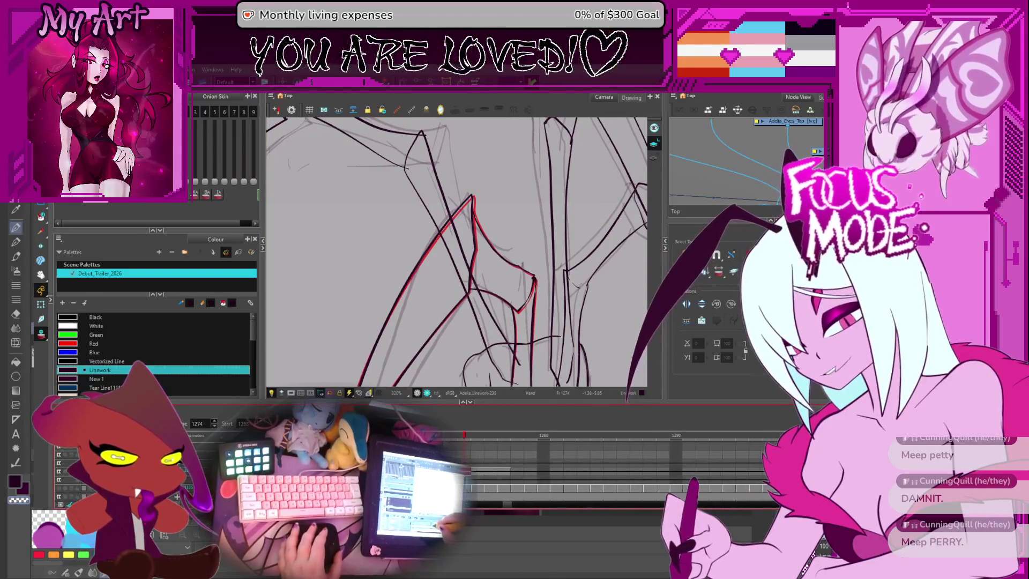
pyautogui.hscroll(-3, 486, 464)
pyautogui.hscroll(-2, 486, 464)
# Step: Jump to frame 1266 and flip through the drawings toward 1274 to check the motion
pyautogui.click(487, 471)
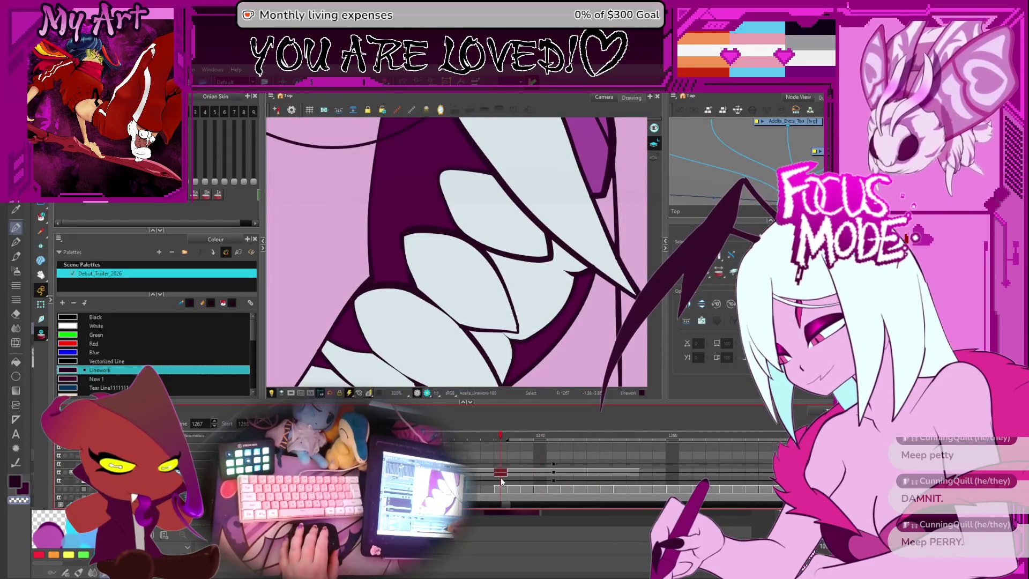
pyautogui.press('.')
pyautogui.press(',')
pyautogui.press('.')
pyautogui.press('.')
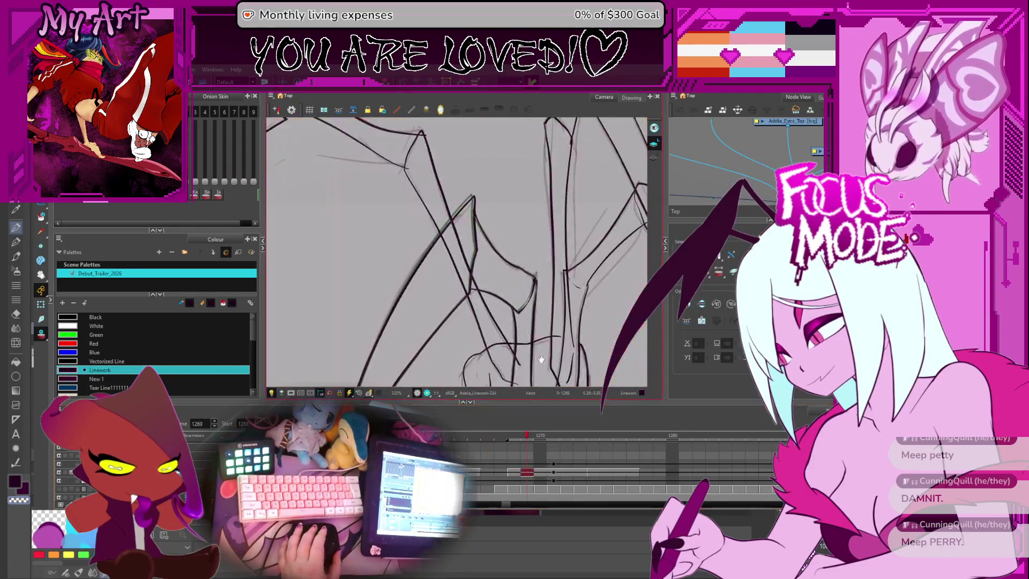
pyautogui.press('.')
pyautogui.press('.')
pyautogui.press('.')
pyautogui.press('.')
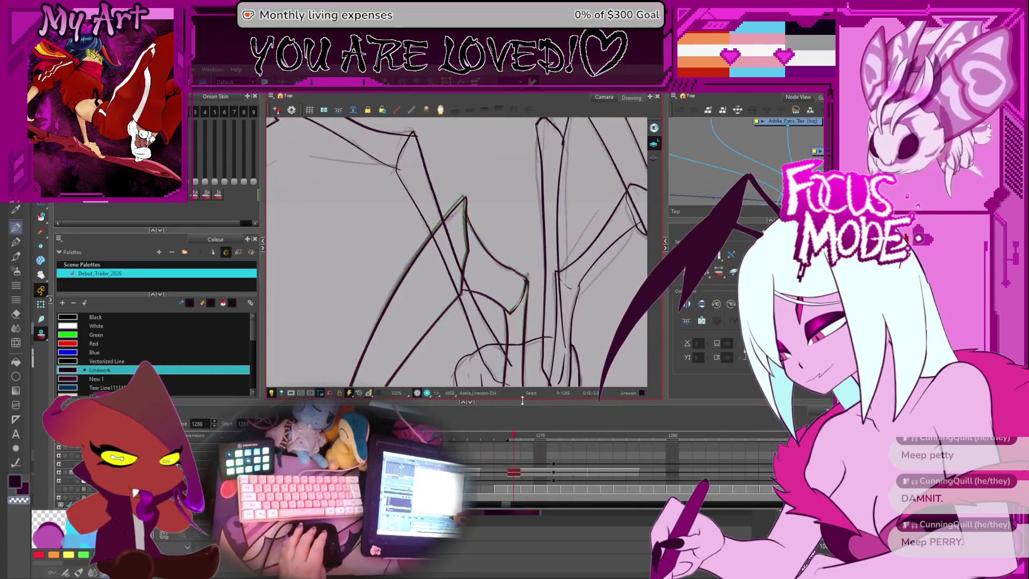
pyautogui.press('.')
pyautogui.press(',')
pyautogui.press(',')
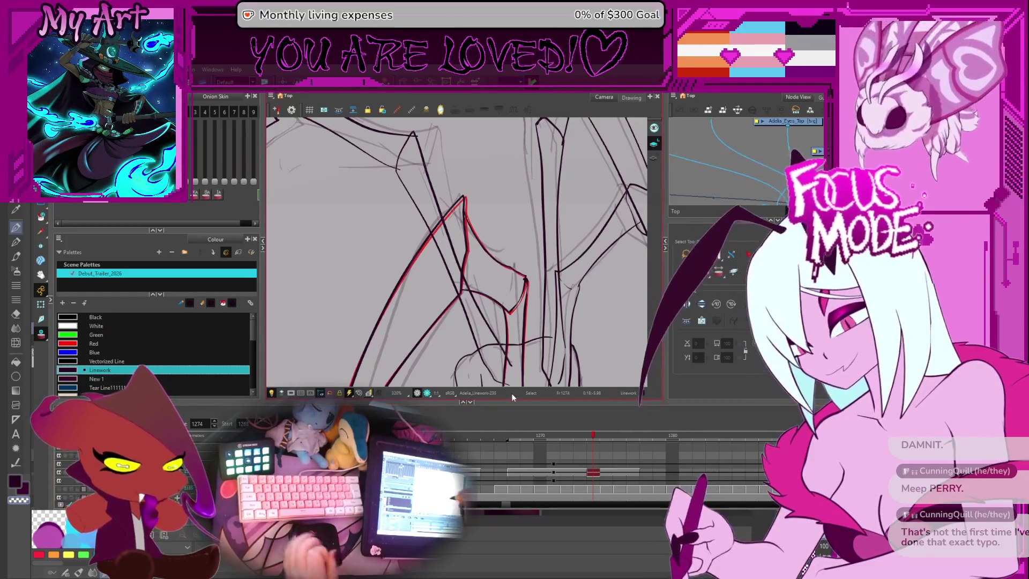
pyautogui.press('-')
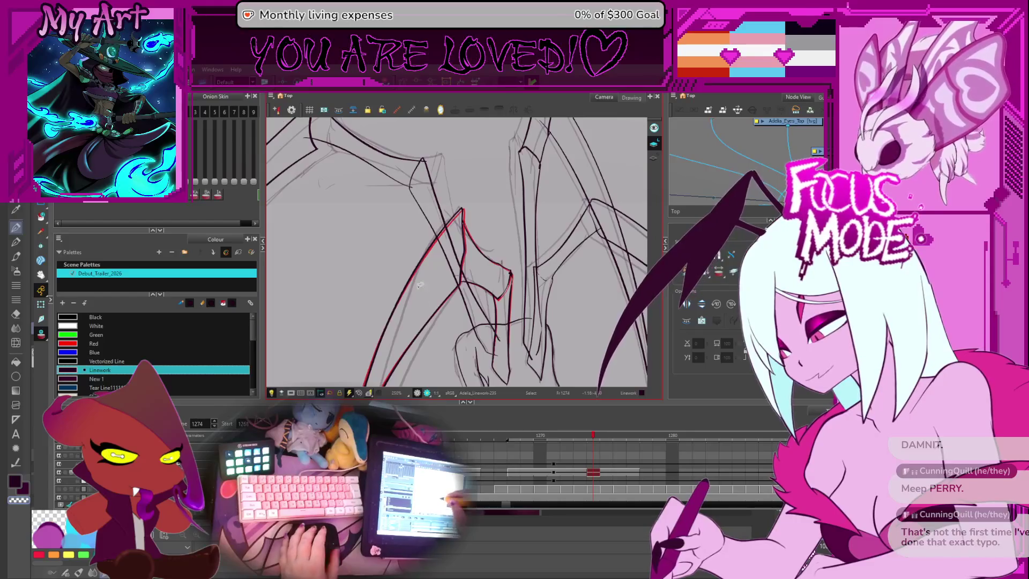
# Step: Reshape a left leg stroke to match the red onion-skin line
pyautogui.scroll(2, 482, 321)
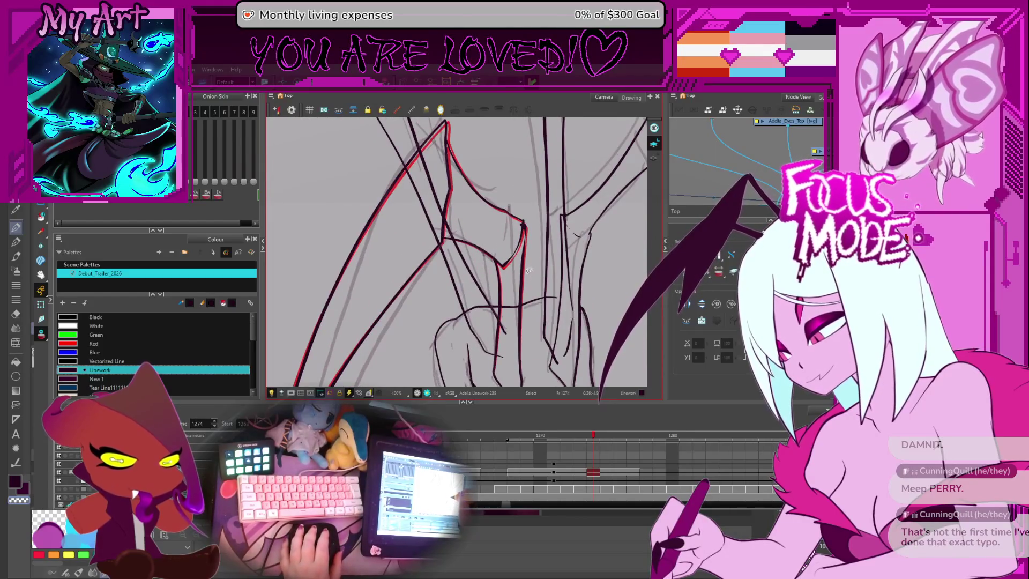
pyautogui.scroll(-4, 409, 254)
pyautogui.moveTo(409, 255)
pyautogui.mouseDown()
pyautogui.moveTo(461, 271)
pyautogui.moveTo(494, 205)
pyautogui.mouseUp()
pyautogui.click(480, 225)
pyautogui.scroll(2, 498, 192)
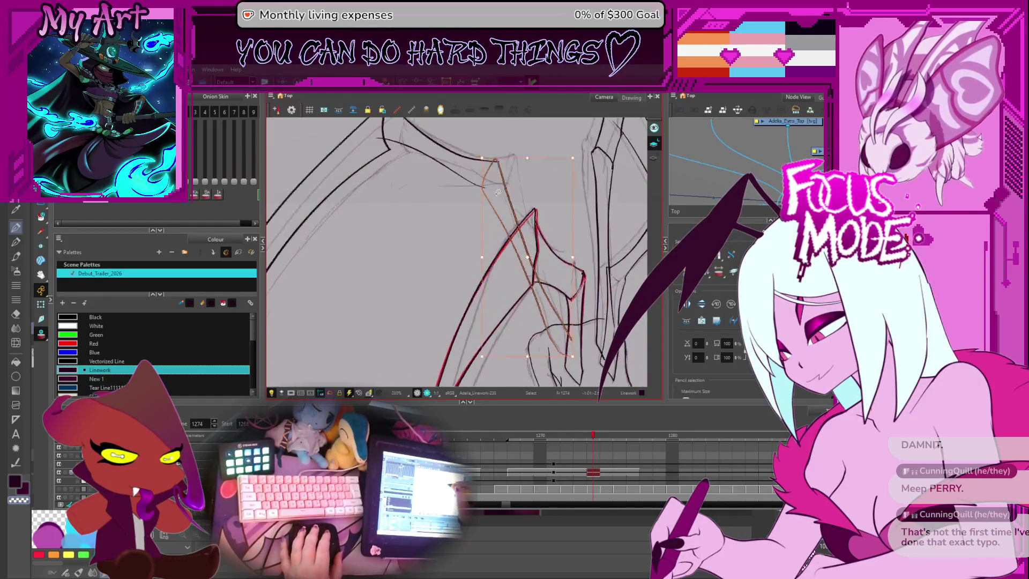
pyautogui.moveTo(513, 159)
pyautogui.mouseDown()
pyautogui.moveTo(529, 158)
pyautogui.moveTo(519, 196)
pyautogui.mouseUp()
pyautogui.moveTo(451, 223); pyautogui.dragTo(468, 248)
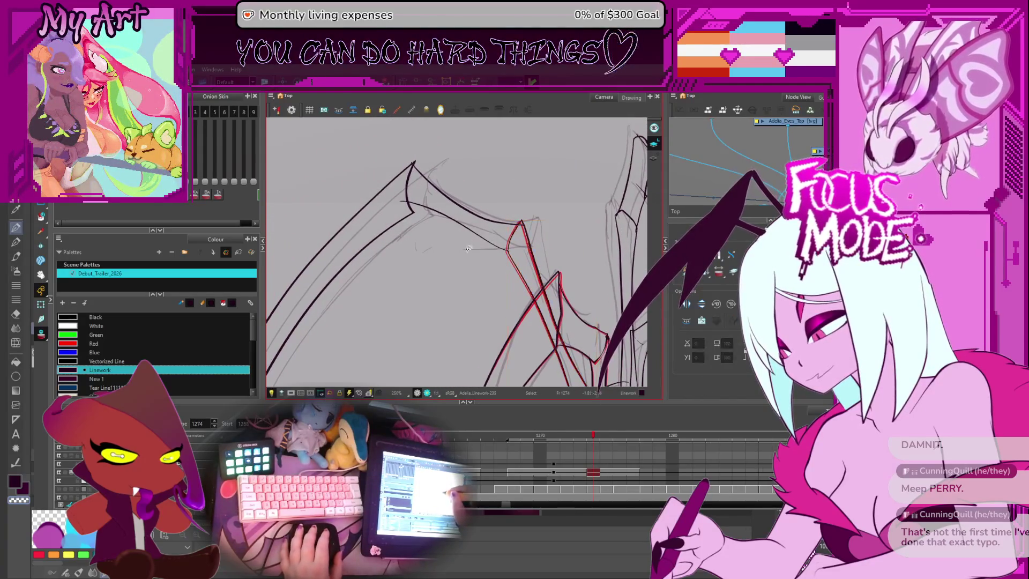
# Step: Check the upper left leg strokes against the onion skin, zooming out to see the whole leg
pyautogui.click(490, 224)
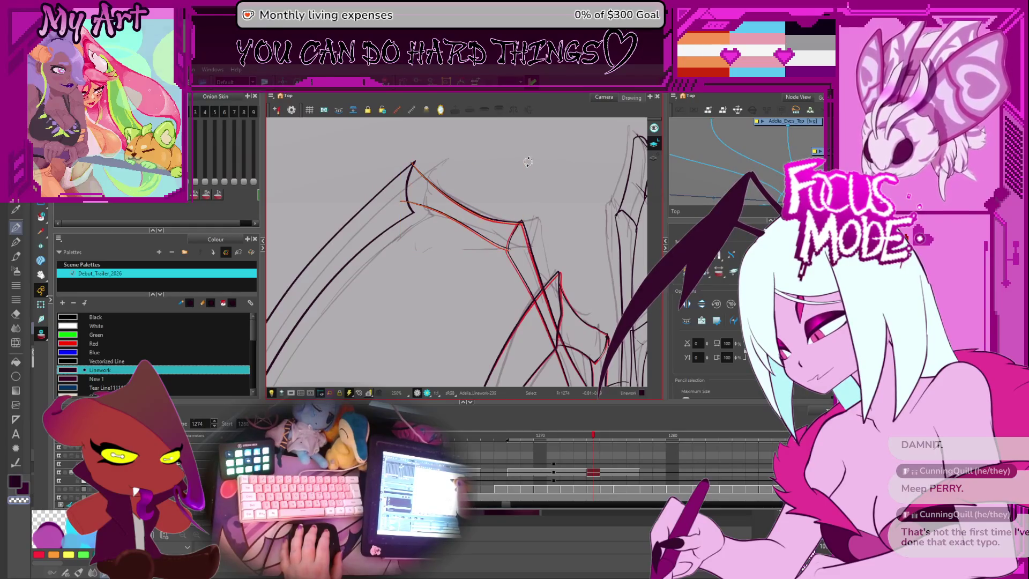
pyautogui.scroll(1, 514, 164)
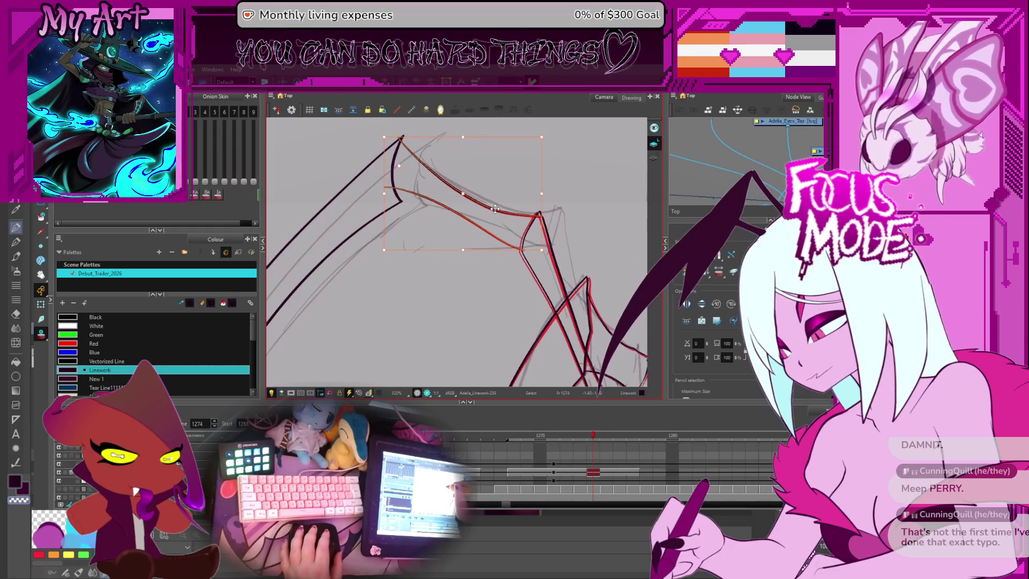
pyautogui.press('Escape')
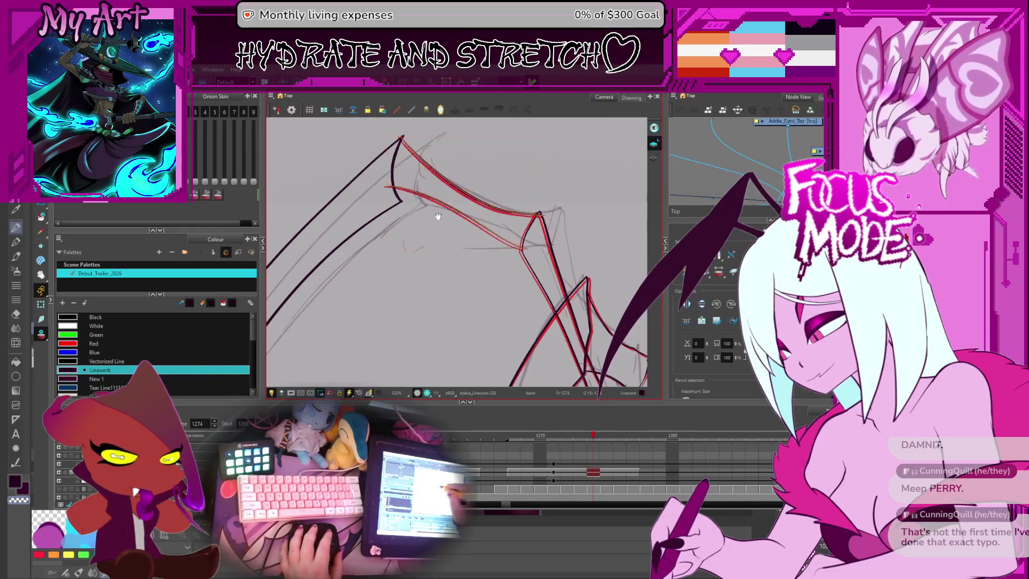
pyautogui.moveTo(430, 180)
pyautogui.mouseDown()
pyautogui.moveTo(453, 202)
pyautogui.moveTo(429, 203)
pyautogui.mouseUp()
pyautogui.scroll(-3, 408, 241)
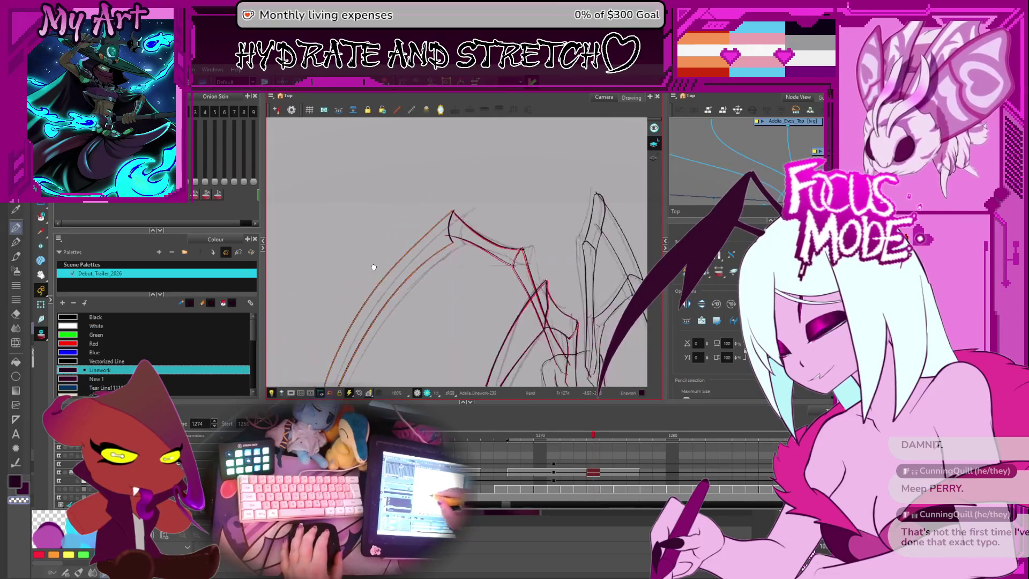
pyautogui.moveTo(373, 269)
pyautogui.mouseDown()
pyautogui.moveTo(414, 265)
pyautogui.moveTo(434, 227)
pyautogui.mouseUp()
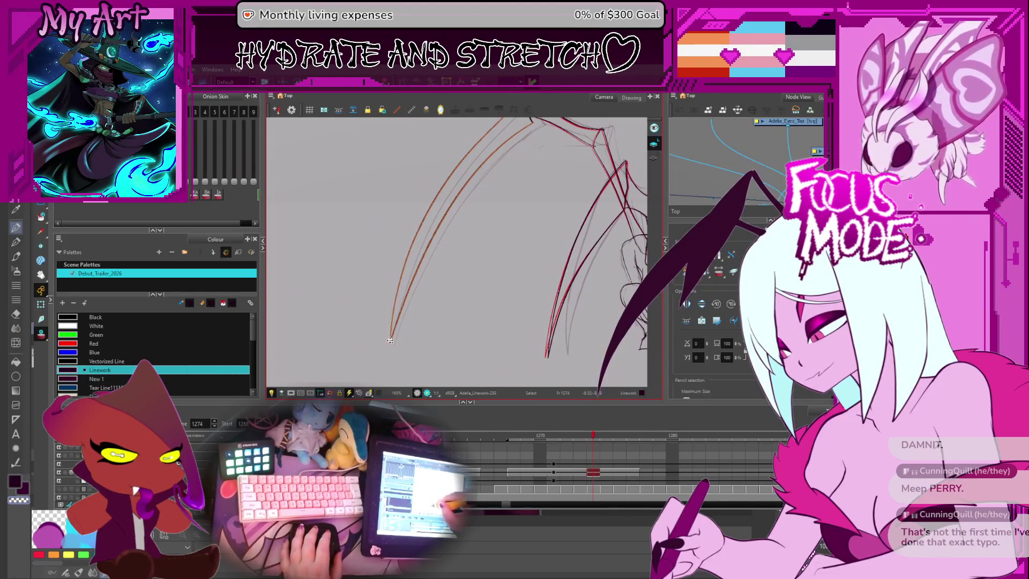
pyautogui.scroll(3, 390, 340)
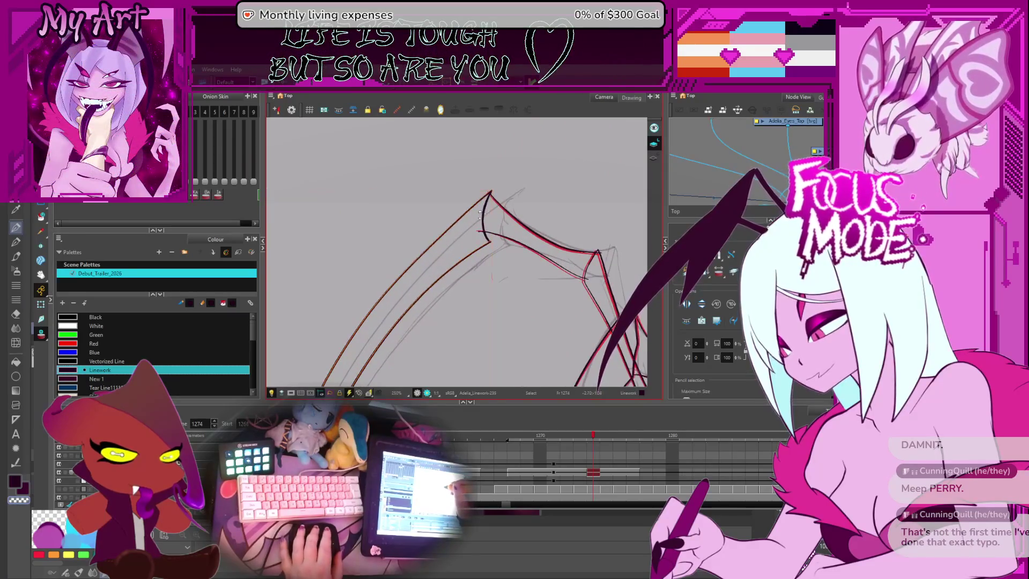
pyautogui.click(476, 215)
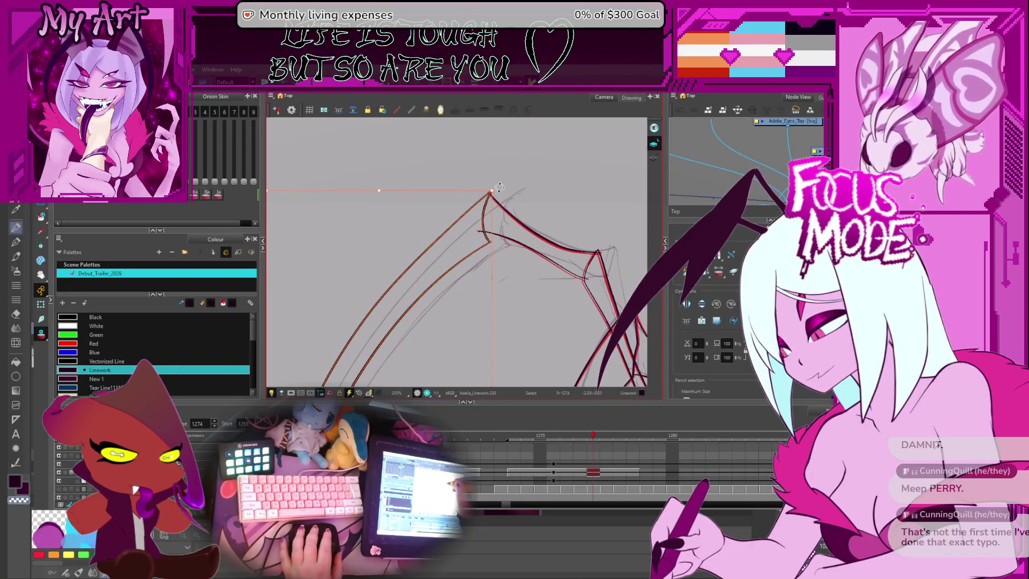
pyautogui.scroll(2, 498, 187)
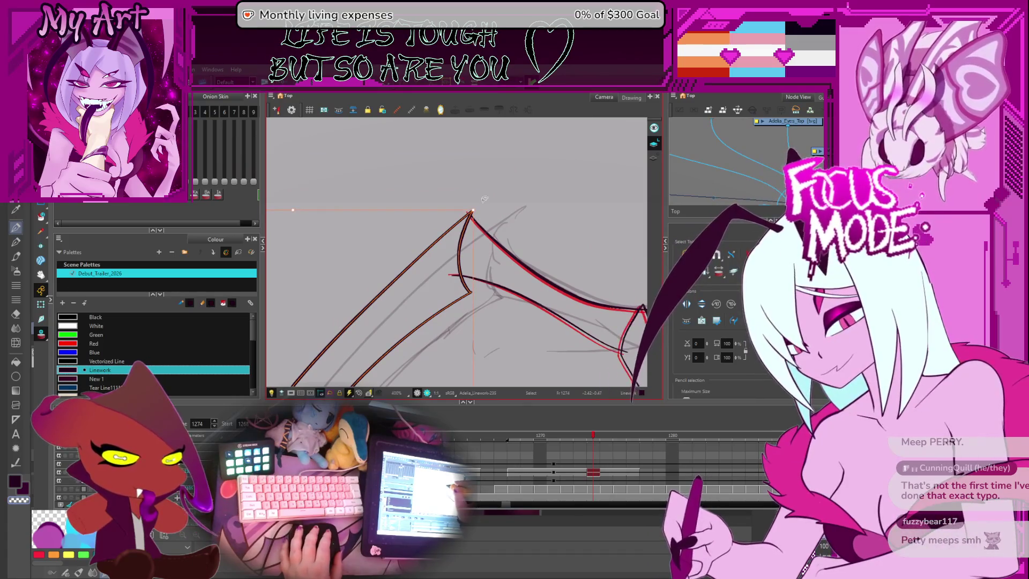
pyautogui.click(481, 210)
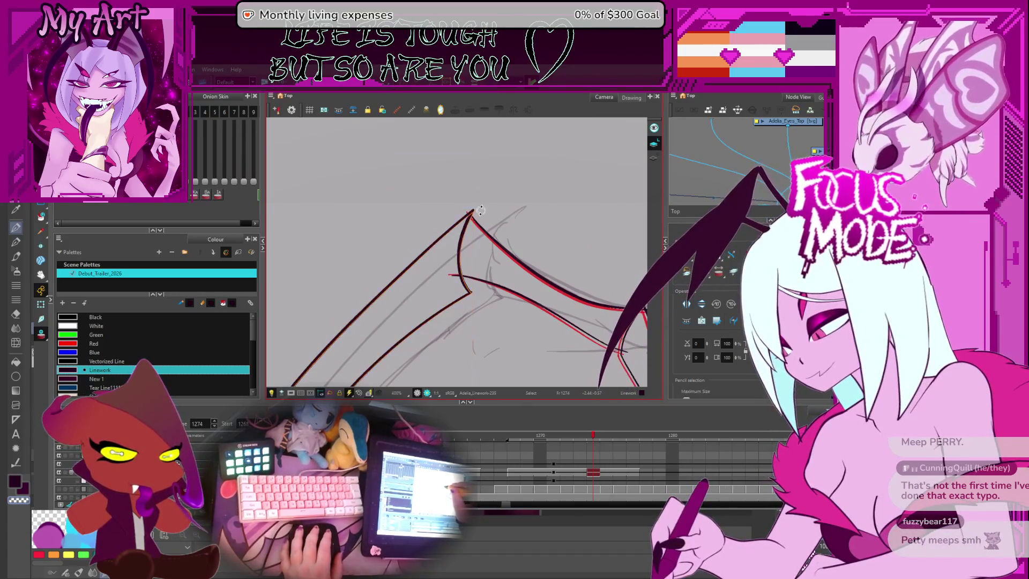
pyautogui.scroll(-2, 481, 210)
pyautogui.moveTo(481, 210)
pyautogui.mouseDown()
pyautogui.moveTo(513, 252)
pyautogui.moveTo(469, 208)
pyautogui.mouseUp()
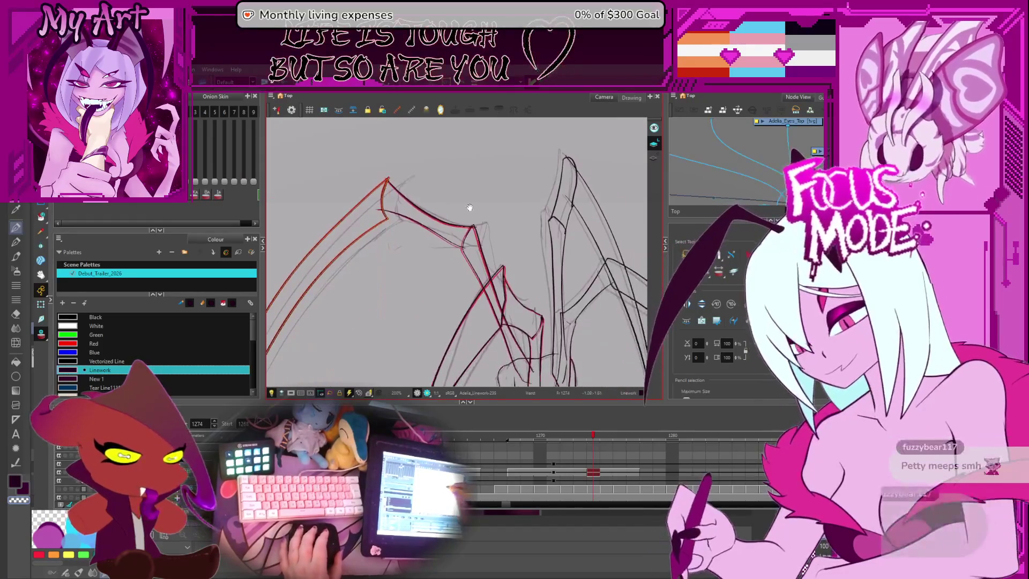
# Step: Try strokes on the left and right legs, then select the upright leg's long vertical stroke
pyautogui.click(338, 243)
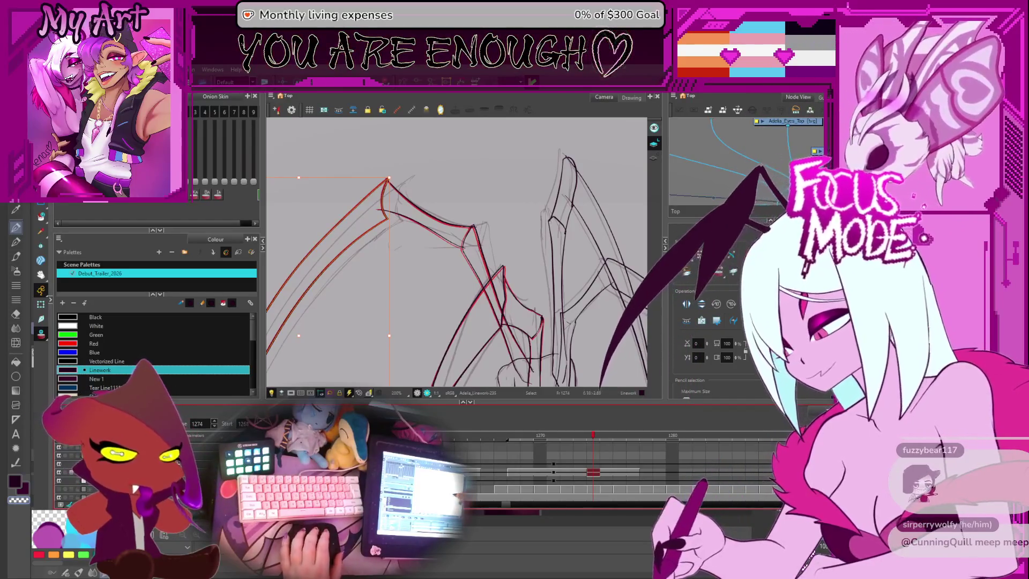
pyautogui.scroll(-2, 528, 247)
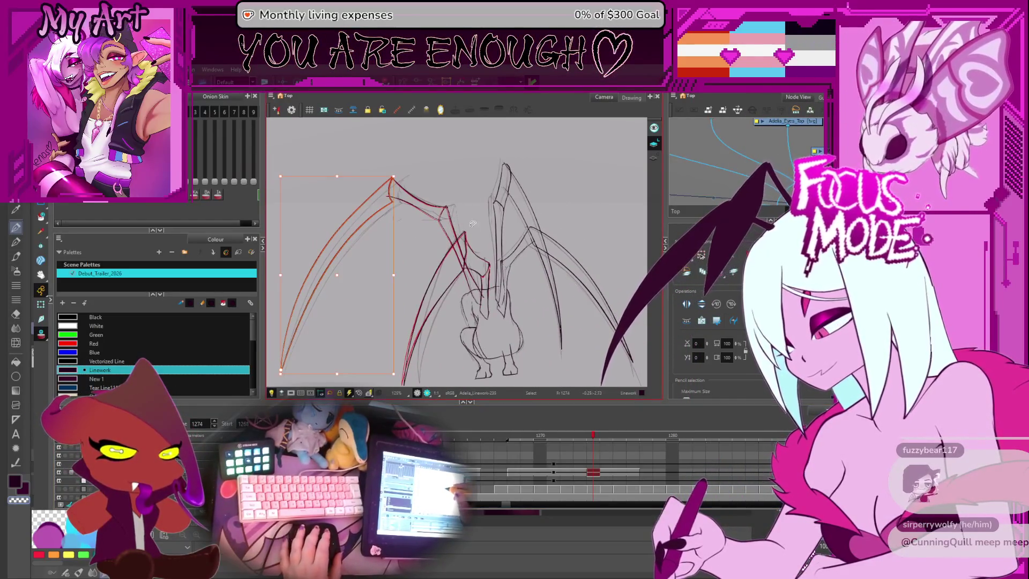
pyautogui.click(478, 245)
pyautogui.scroll(2, 478, 246)
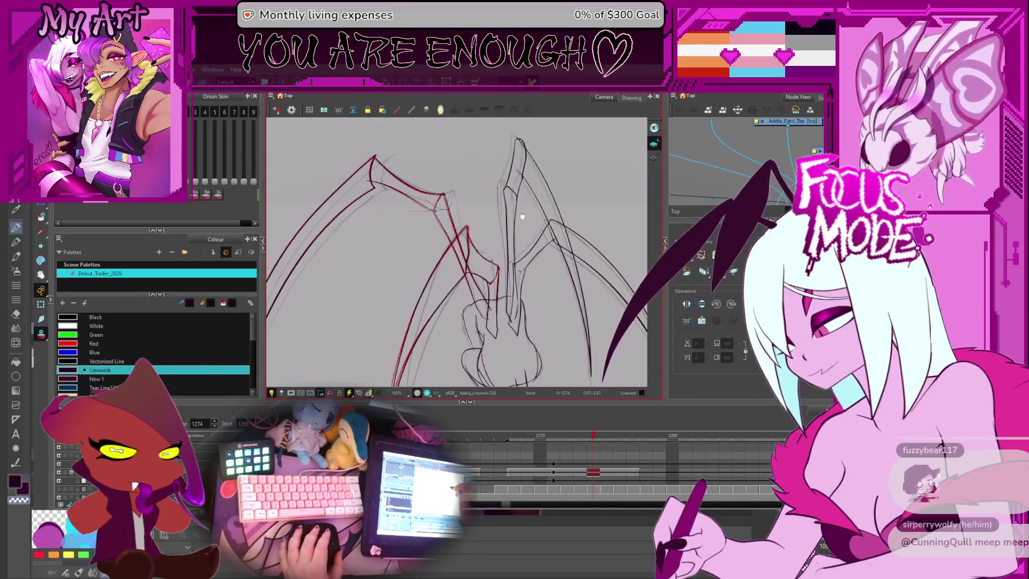
pyautogui.click(529, 217)
pyautogui.scroll(1, 529, 217)
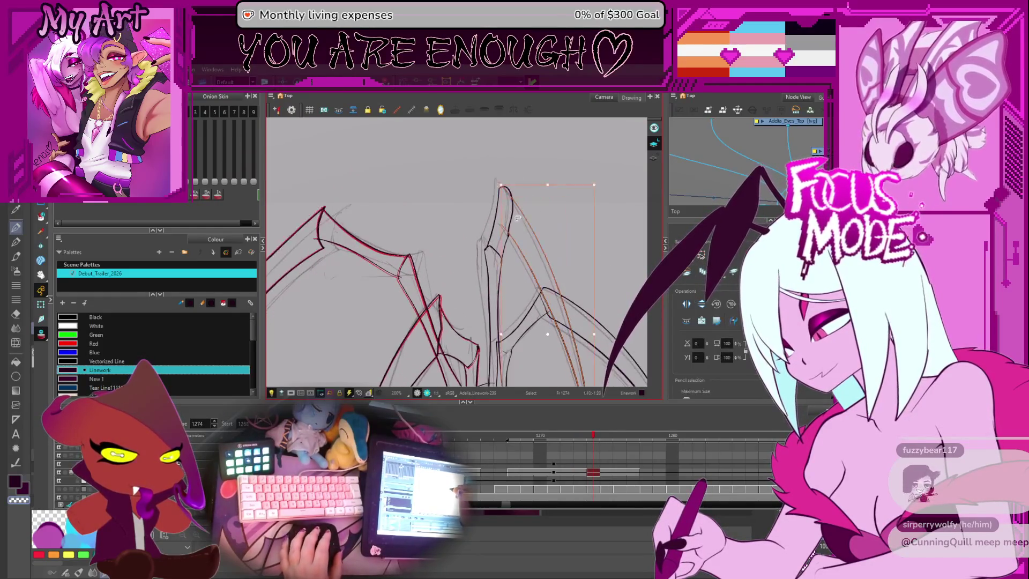
pyautogui.press('Escape')
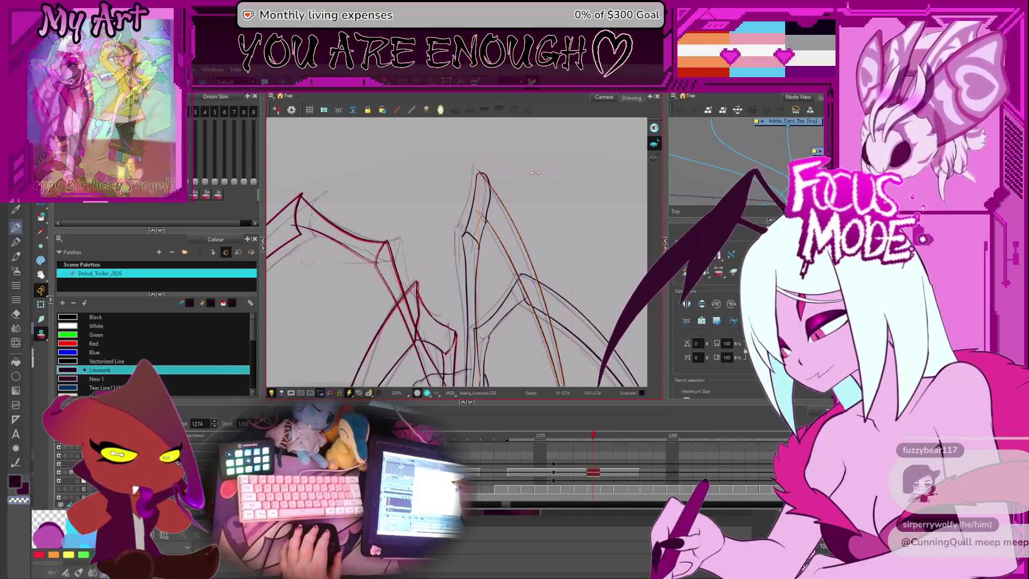
pyautogui.moveTo(503, 214); pyautogui.dragTo(517, 194)
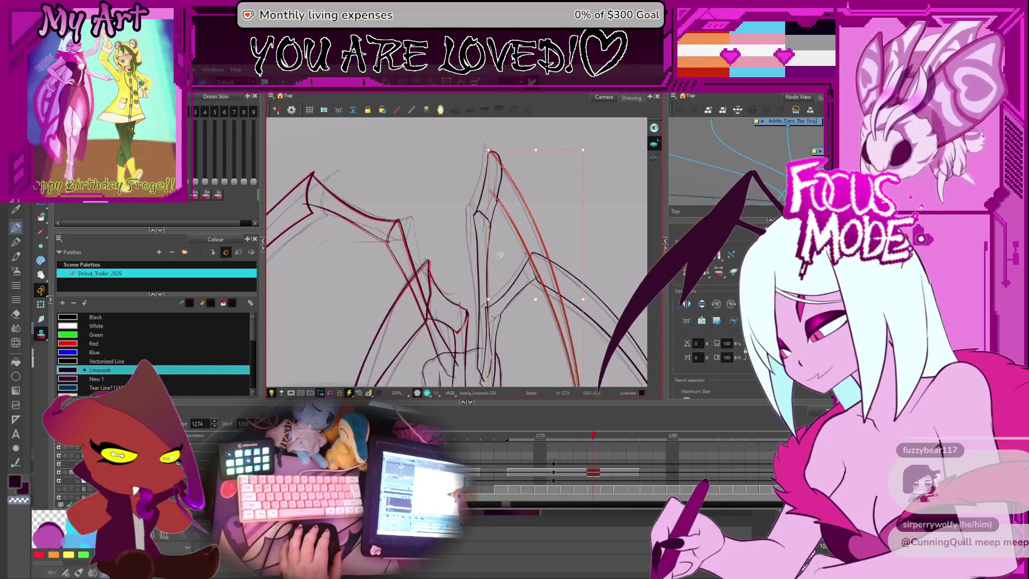
pyautogui.click(472, 255)
pyautogui.scroll(-1, 486, 217)
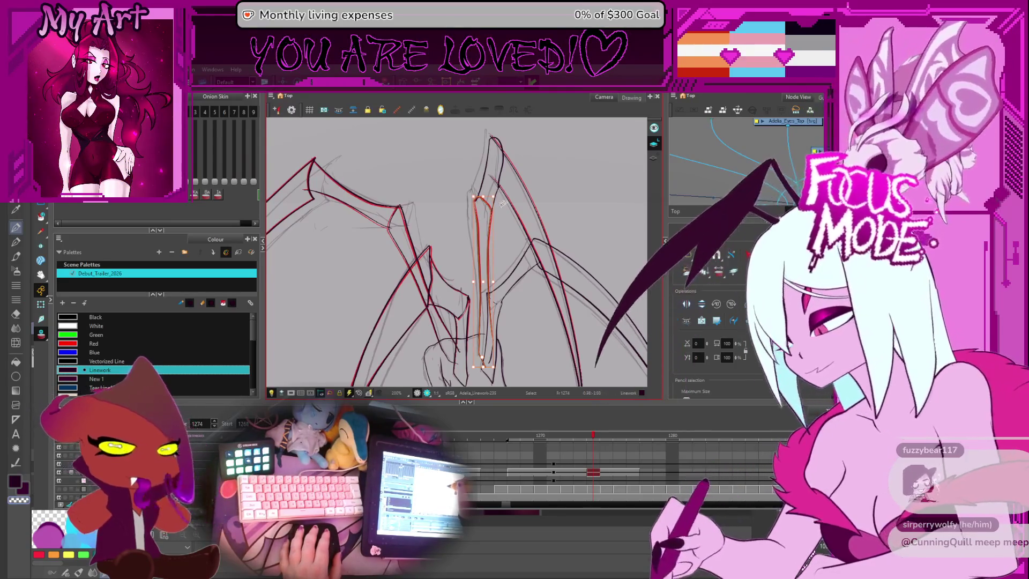
# Step: Narrow the upright leg's tip strokes and stretch their top to fit the sketch
pyautogui.click(492, 172)
pyautogui.scroll(1, 501, 159)
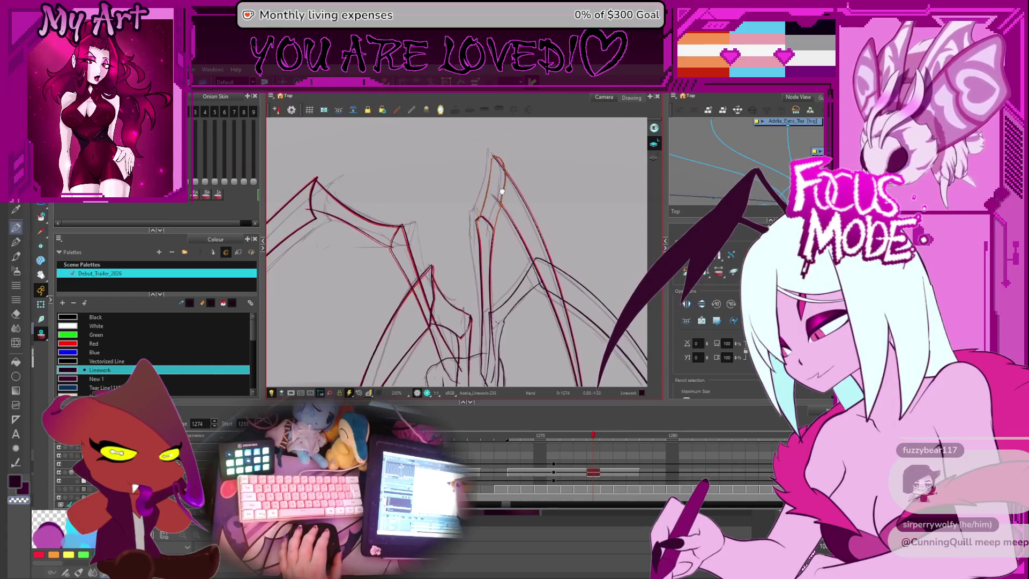
pyautogui.scroll(1, 504, 249)
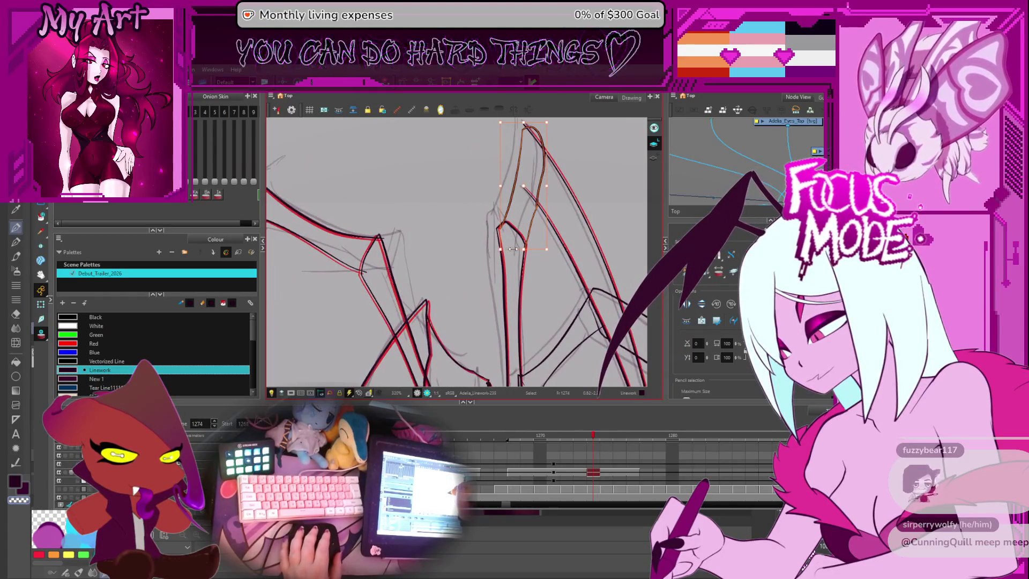
pyautogui.moveTo(504, 249); pyautogui.dragTo(510, 249)
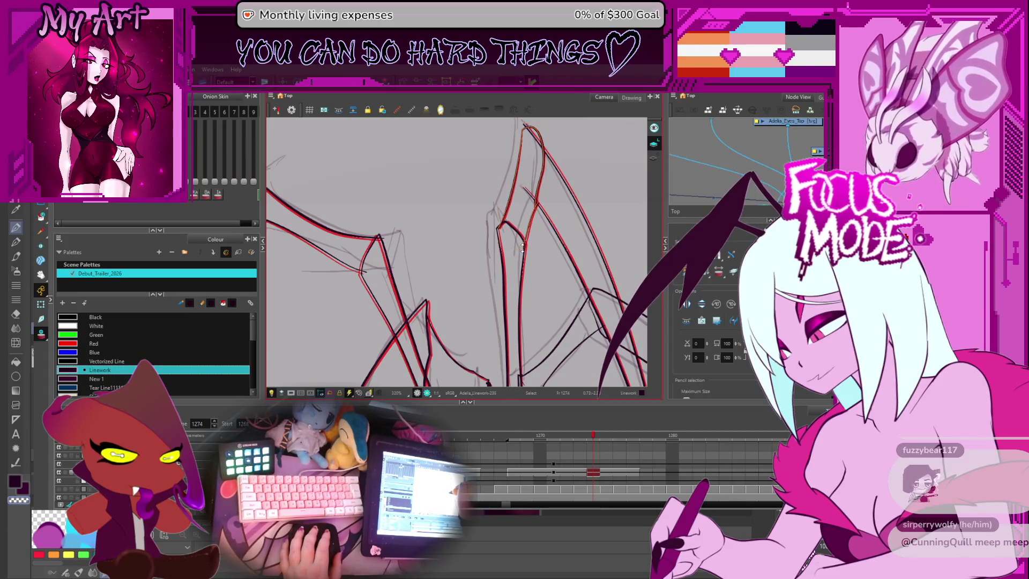
pyautogui.scroll(1, 531, 214)
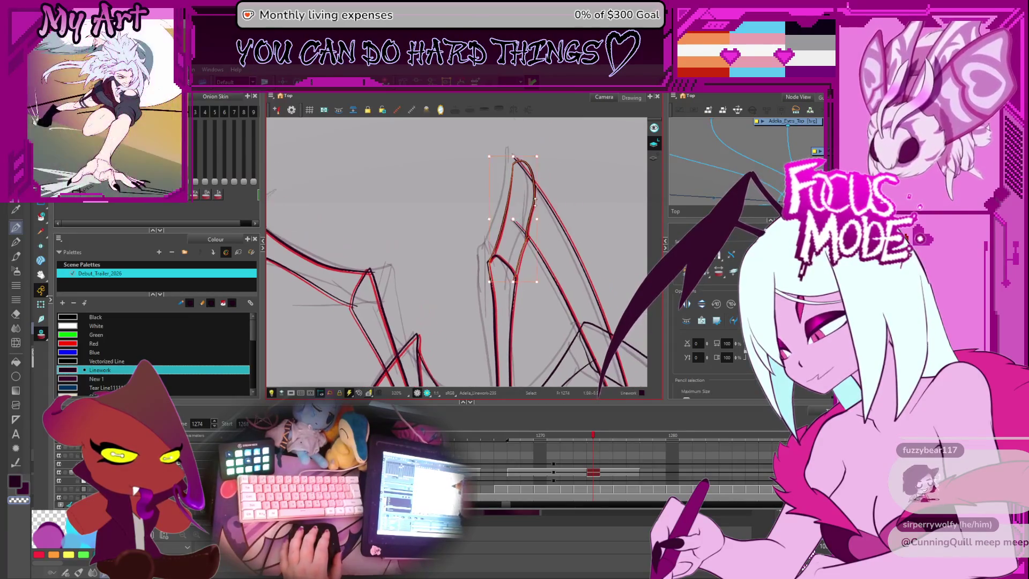
pyautogui.click(513, 156)
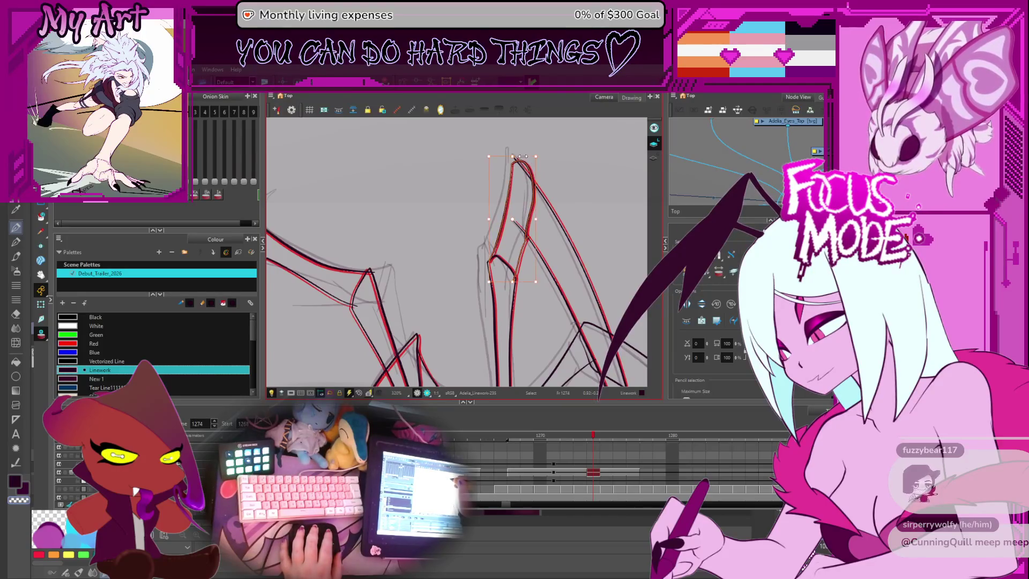
pyautogui.moveTo(522, 156); pyautogui.dragTo(524, 157)
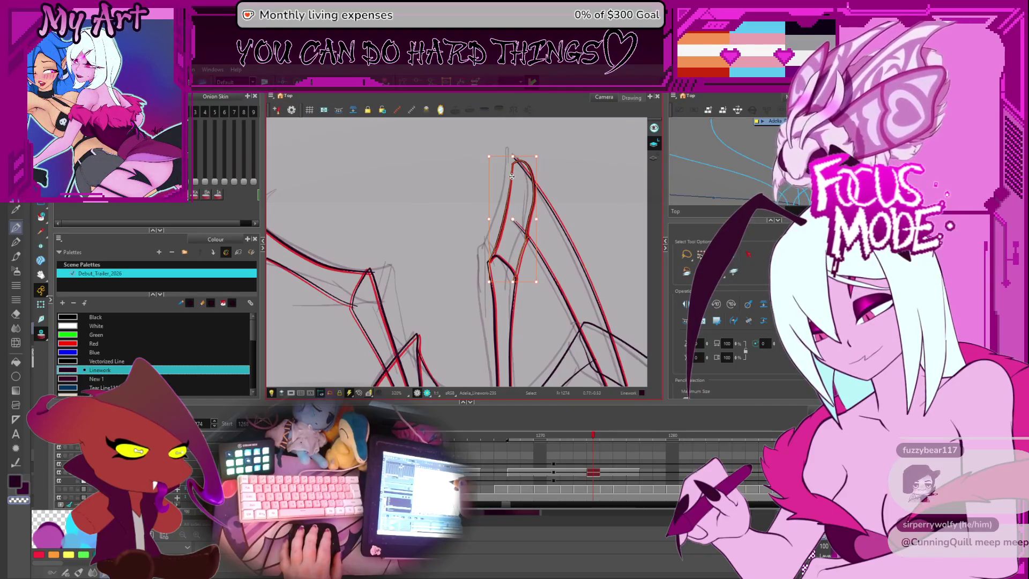
pyautogui.click(573, 246)
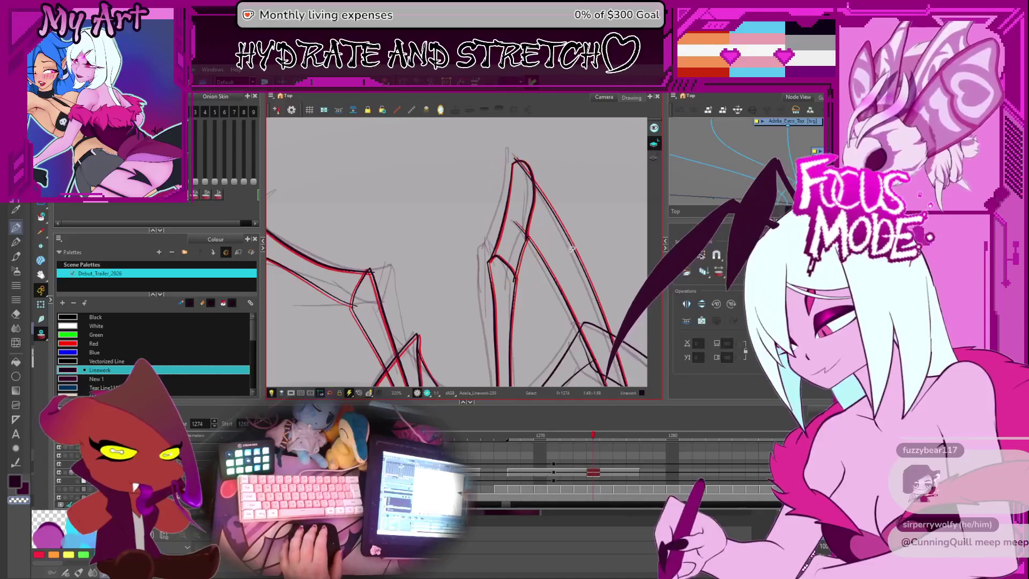
pyautogui.moveTo(572, 247)
pyautogui.mouseDown()
pyautogui.moveTo(535, 245)
pyautogui.moveTo(495, 220)
pyautogui.mouseUp()
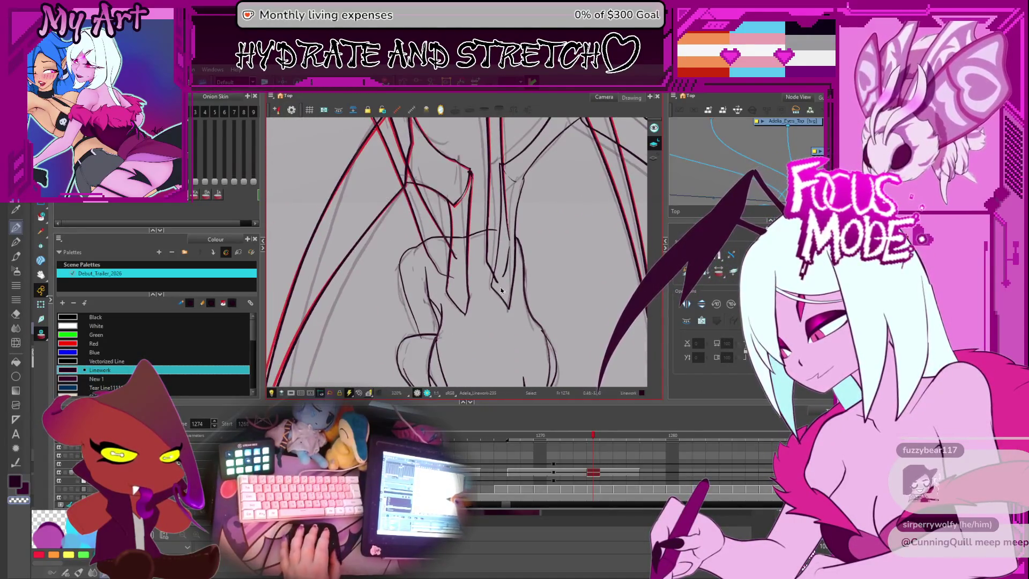
# Step: Using the Contour Editor and Select tools, select the stroke at the central leg joint and the diagonal leg stroke
pyautogui.scroll(3, 501, 290)
pyautogui.hotkey('alt', 'q')
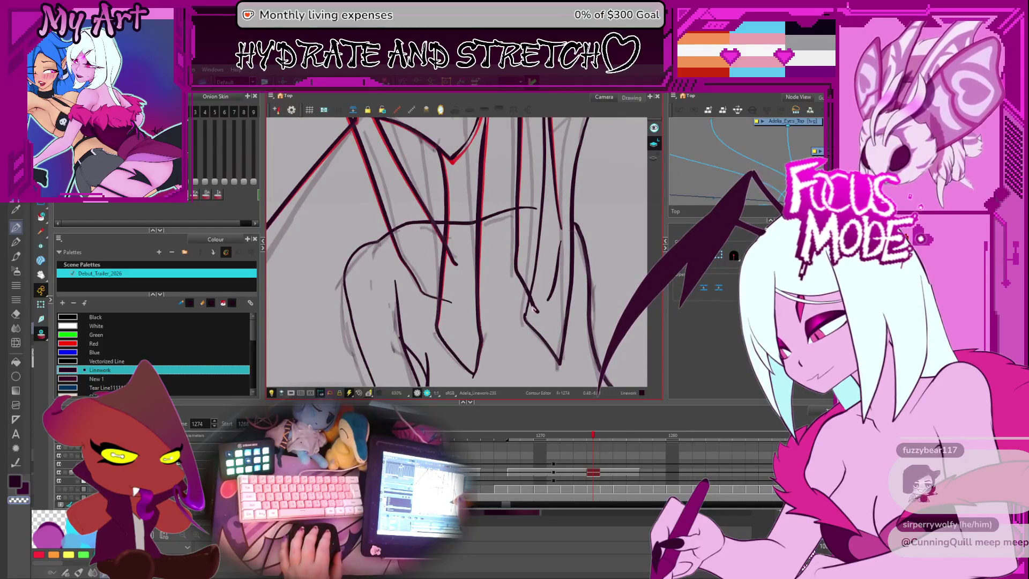
pyautogui.scroll(-5, 535, 310)
pyautogui.moveTo(536, 300); pyautogui.dragTo(521, 286)
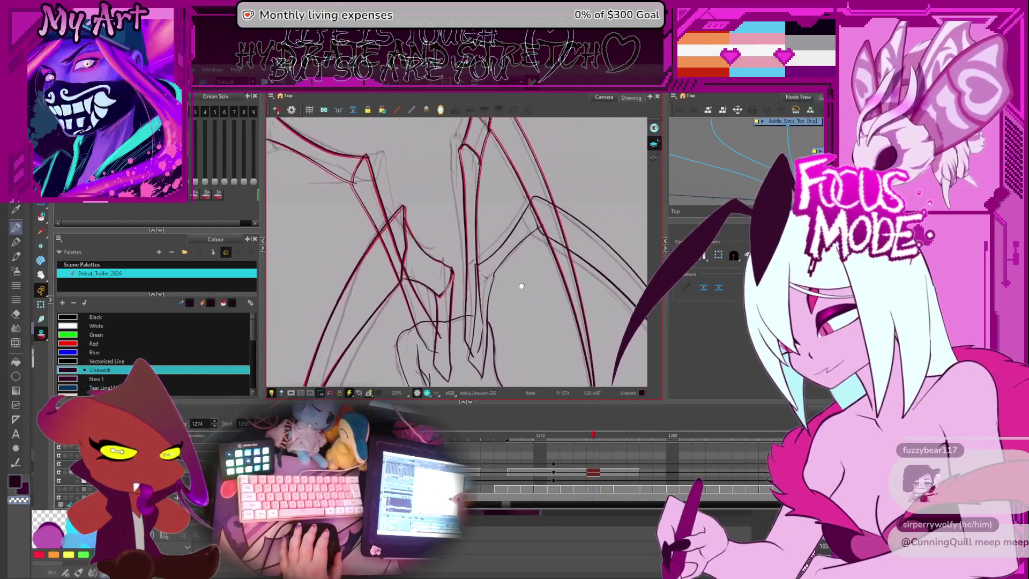
pyautogui.scroll(-3, 522, 285)
pyautogui.scroll(3, 495, 245)
pyautogui.hotkey('alt', 's')
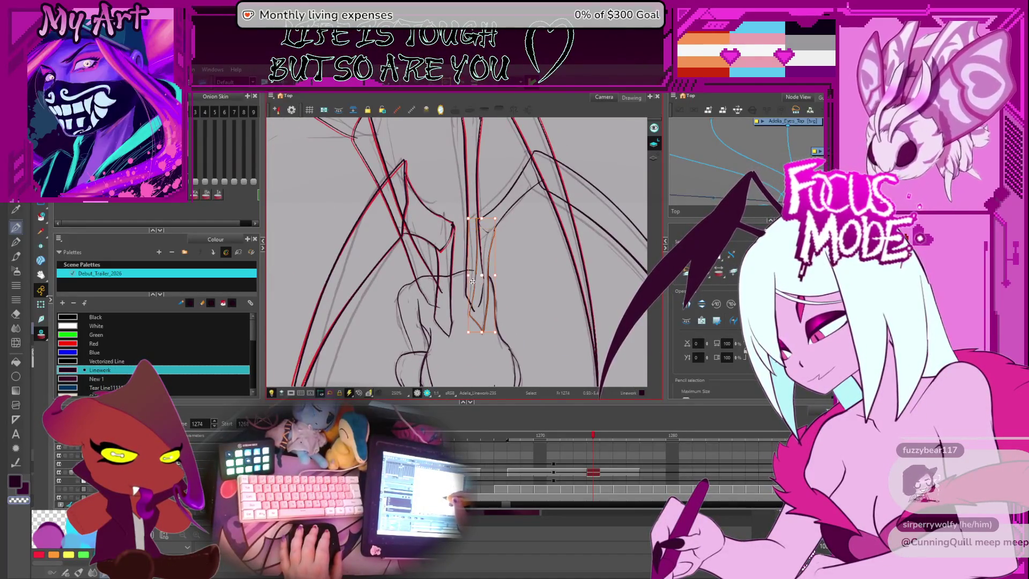
pyautogui.scroll(2, 472, 281)
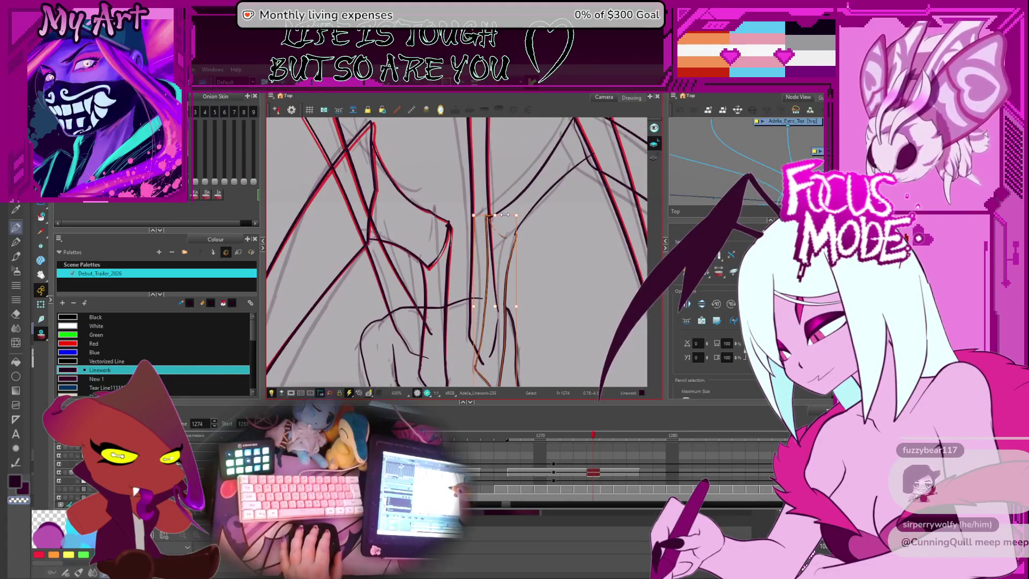
pyautogui.click(500, 215)
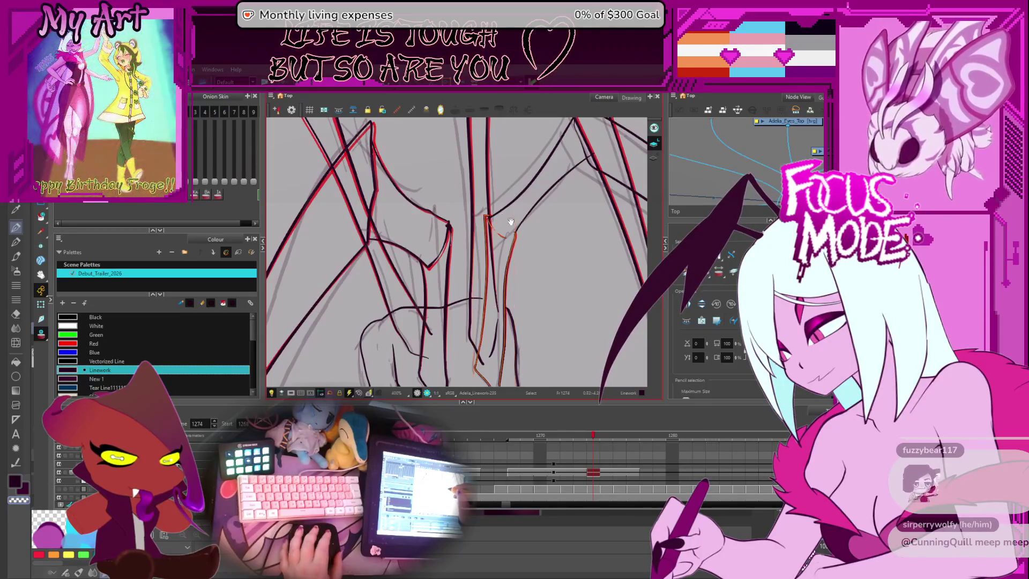
pyautogui.moveTo(563, 200); pyautogui.dragTo(526, 256)
pyautogui.click(522, 252)
pyautogui.scroll(-1, 503, 249)
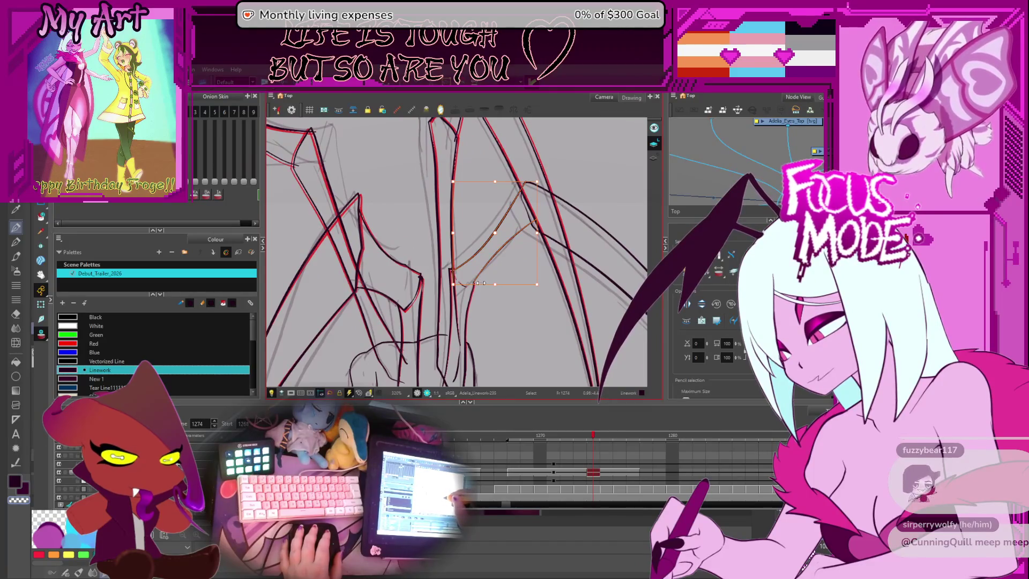
# Step: Reselect the joint strokes and drag their top handle down to shorten them slightly
pyautogui.press('Escape')
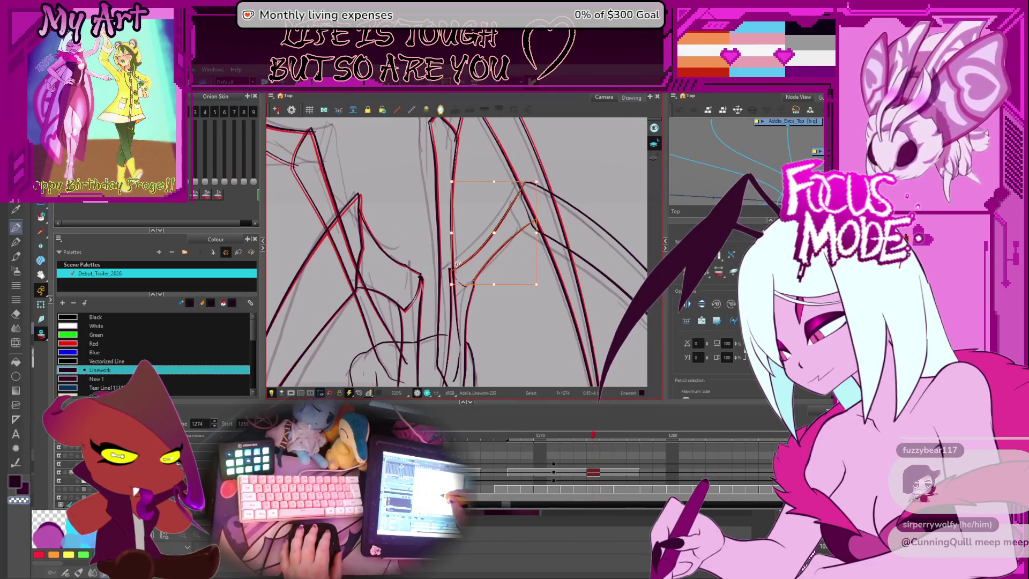
pyautogui.click(477, 283)
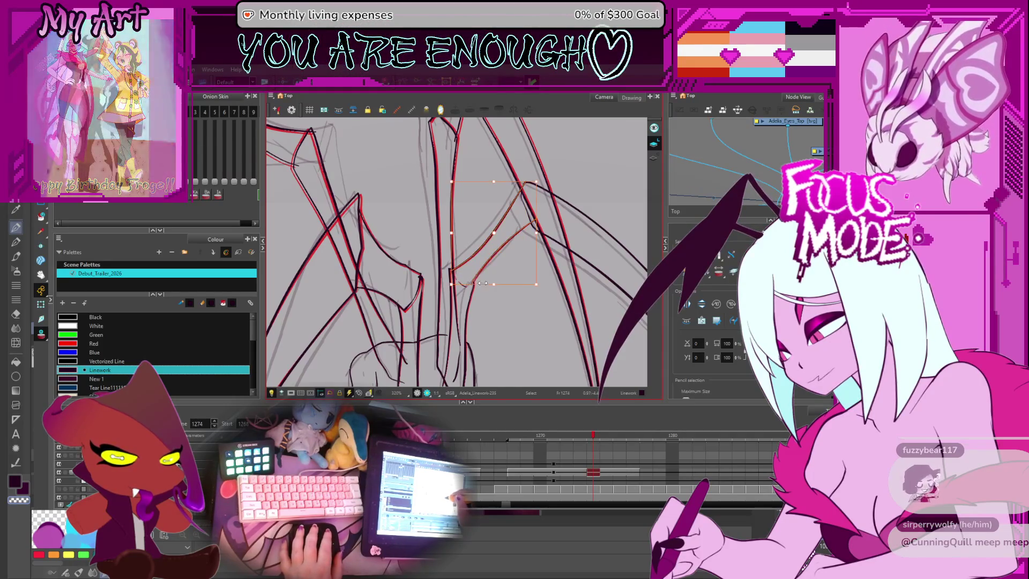
pyautogui.scroll(1, 535, 243)
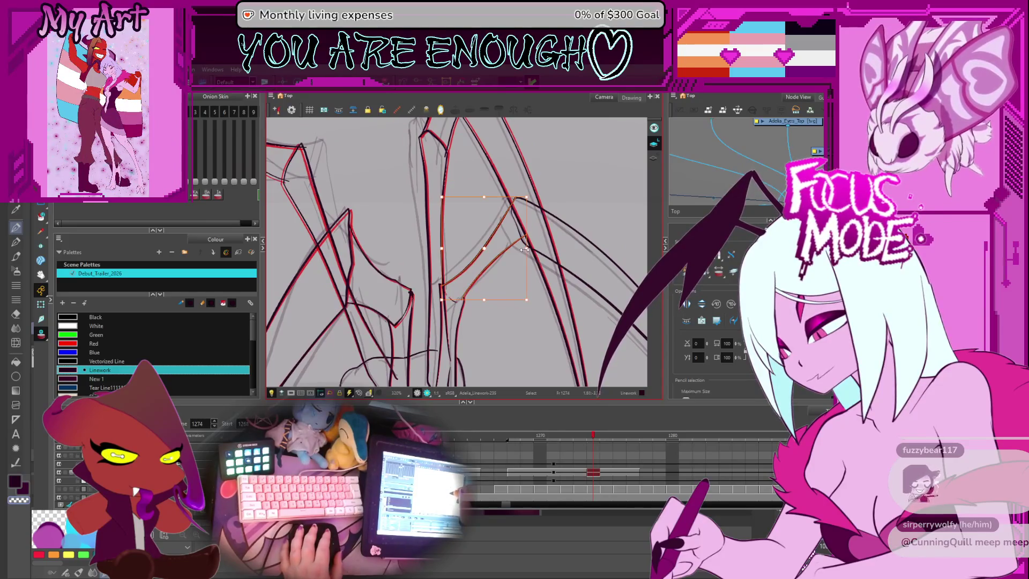
pyautogui.moveTo(610, 210); pyautogui.dragTo(564, 196)
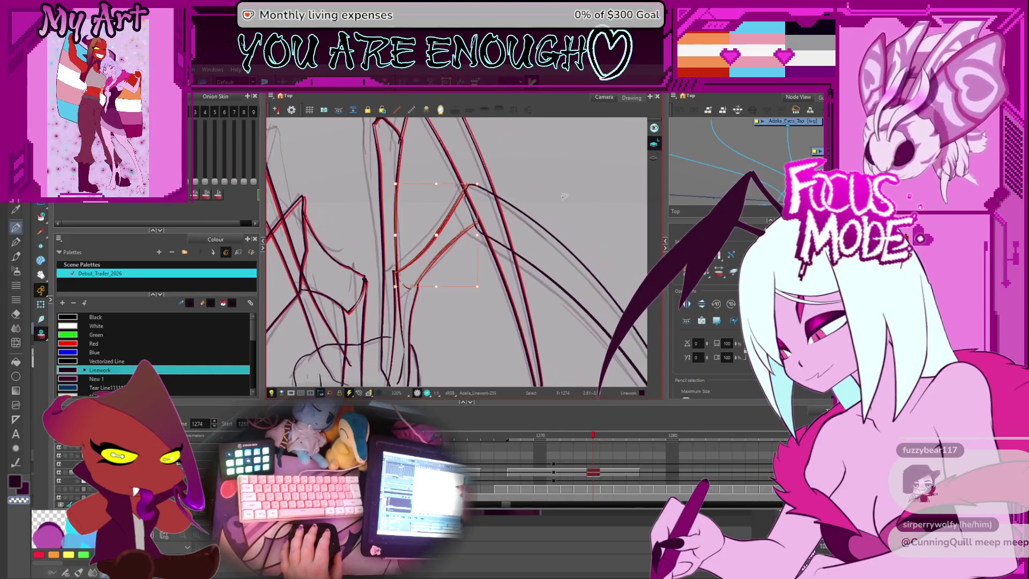
pyautogui.moveTo(478, 204); pyautogui.dragTo(477, 206)
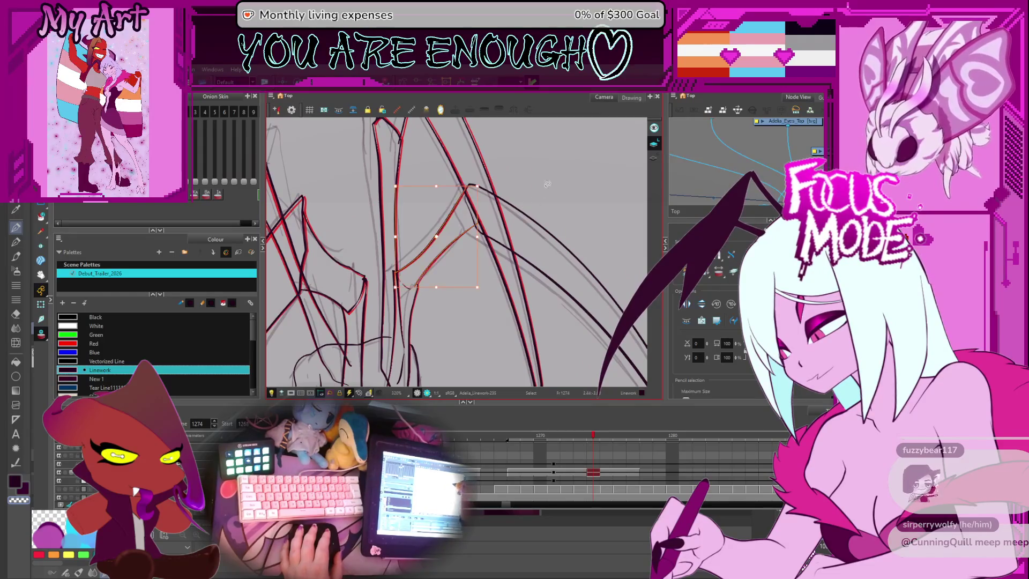
# Step: Clear the selection, zoom out to view the whole creature, then zoom back in on its body
pyautogui.click(543, 277)
pyautogui.scroll(-3, 543, 276)
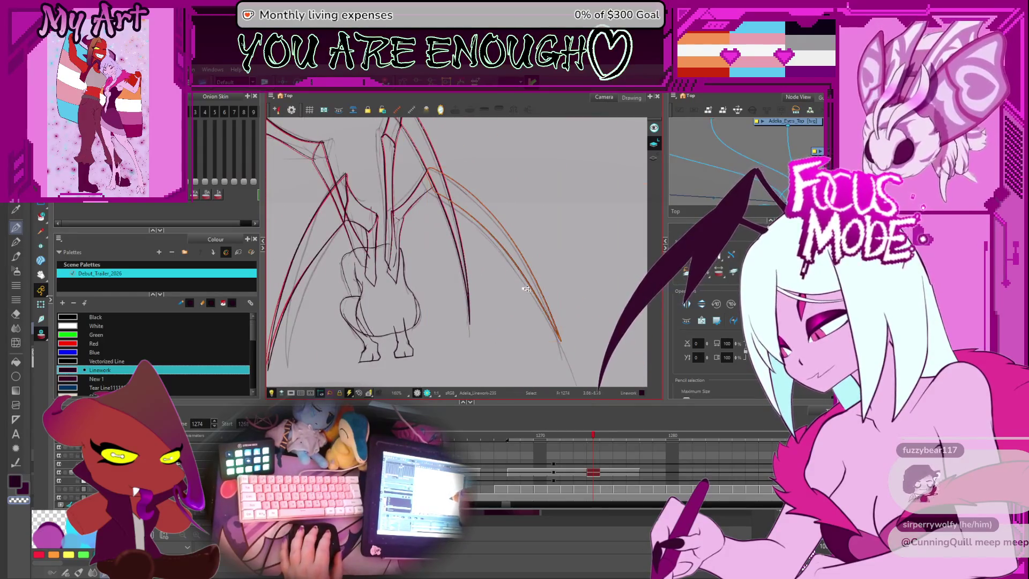
pyautogui.press('2')
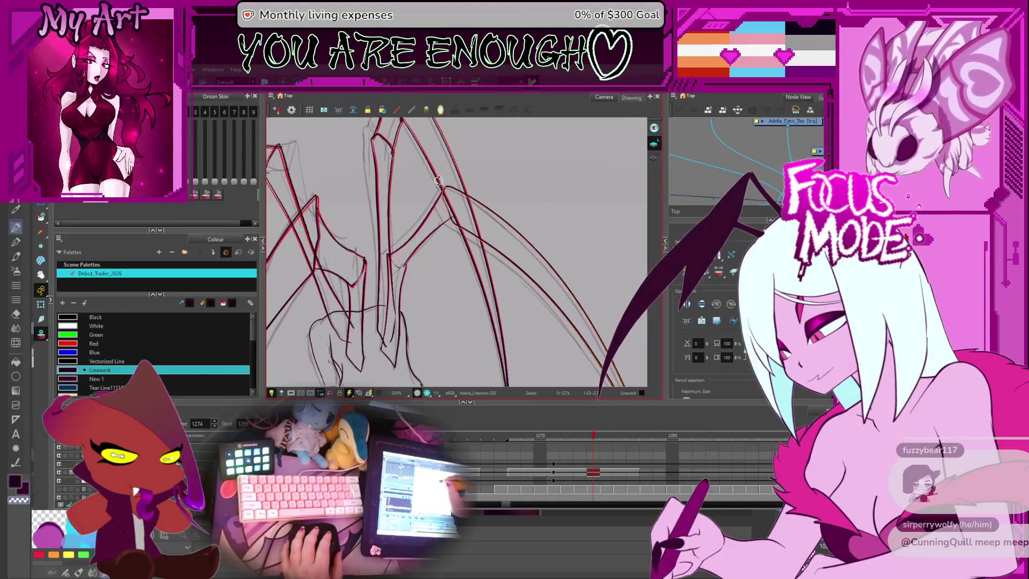
pyautogui.press('1')
pyautogui.press('1')
pyautogui.press('1')
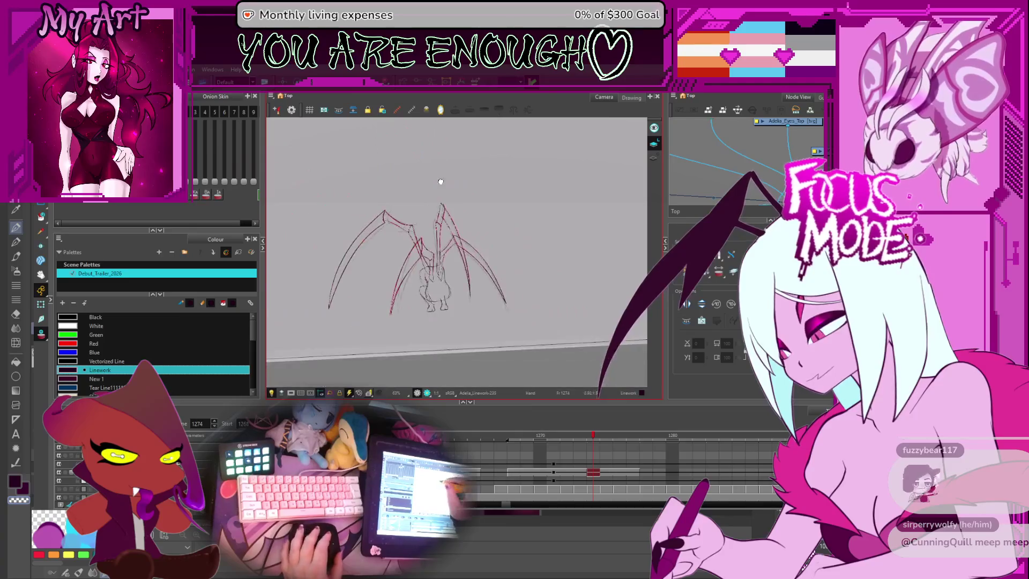
pyautogui.press('2')
pyautogui.press('2')
pyautogui.press('2')
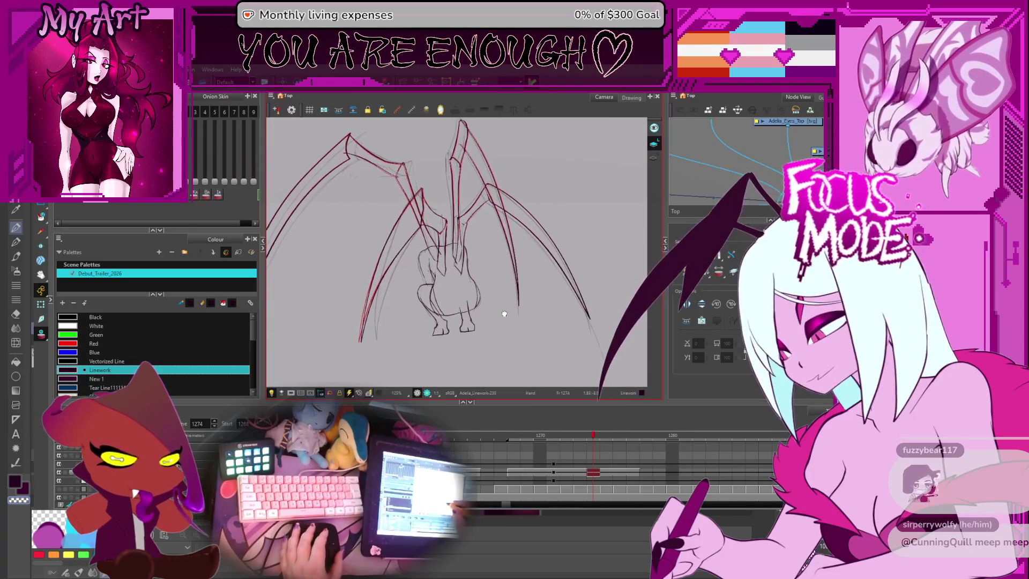
pyautogui.press('2')
pyautogui.press('2')
pyautogui.press('2')
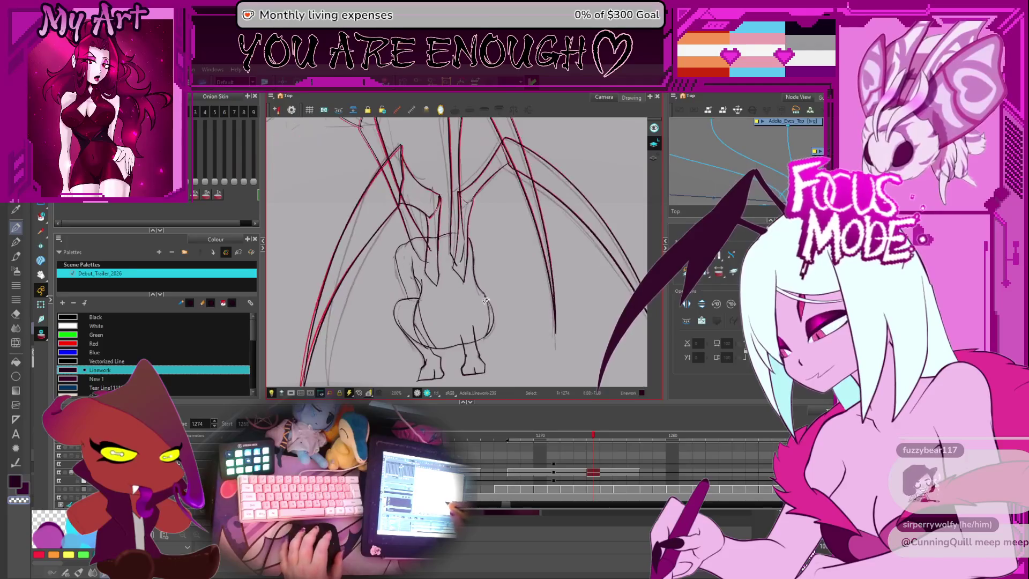
pyautogui.press('2')
pyautogui.press('2')
# Step: Select the curved body-outline stroke and shift its top upward toward the leg joints
pyautogui.click(427, 258)
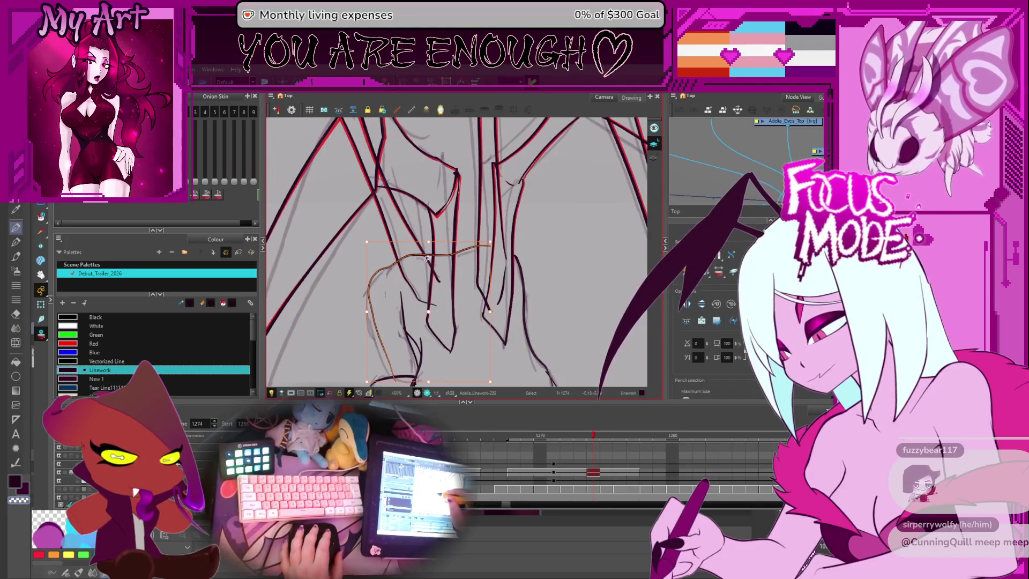
pyautogui.moveTo(426, 258); pyautogui.dragTo(443, 250)
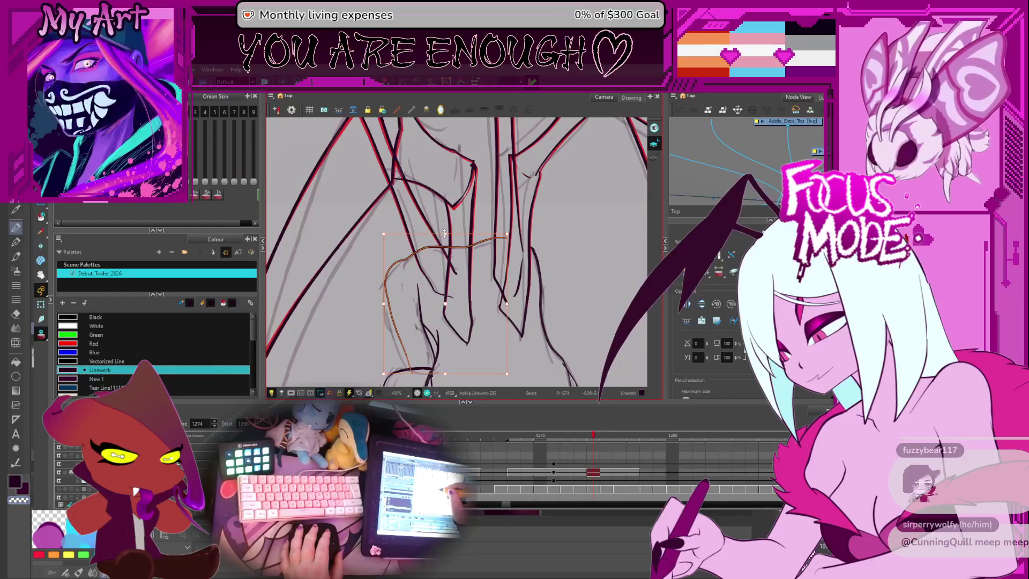
pyautogui.click(444, 233)
pyautogui.click(450, 248)
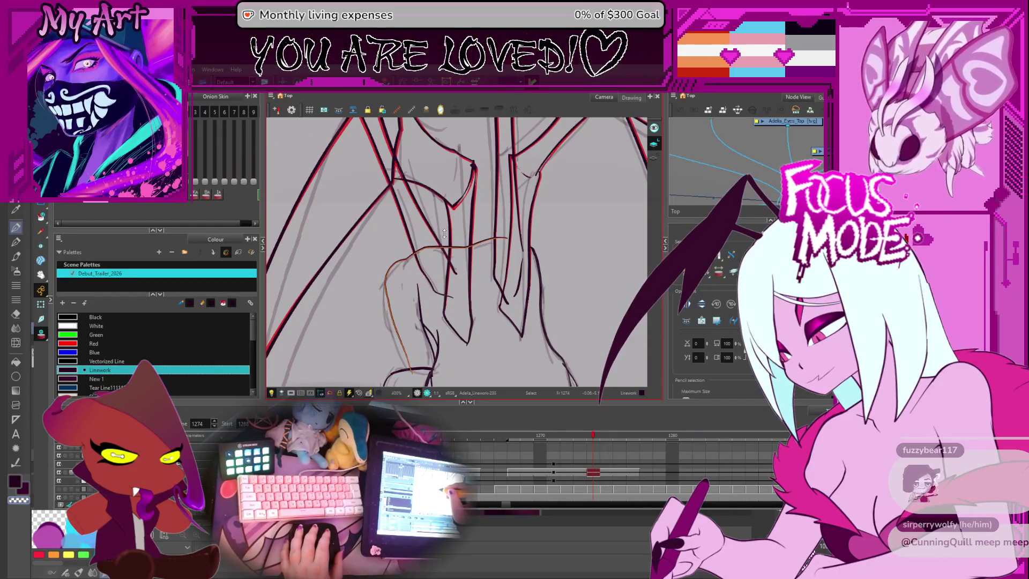
pyautogui.scroll(-4, 450, 249)
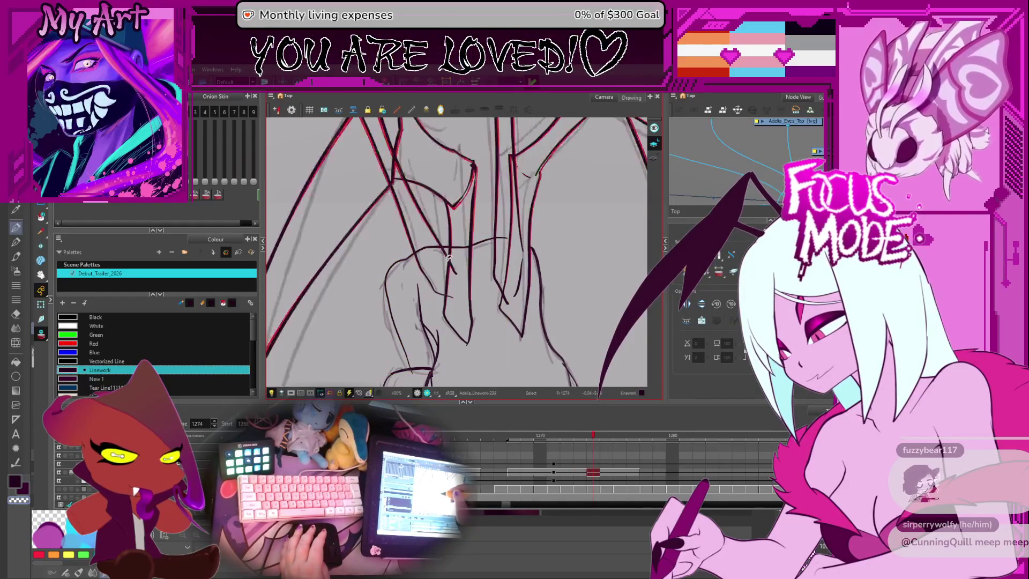
# Step: Step forward from frame 1274 to compare drawings and zoom out to 80% to see the whole creature
pyautogui.moveTo(591, 454); pyautogui.dragTo(480, 461)
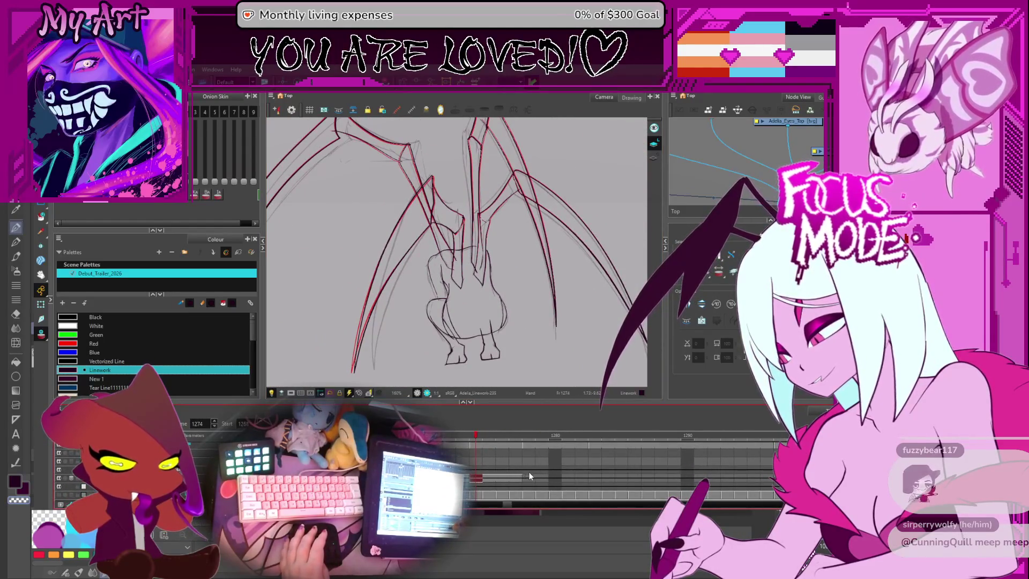
pyautogui.press('.')
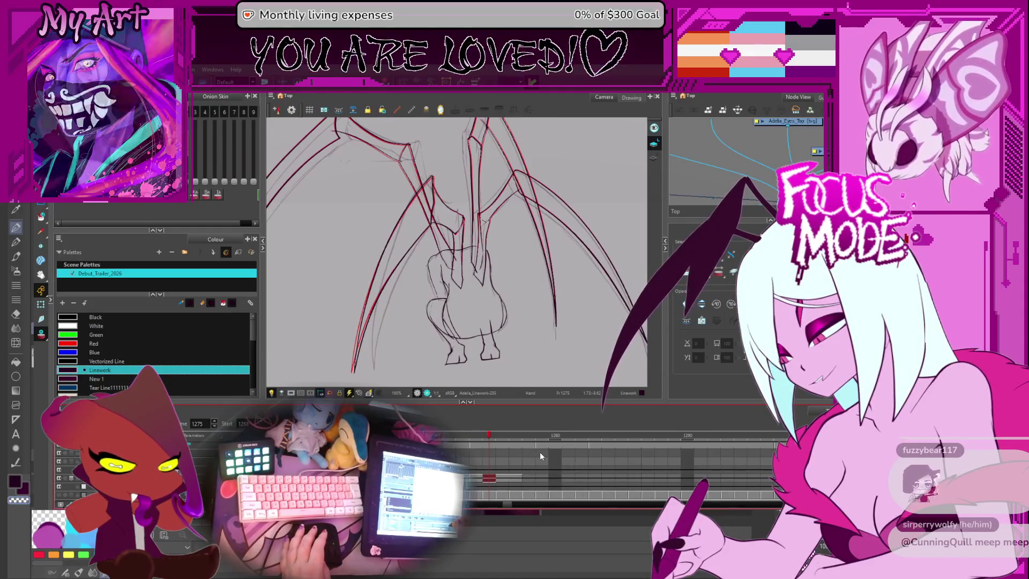
pyautogui.press('.')
pyautogui.press('.')
pyautogui.press('.')
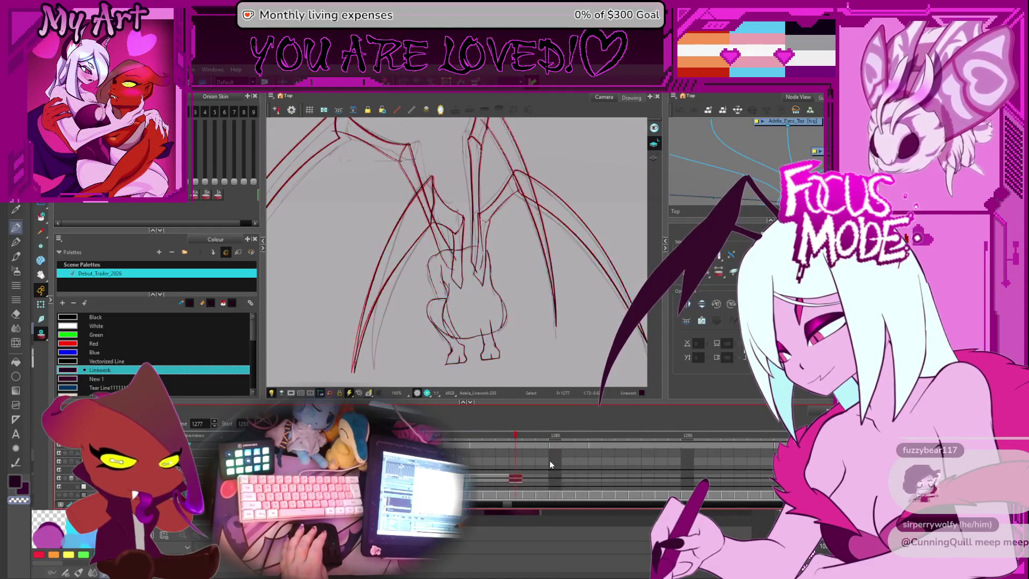
pyautogui.press(',')
pyautogui.press(',')
pyautogui.press(',')
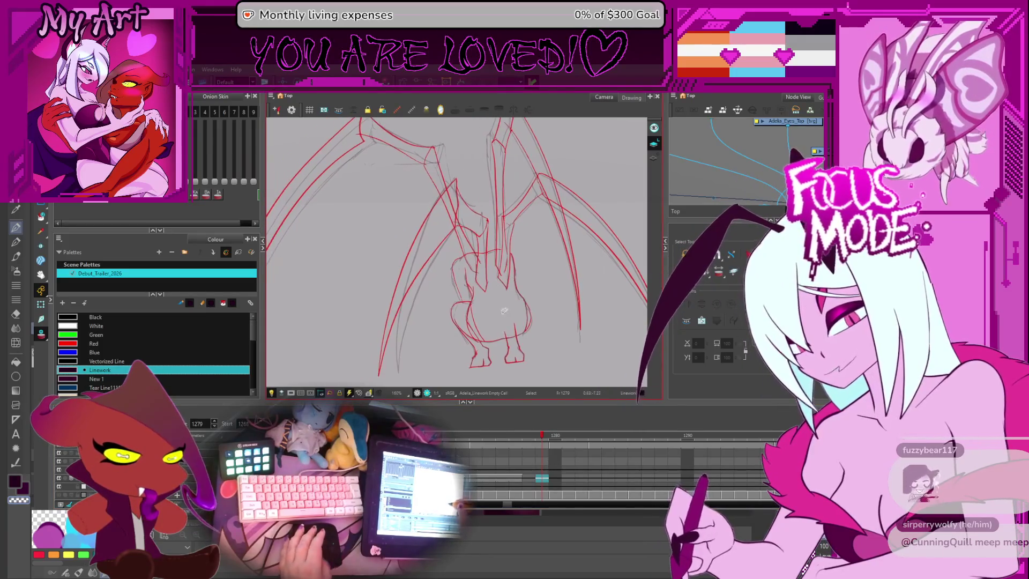
pyautogui.press('2')
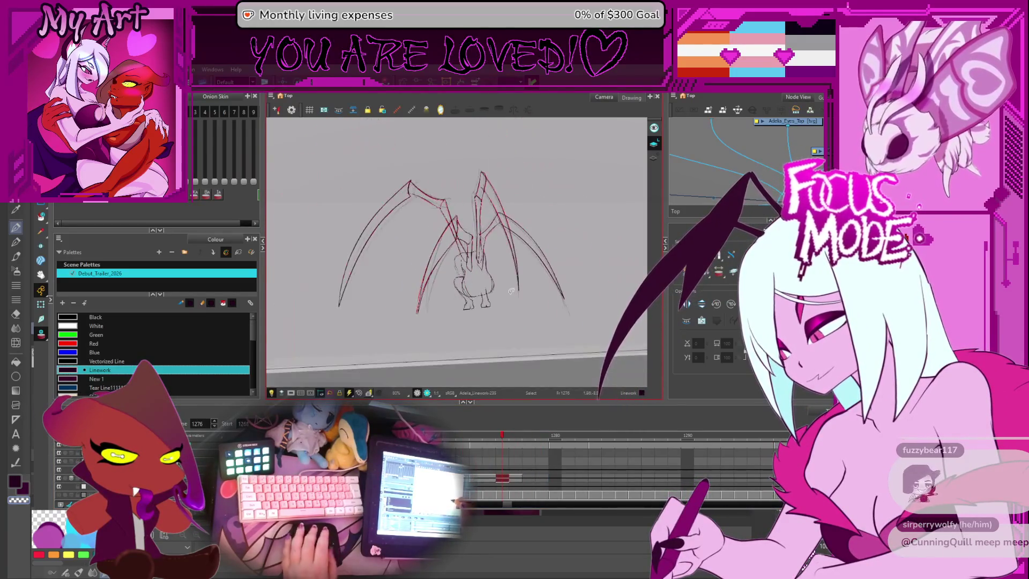
pyautogui.press('.')
pyautogui.press('.')
pyautogui.press('.')
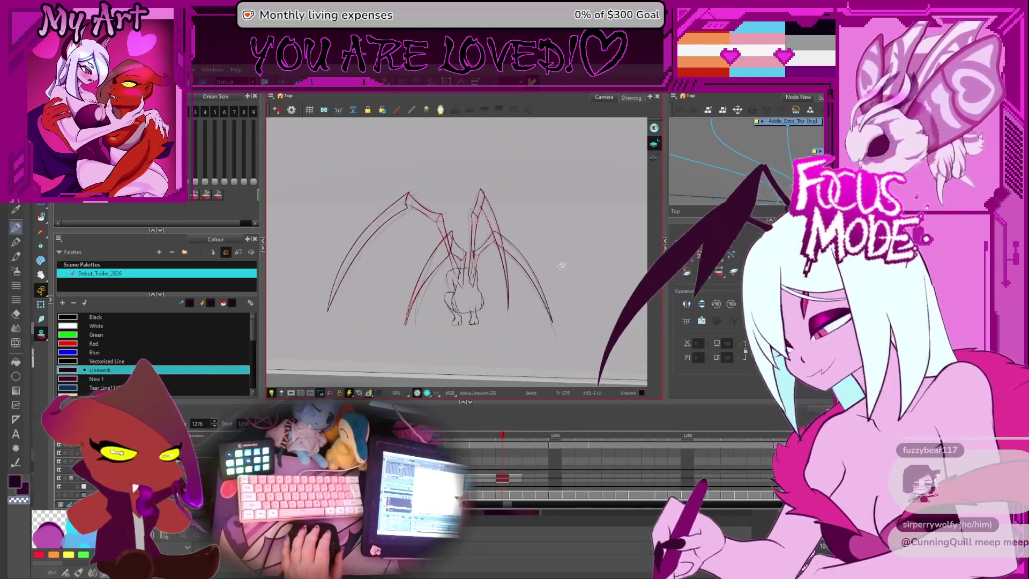
# Step: Compare frames 1275–1277, then extend the exposure to create drawing Linework-236 at frame 1276
pyautogui.press(',')
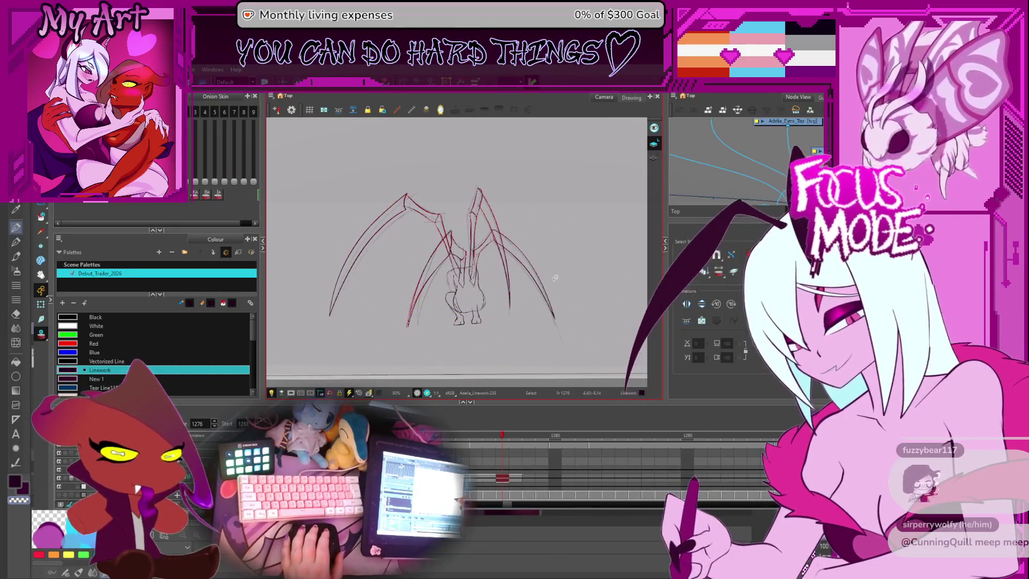
pyautogui.press('.')
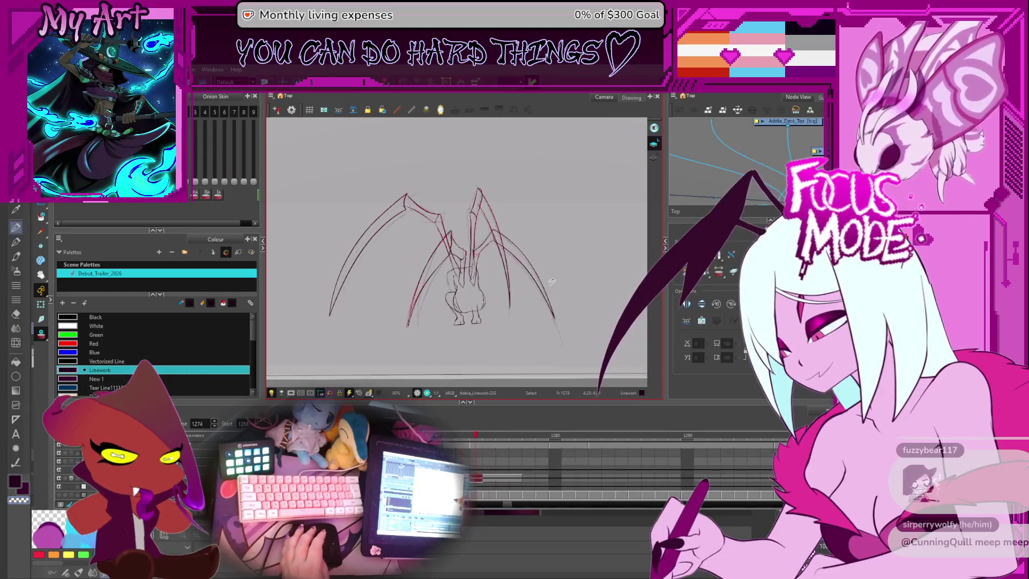
pyautogui.press(',')
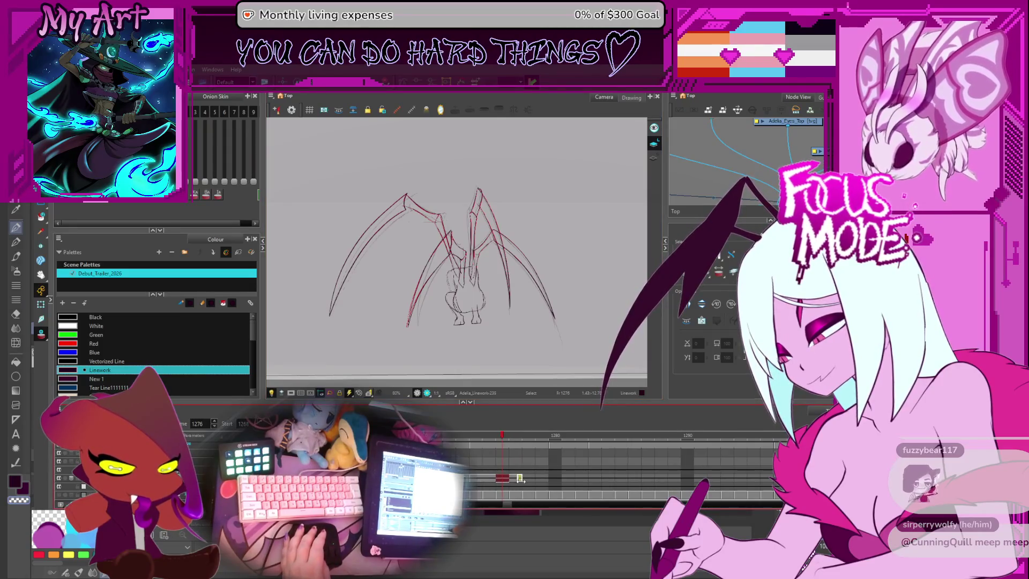
pyautogui.moveTo(519, 478); pyautogui.dragTo(548, 478)
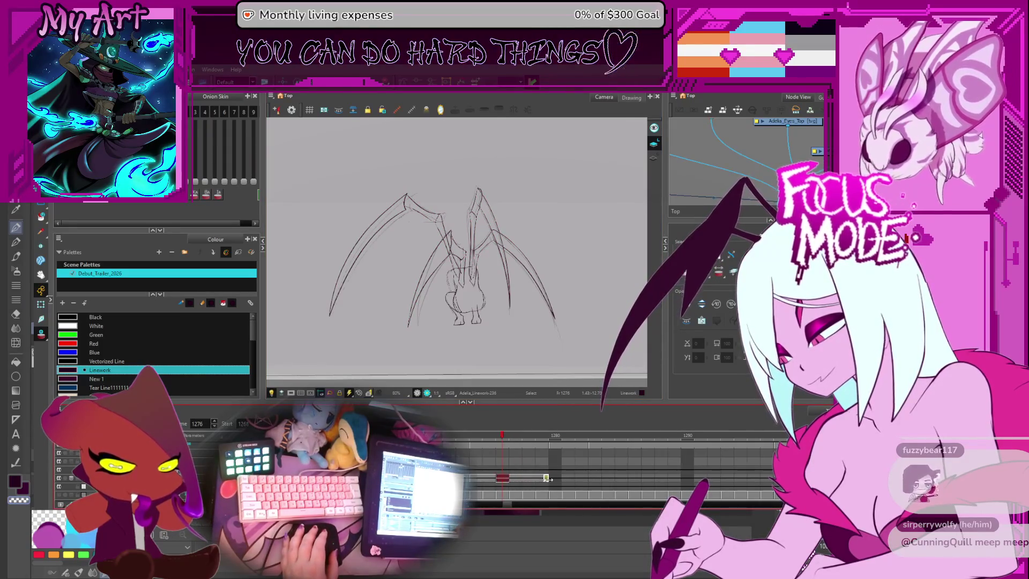
pyautogui.moveTo(478, 320); pyautogui.dragTo(470, 319)
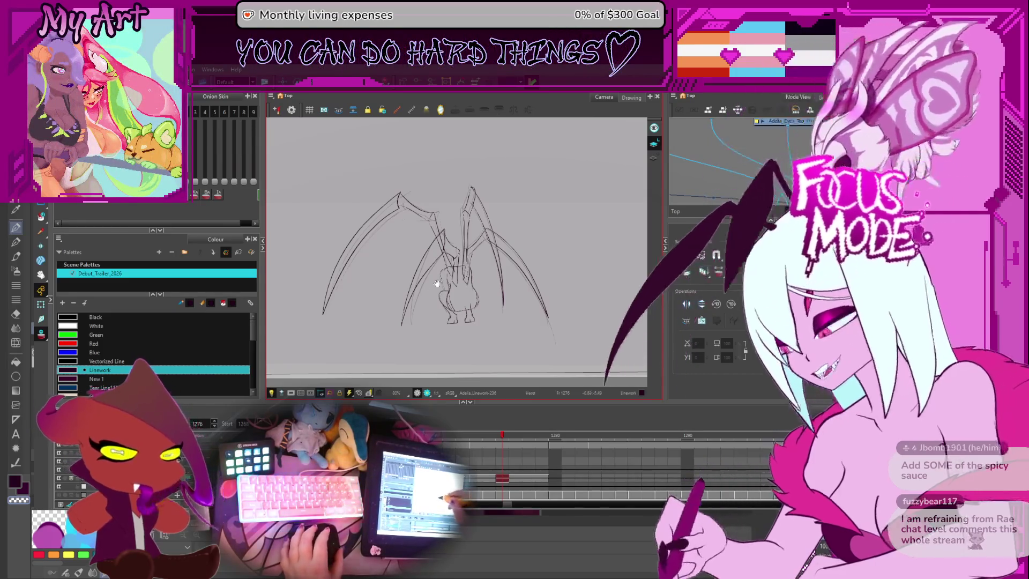
# Step: Zoom to 160% on the crouching body and compare the lineart on frames 1273 and 1274
pyautogui.moveTo(443, 237); pyautogui.dragTo(456, 230)
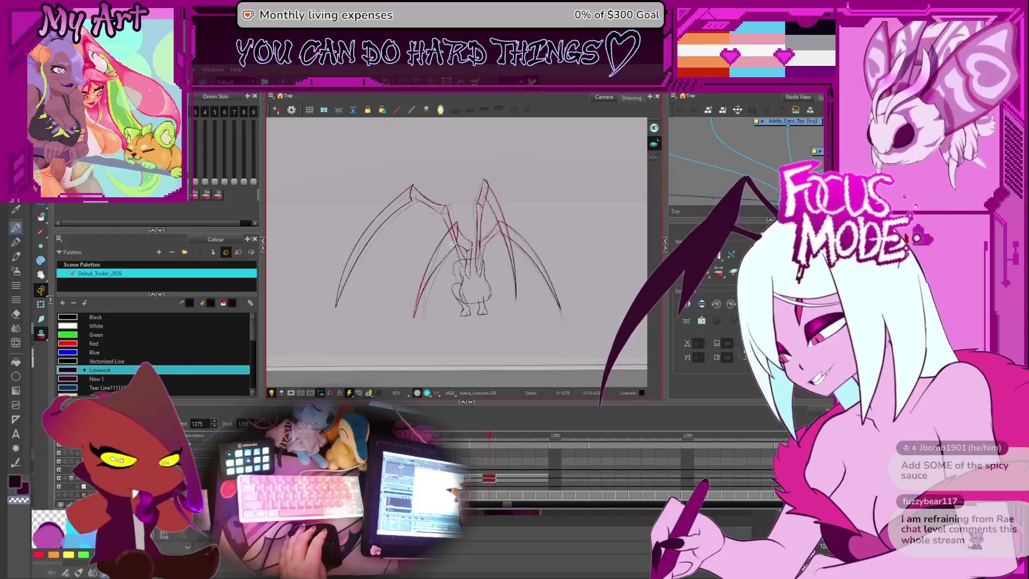
pyautogui.scroll(3, 452, 243)
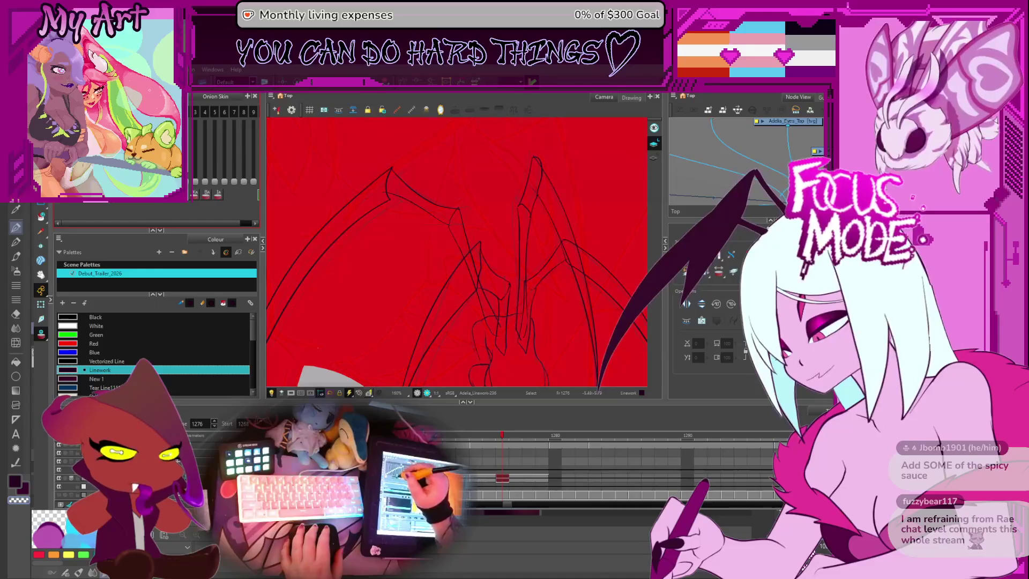
pyautogui.moveTo(489, 276); pyautogui.dragTo(475, 233)
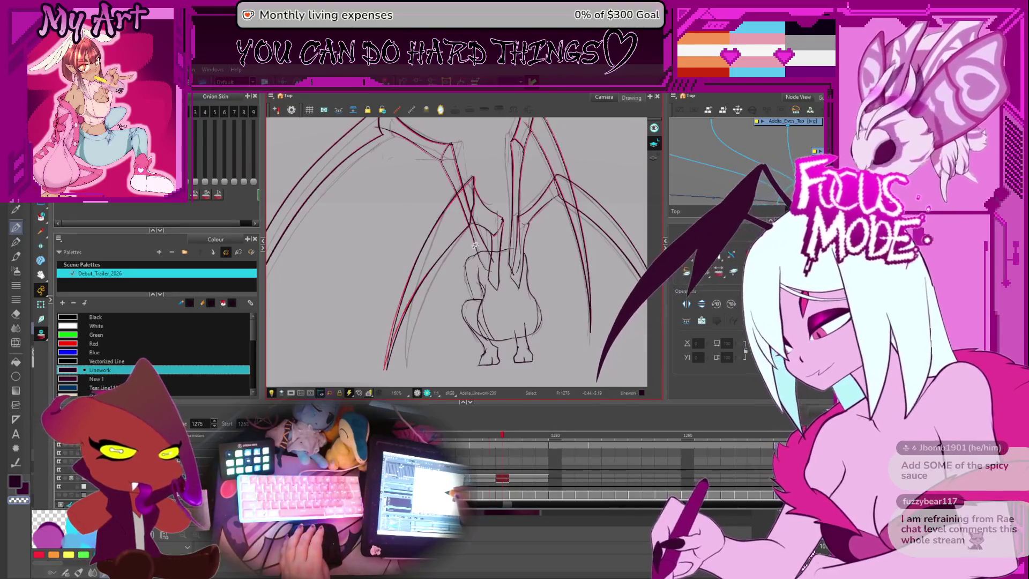
pyautogui.press(',')
pyautogui.press(',')
pyautogui.press(',')
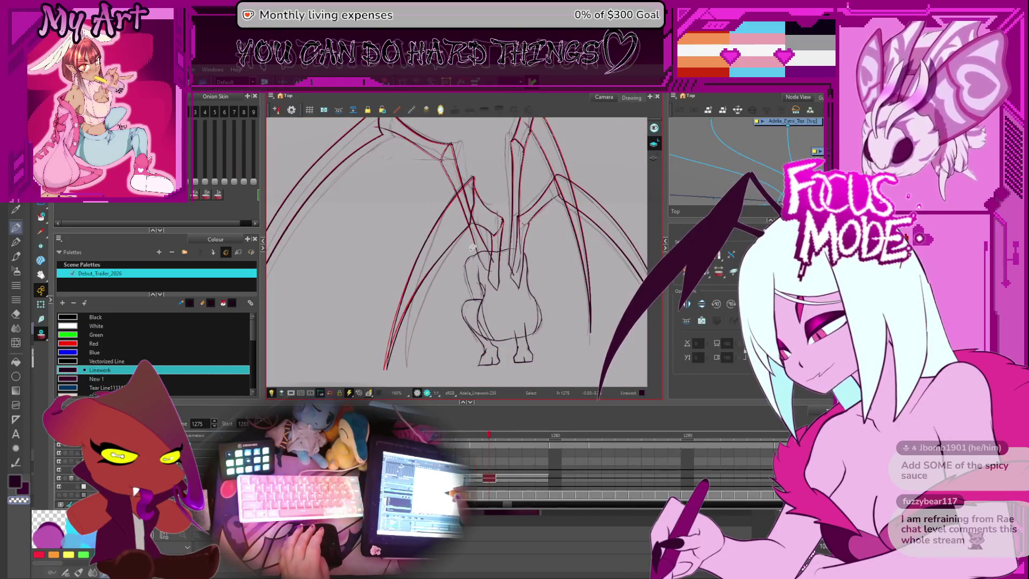
pyautogui.press(',')
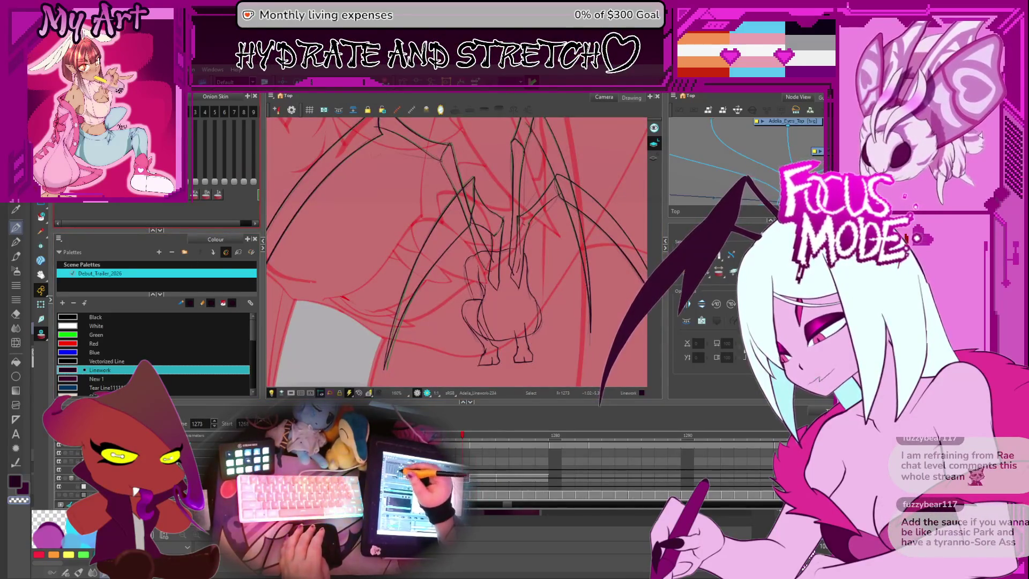
pyautogui.press('.')
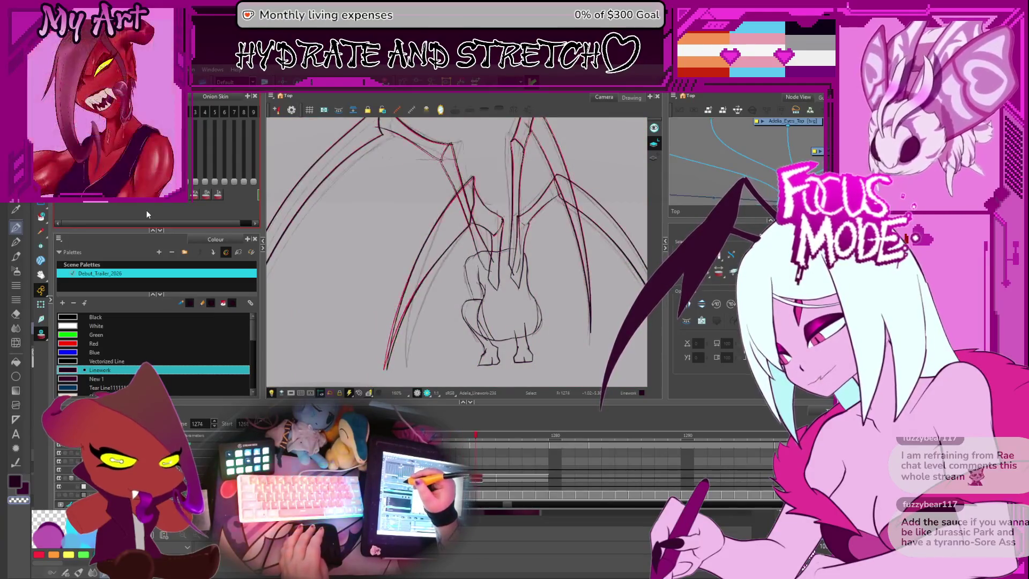
# Step: Flip through frames 1272–1275, then turn on Onion Skin in the Camera view toolbar
pyautogui.press(',')
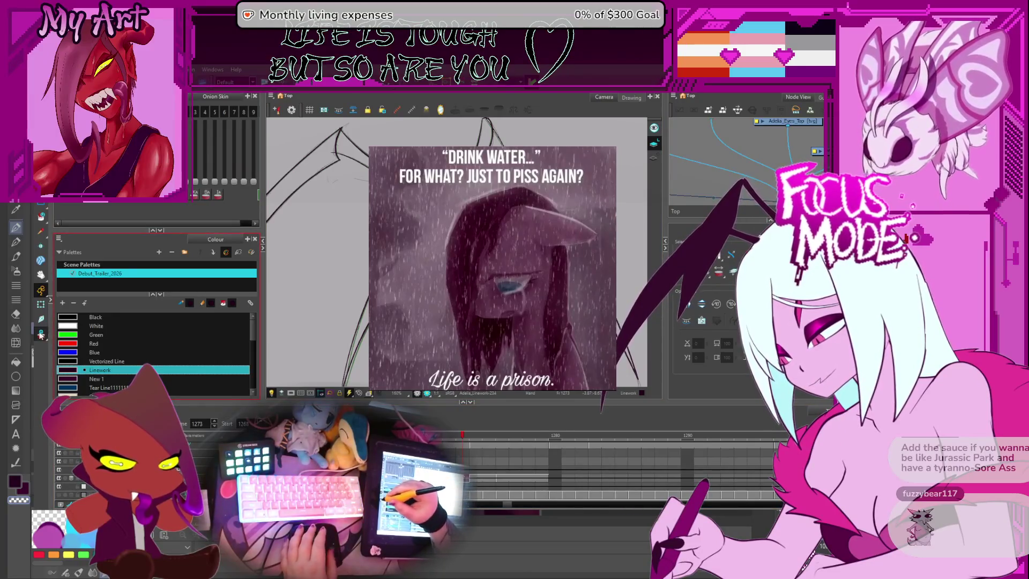
pyautogui.press(',')
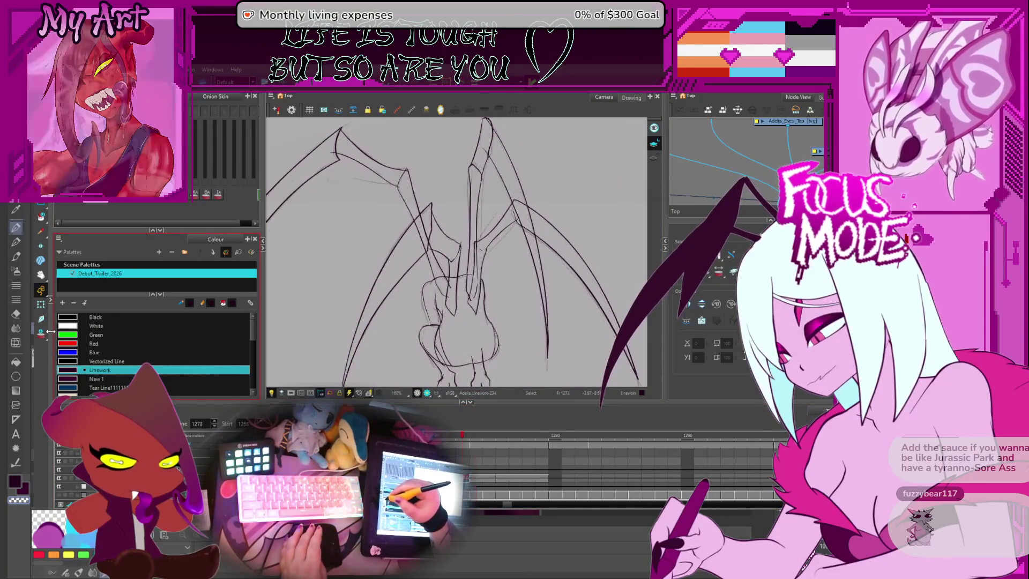
pyautogui.press('.')
pyautogui.press('.')
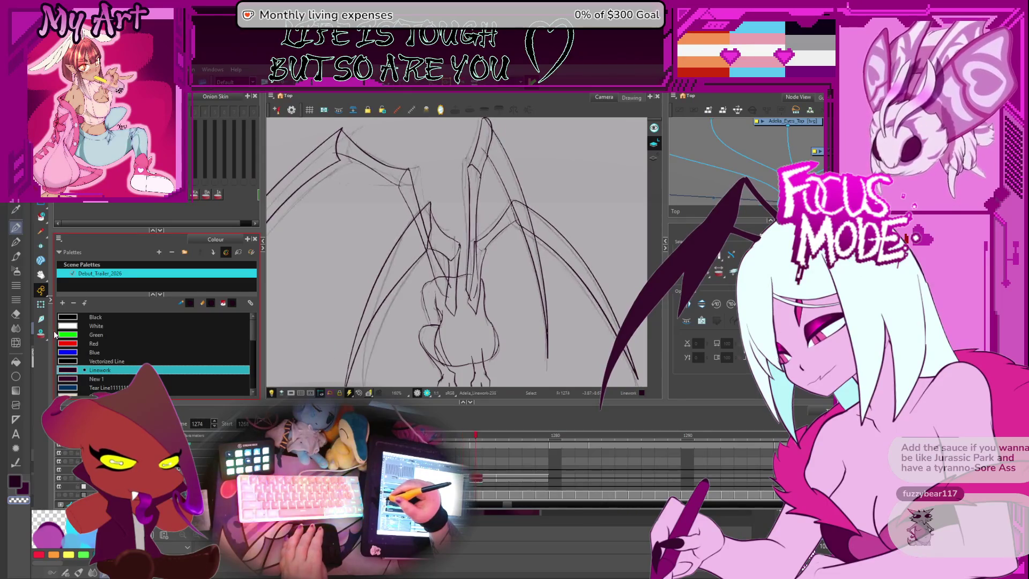
pyautogui.press(',')
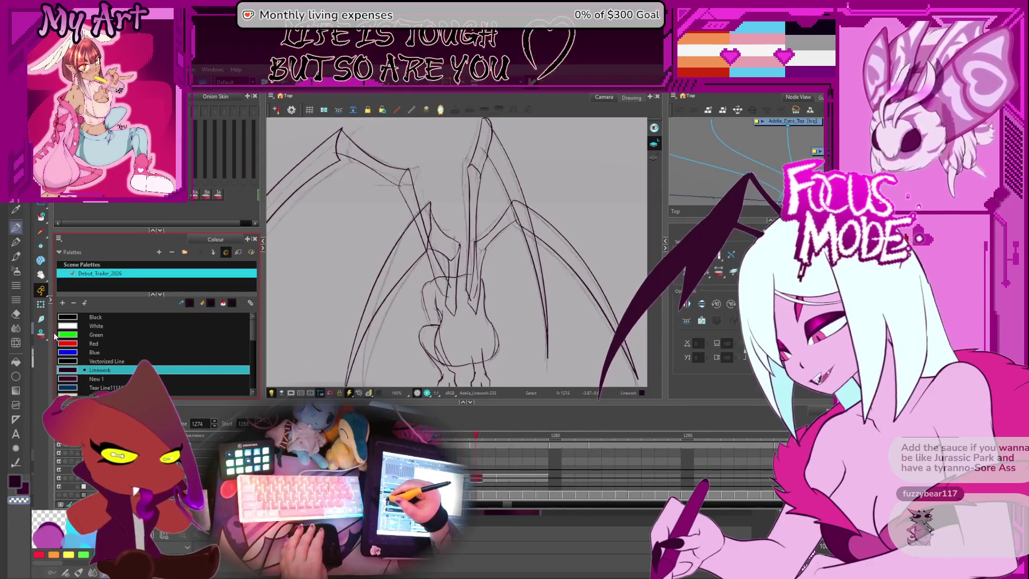
pyautogui.click(41, 332)
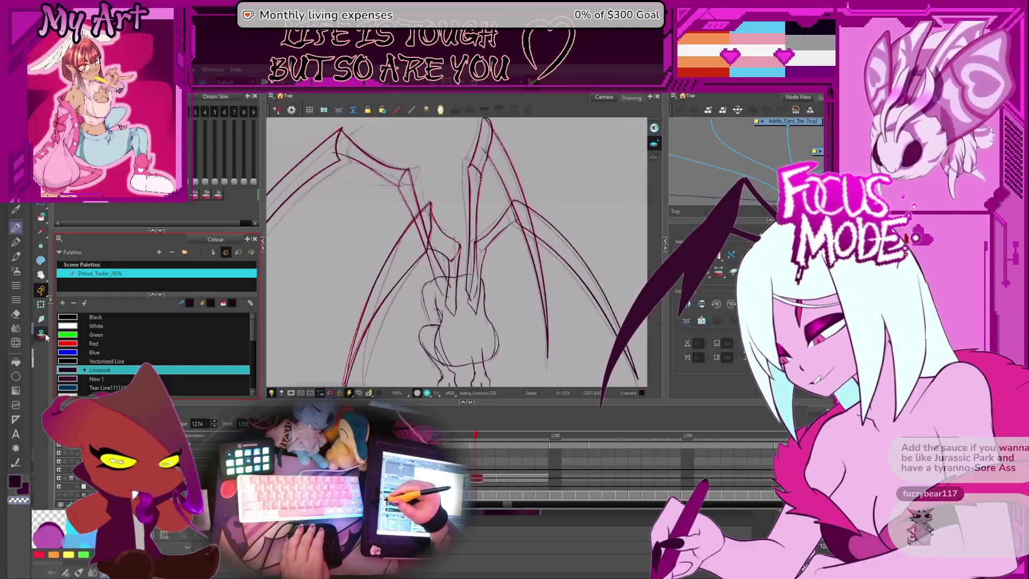
pyautogui.click(507, 438)
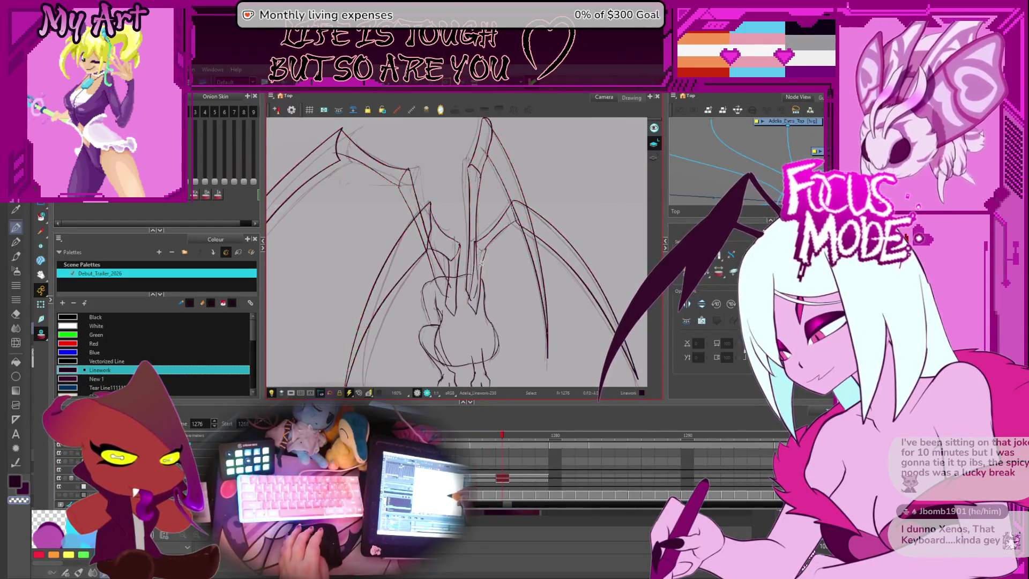
# Step: On frame 1275, zoom to 320% on the upper leg joints and select one inner-leg stroke
pyautogui.moveTo(378, 252); pyautogui.dragTo(423, 284)
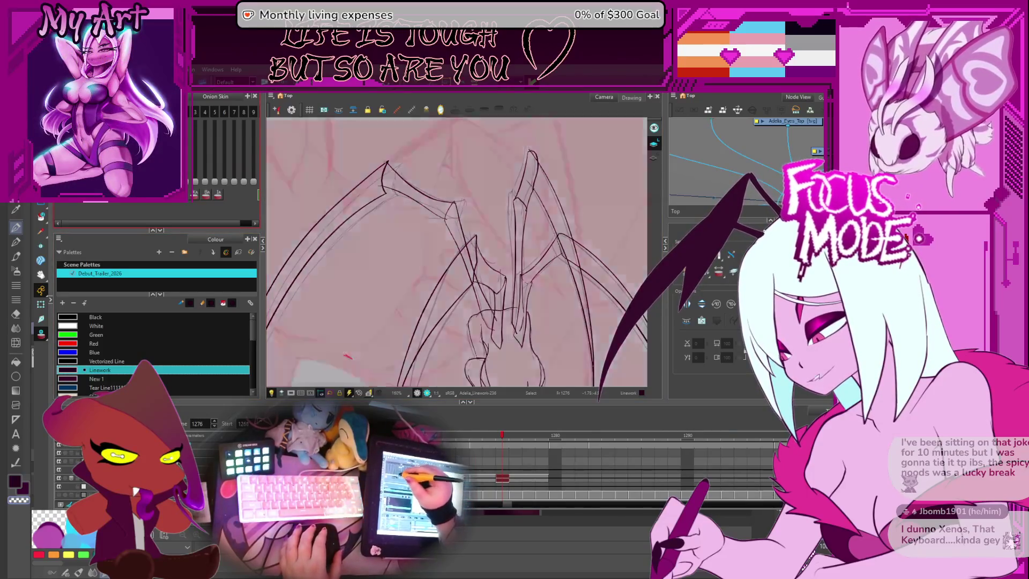
pyautogui.moveTo(474, 245); pyautogui.dragTo(440, 216)
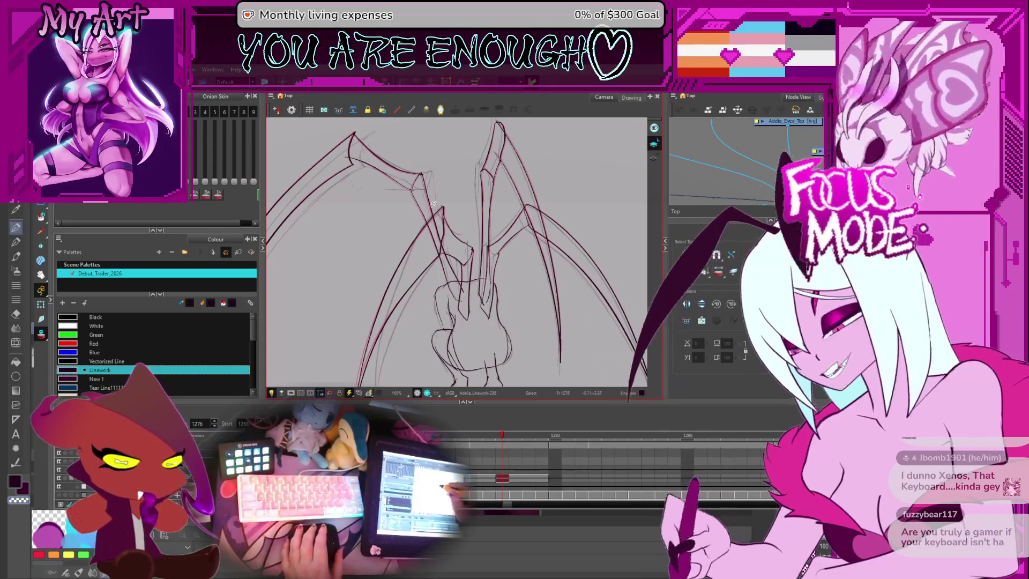
pyautogui.press(',')
pyautogui.press(',')
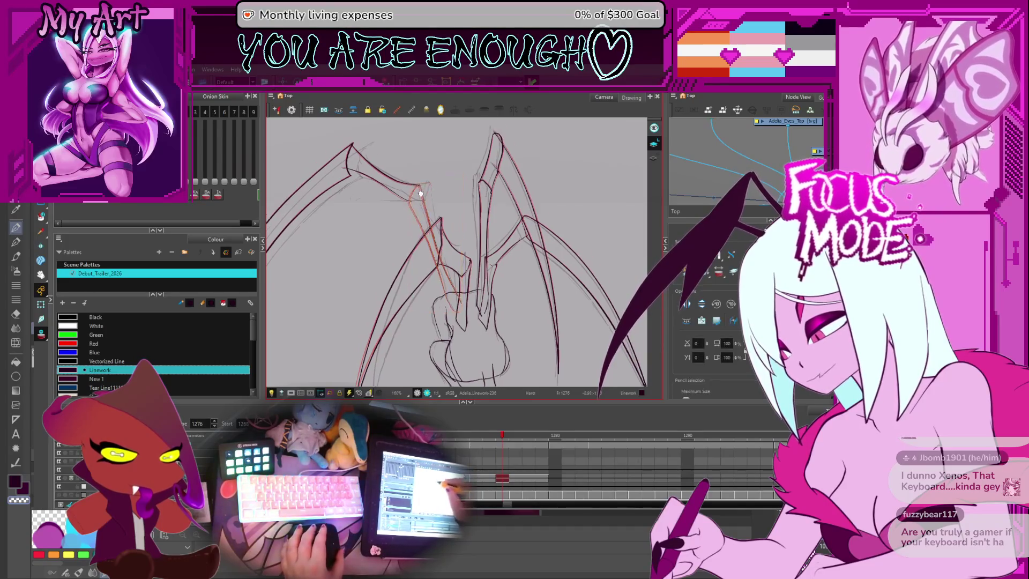
pyautogui.scroll(3, 431, 199)
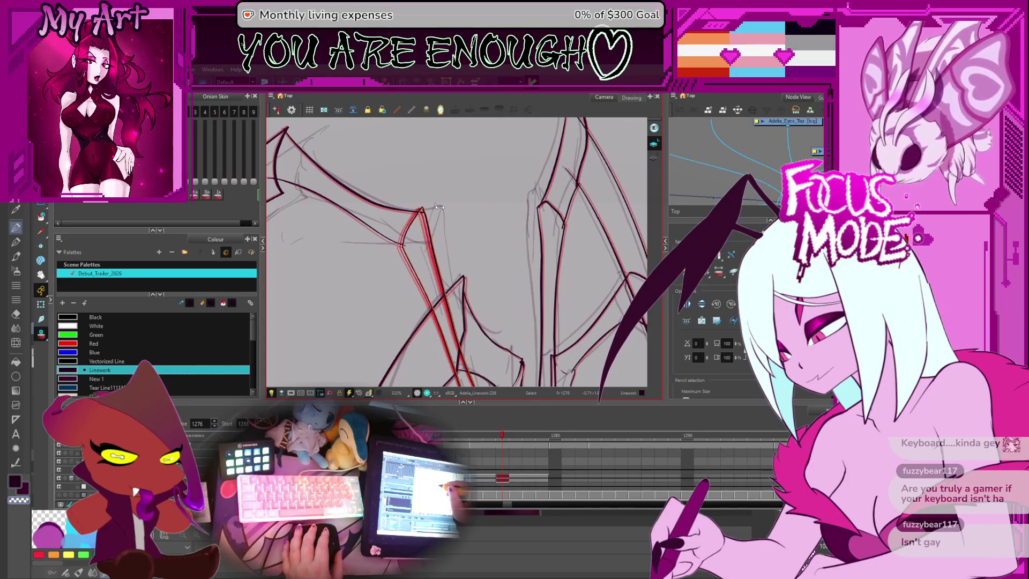
pyautogui.moveTo(469, 366); pyautogui.dragTo(450, 259)
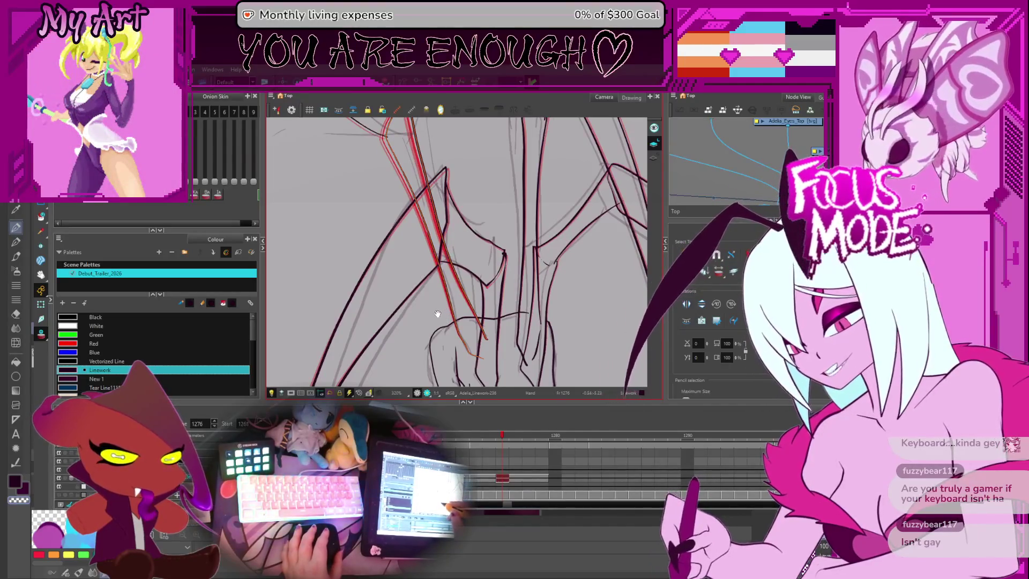
pyautogui.click(433, 330)
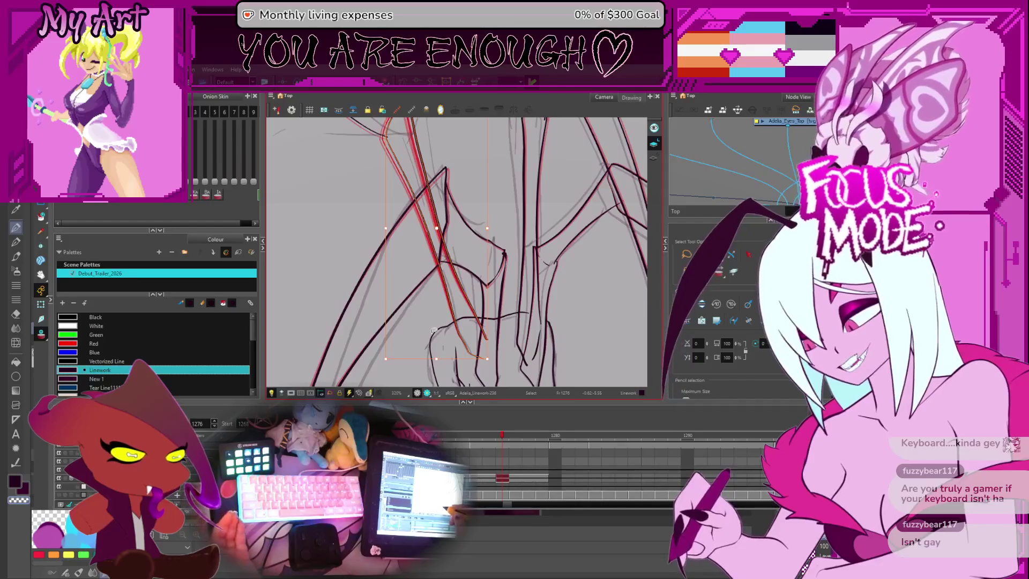
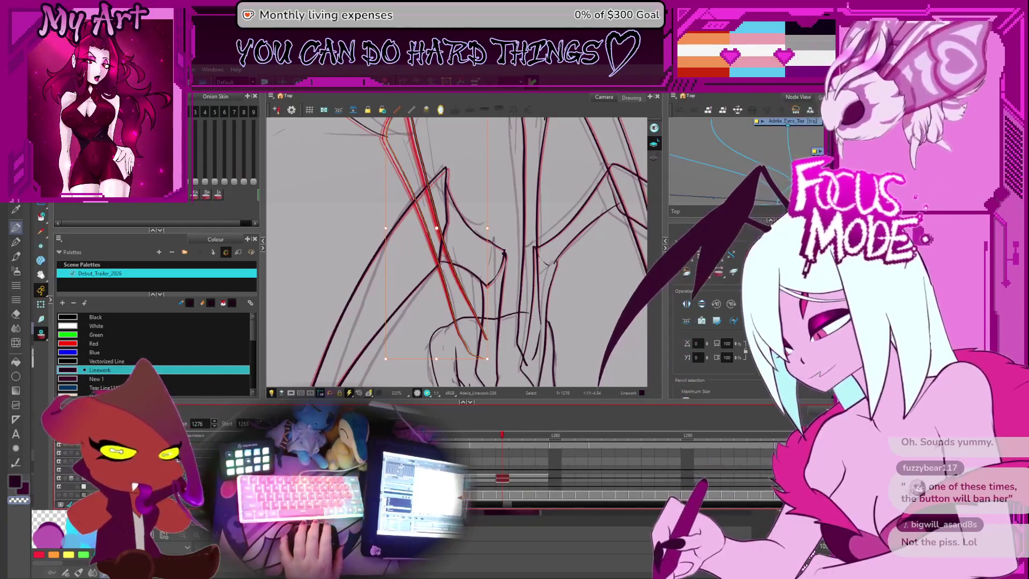
# Step: Bring the upper wing strokes into view, nudge them into place and deselect them
pyautogui.press('2')
pyautogui.scroll(3, 362, 183)
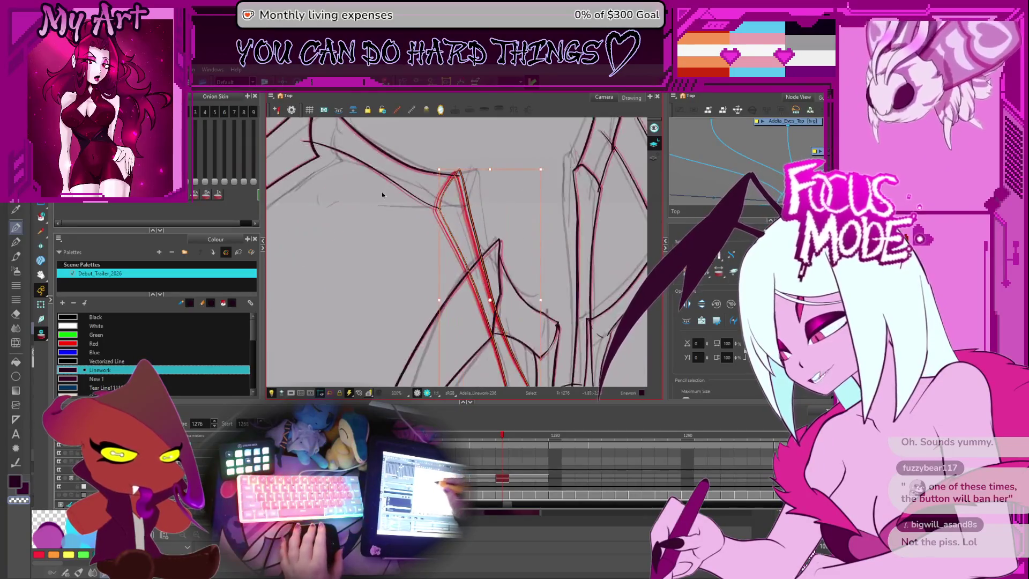
pyautogui.moveTo(362, 183); pyautogui.dragTo(387, 277)
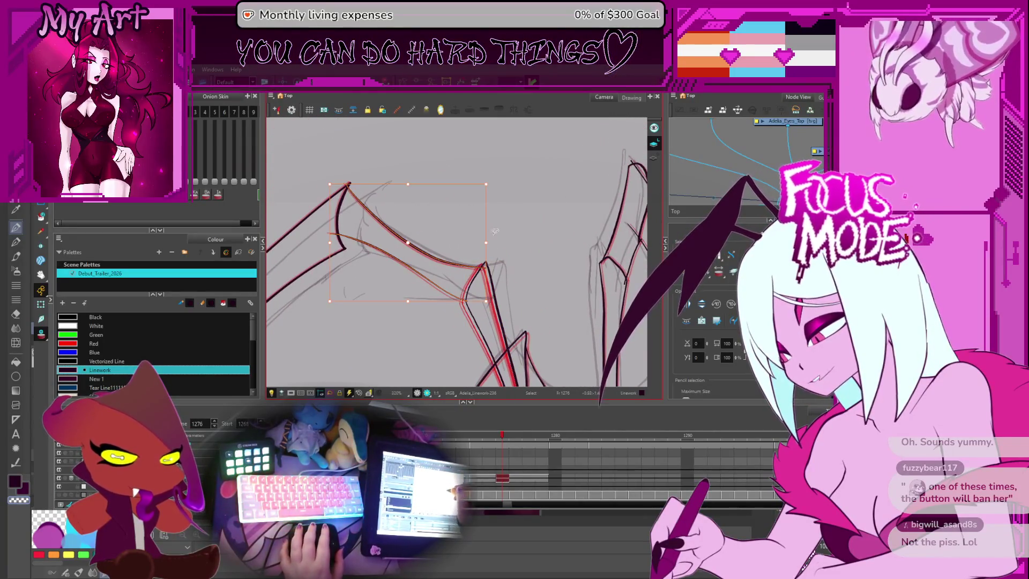
pyautogui.hotkey('ctrl', 'z')
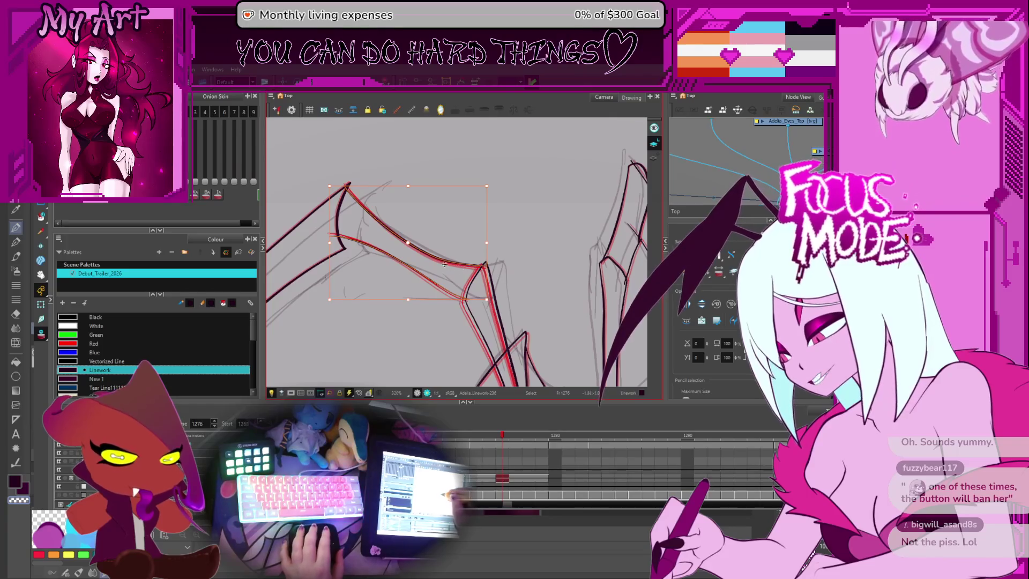
pyautogui.press('Escape')
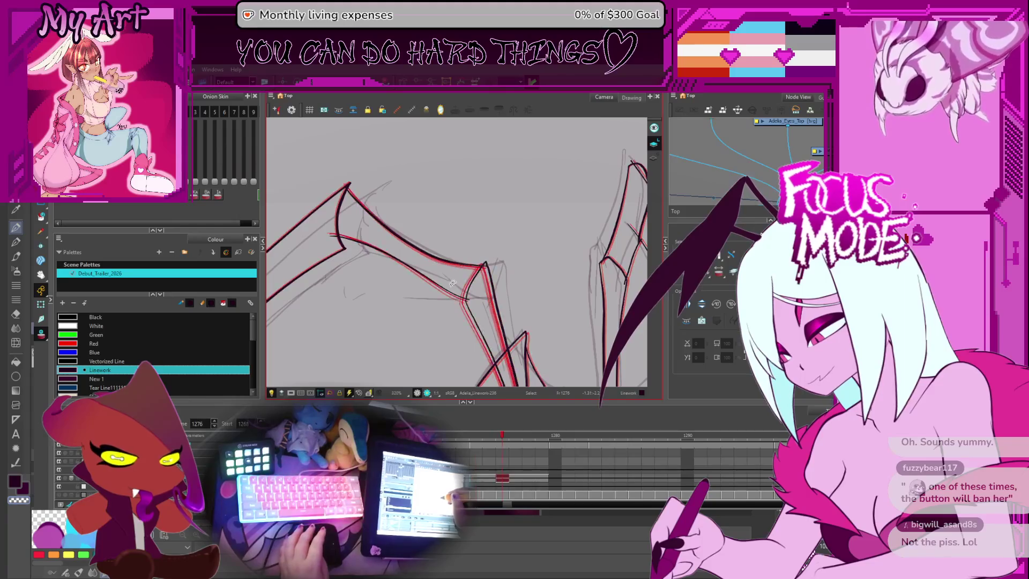
pyautogui.press('Escape')
# Step: Pan to the wing's upper corner and review the left wing strokes with the whole creature visible
pyautogui.moveTo(359, 282)
pyautogui.mouseDown()
pyautogui.moveTo(411, 266)
pyautogui.moveTo(414, 286)
pyautogui.mouseUp()
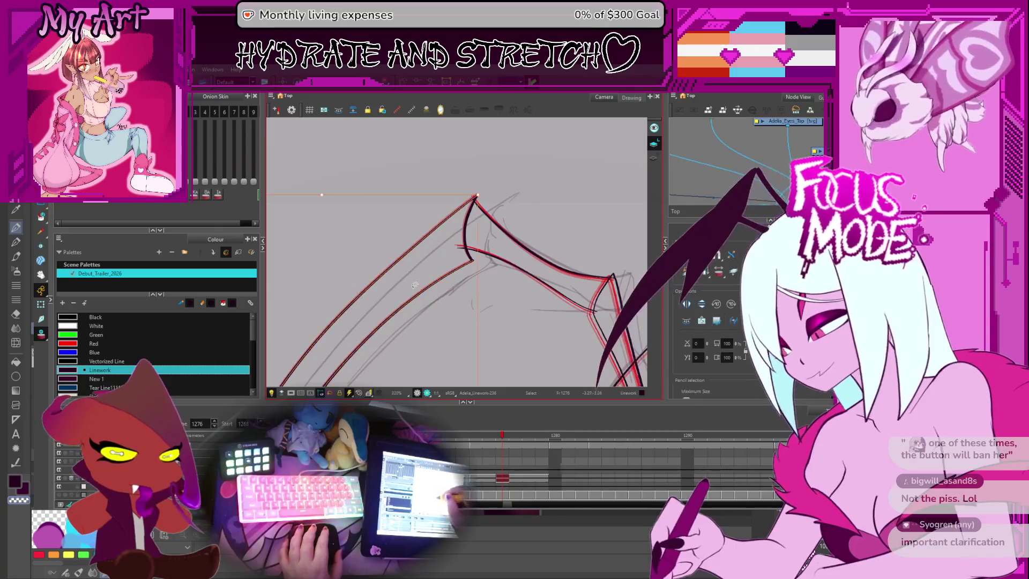
pyautogui.hotkey('shift', 'z')
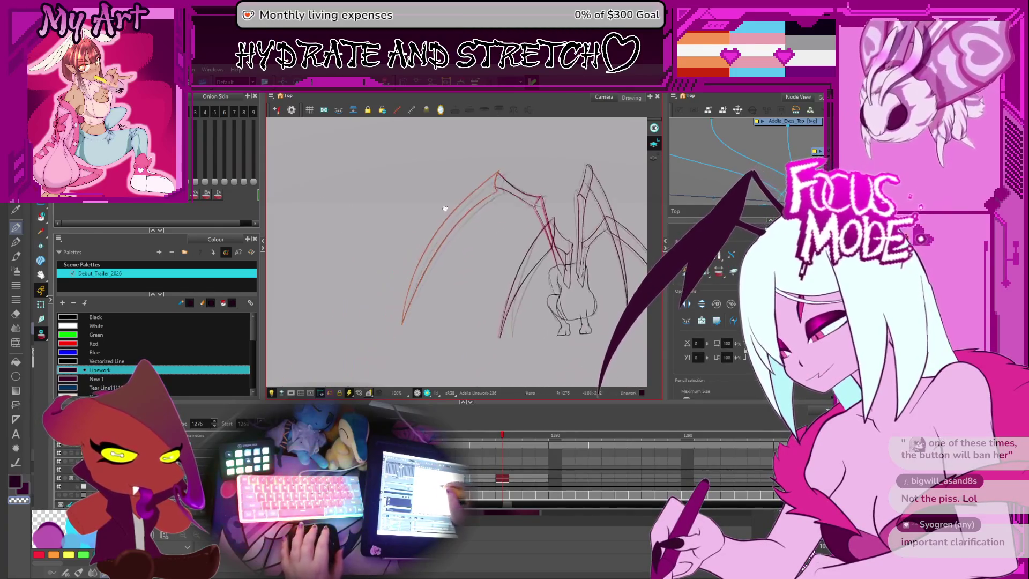
pyautogui.hotkey('alt', 's')
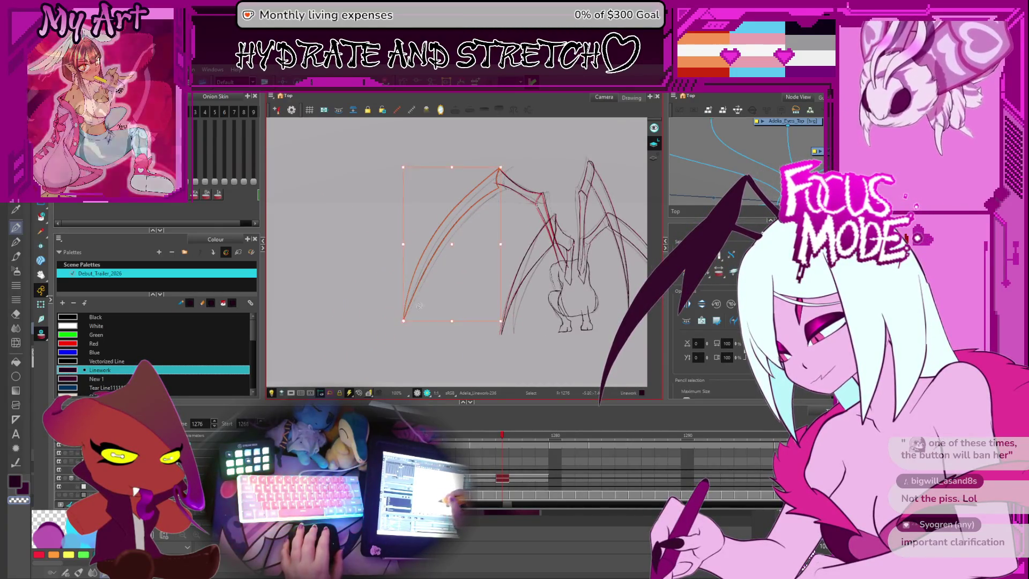
pyautogui.scroll(6, 493, 156)
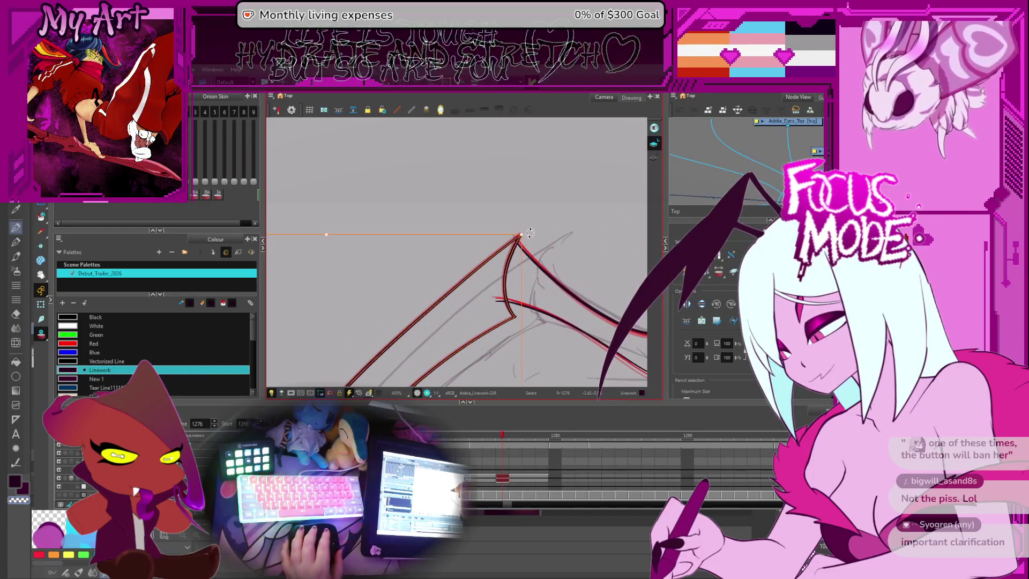
pyautogui.click(531, 234)
# Step: Flip back and forth between adjacent frames to compare the wing motion, ending on frame 1276
pyautogui.press(',')
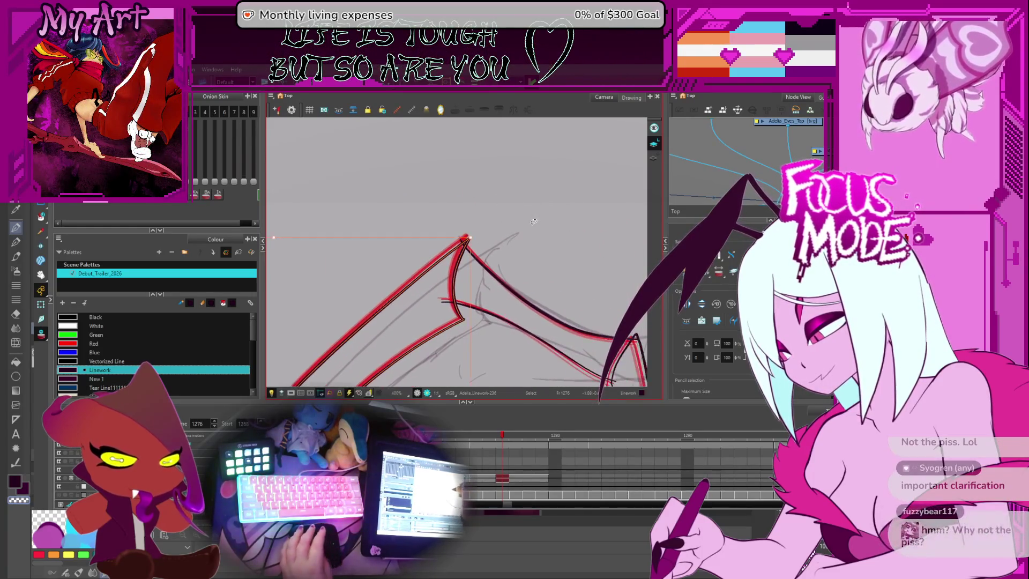
pyautogui.press('.')
pyautogui.press(',')
pyautogui.press('.')
pyautogui.press(',')
pyautogui.press('.')
pyautogui.press('.')
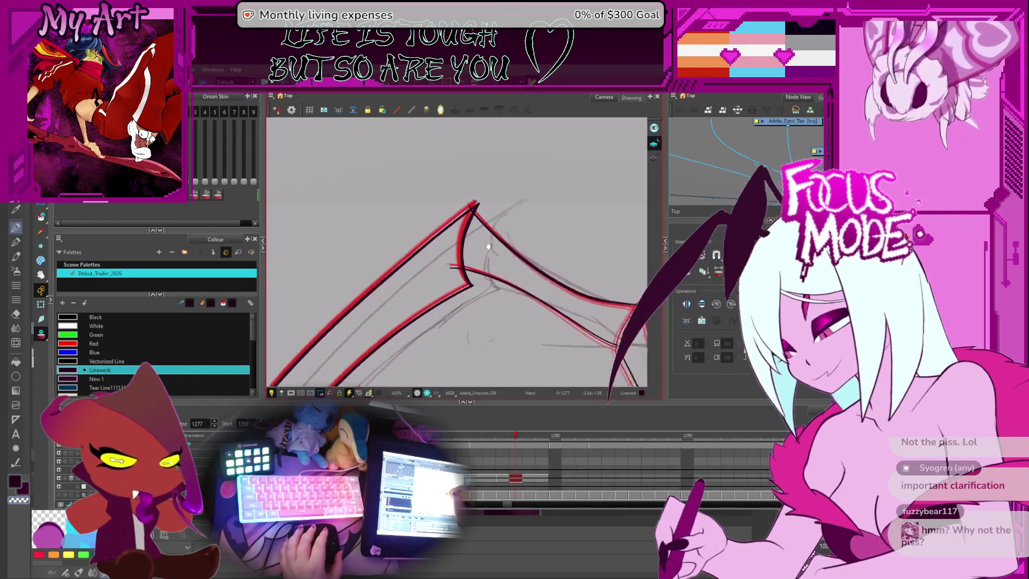
pyautogui.press(',')
pyautogui.press('.')
pyautogui.press(',')
pyautogui.press(',')
pyautogui.press(',')
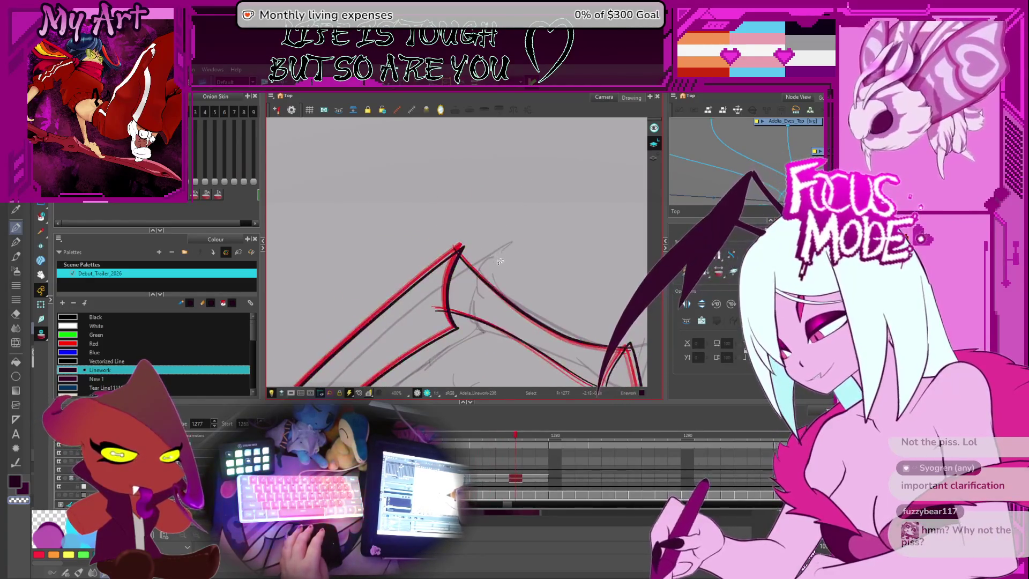
pyautogui.press('.')
pyautogui.press('.')
pyautogui.press('.')
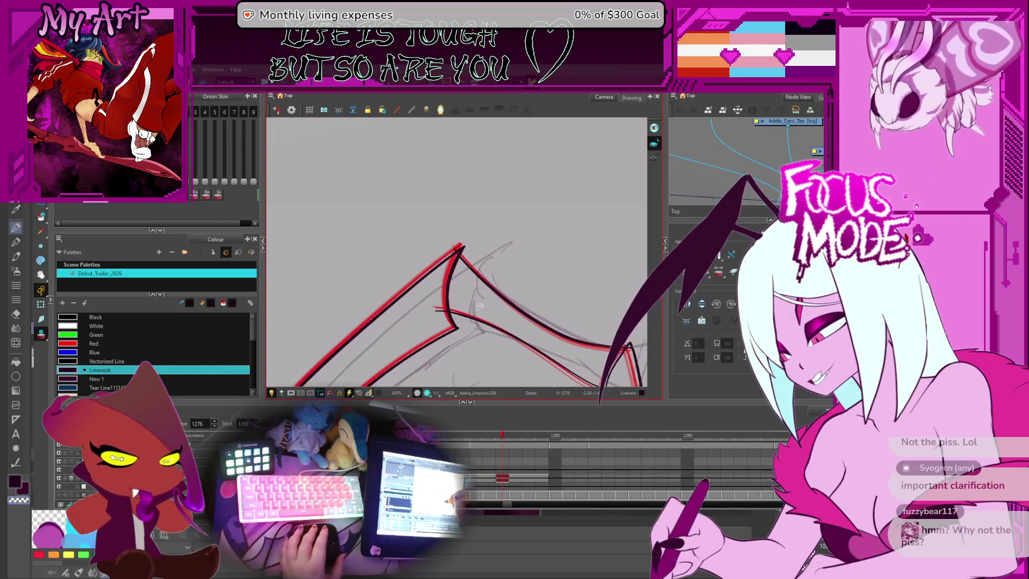
pyautogui.press(',')
pyautogui.press(',')
pyautogui.press(',')
pyautogui.press('.')
pyautogui.press('.')
pyautogui.press('.')
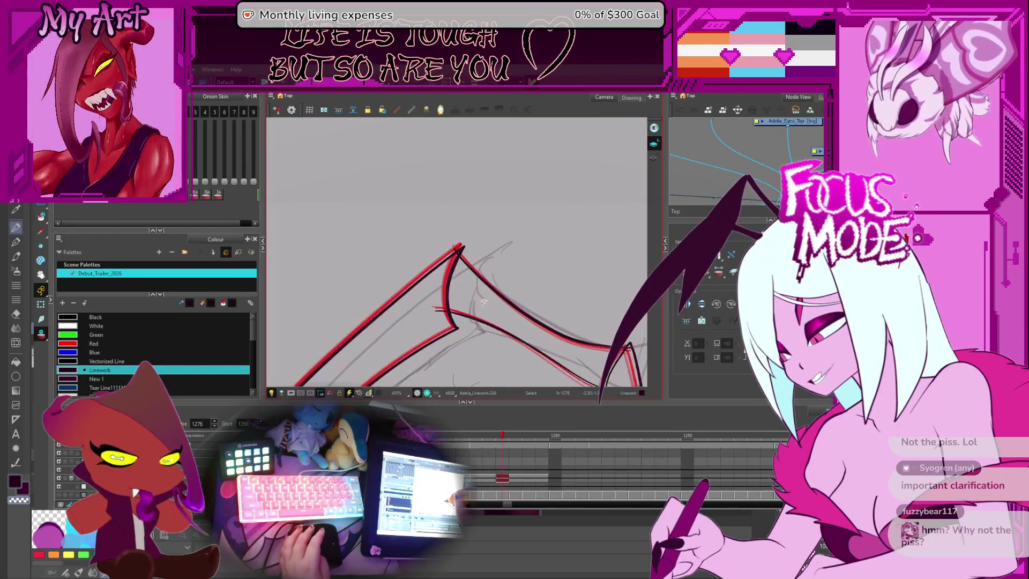
# Step: Center the wing joint and check a wing stroke on frame 1274 against frames 1275 and 1276
pyautogui.moveTo(484, 301); pyautogui.dragTo(448, 313)
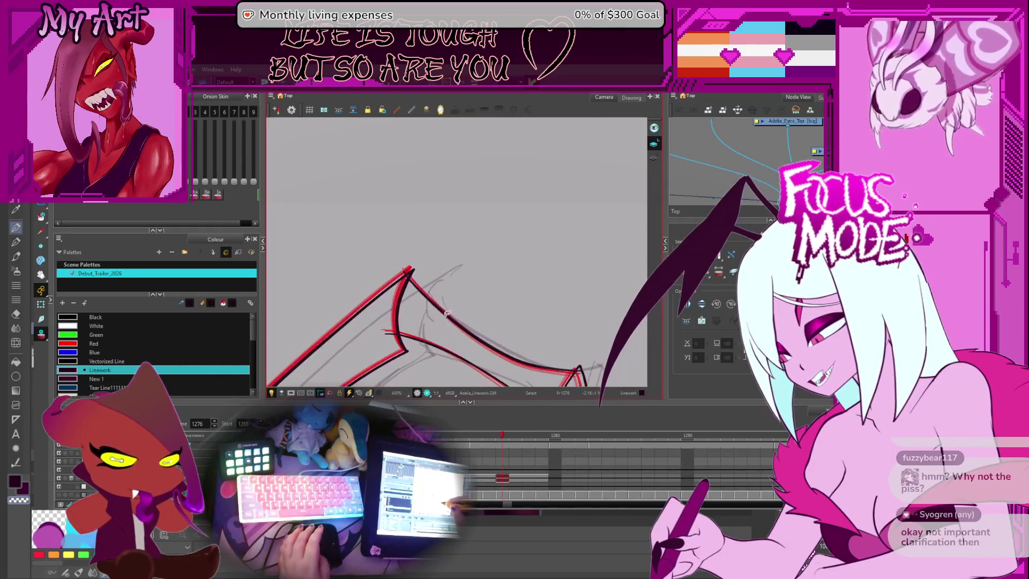
pyautogui.moveTo(419, 261); pyautogui.dragTo(434, 202)
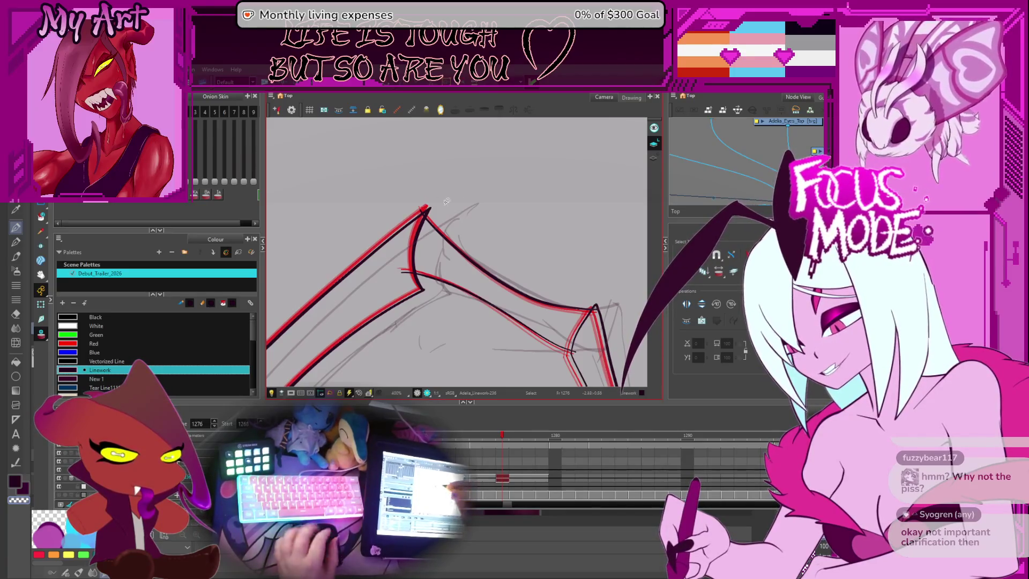
pyautogui.press(',')
pyautogui.press(',')
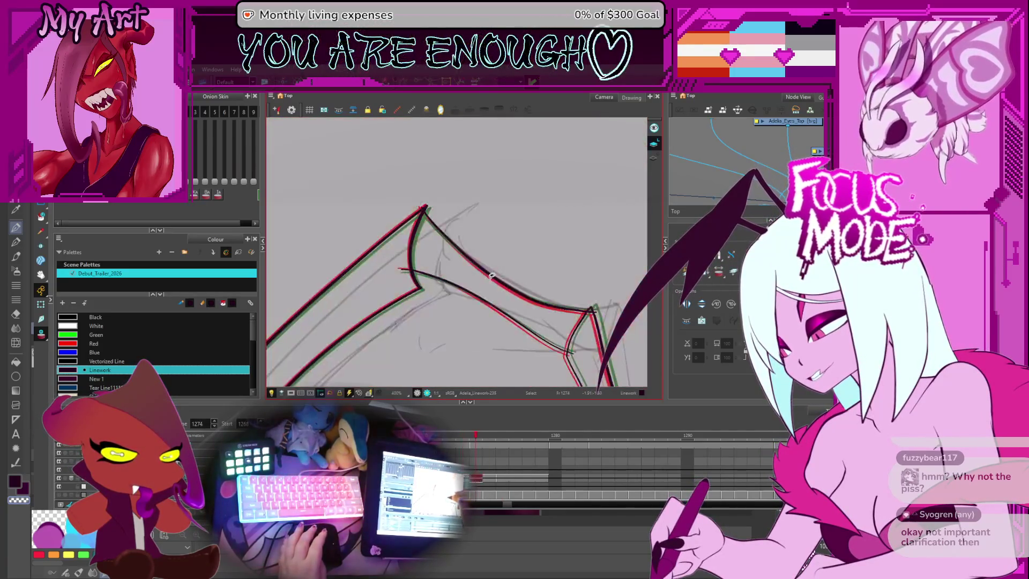
pyautogui.click(456, 231)
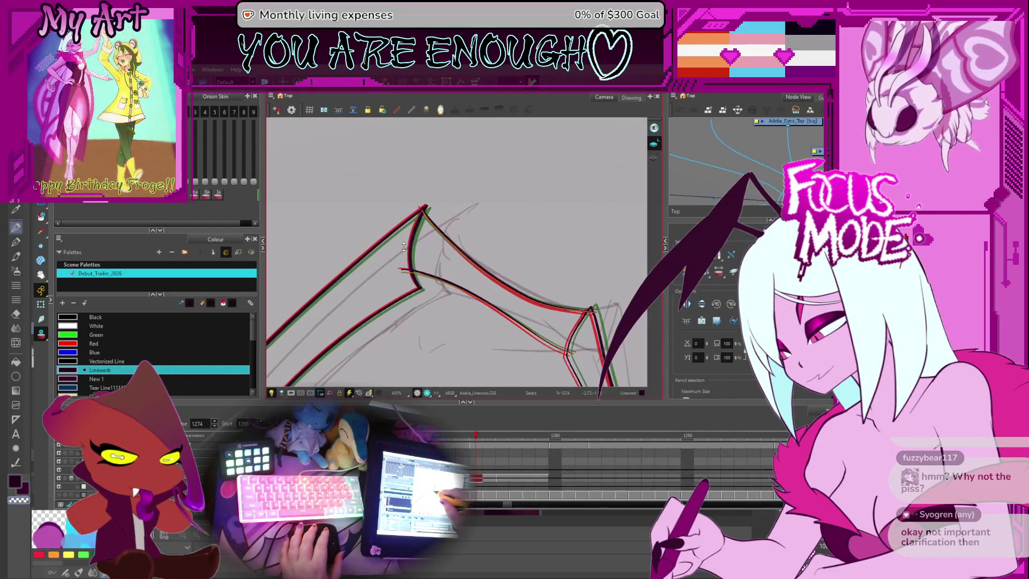
pyautogui.press('.')
pyautogui.press('.')
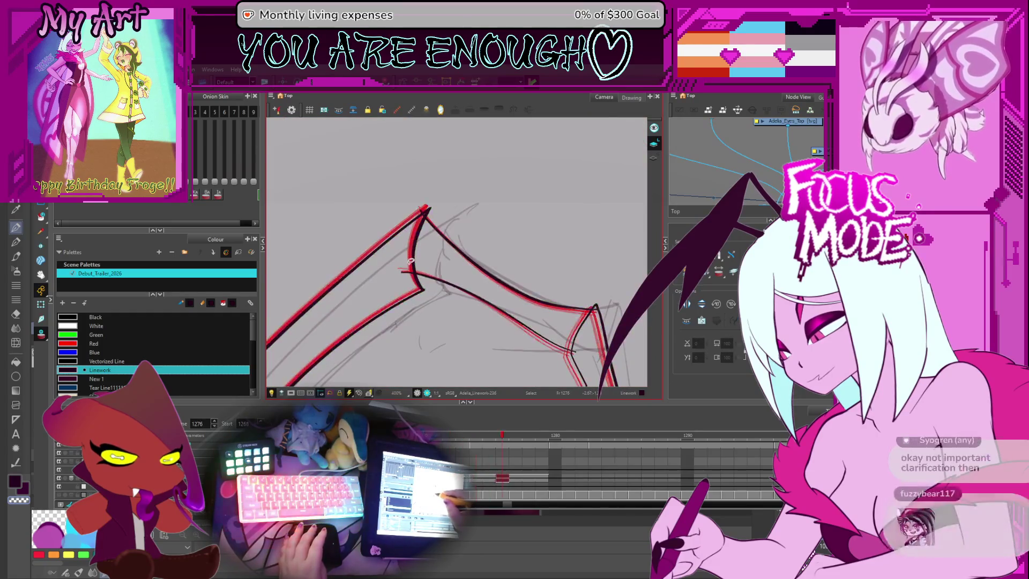
pyautogui.press(',')
# Step: Check the upper wing stroke on frame 1275, then advance to frame 1278
pyautogui.click(444, 251)
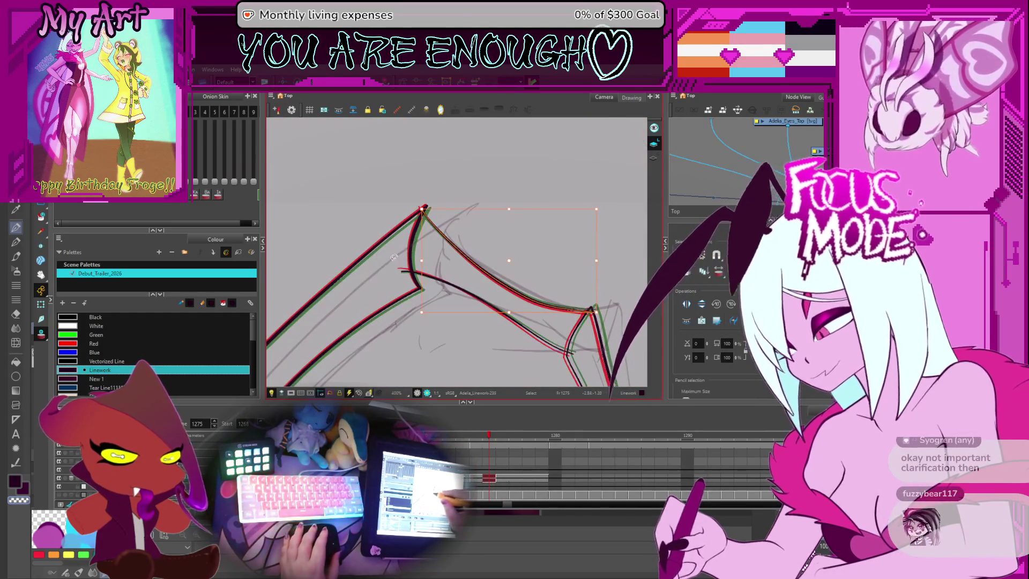
pyautogui.click(418, 240)
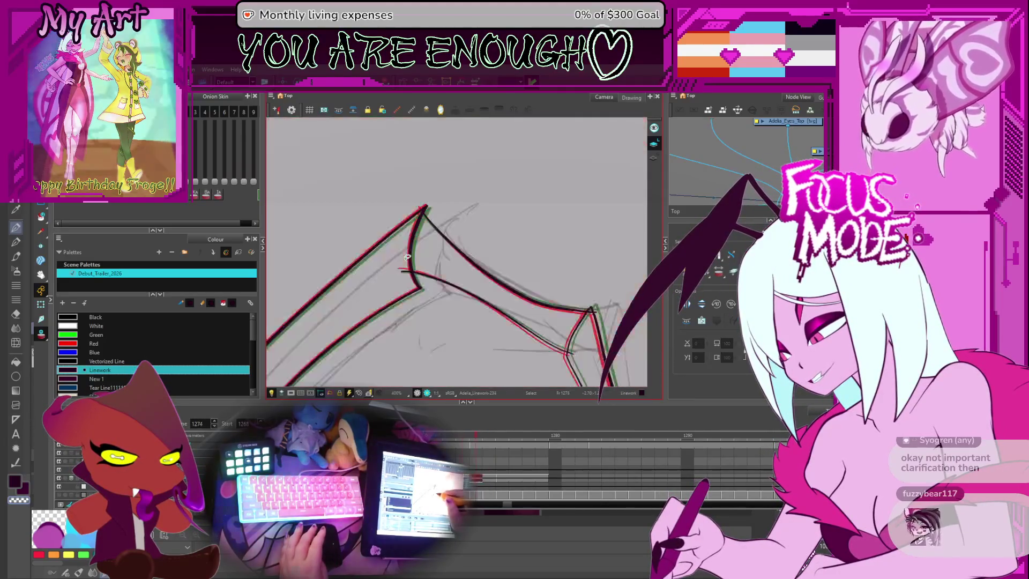
pyautogui.press('.')
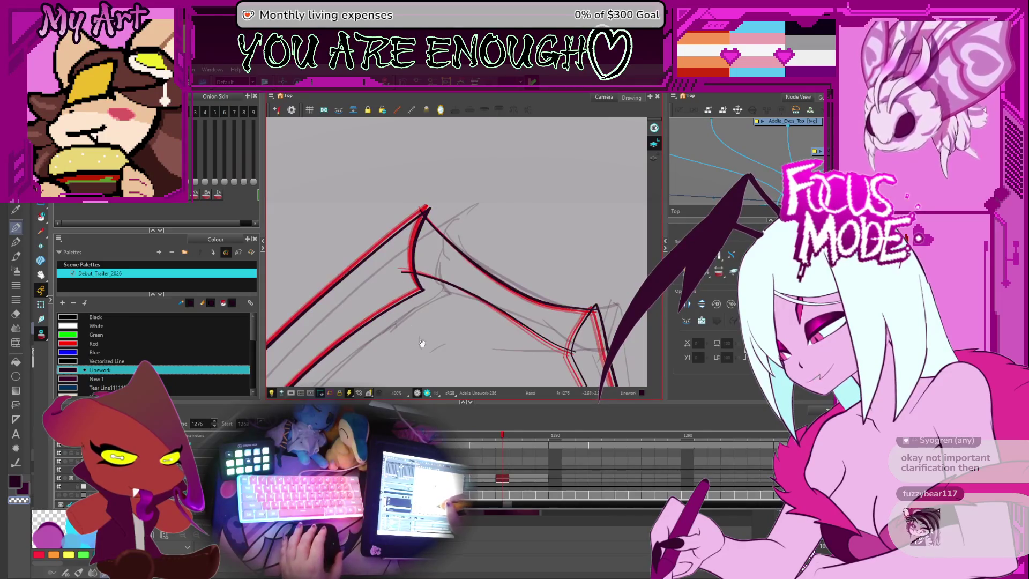
pyautogui.scroll(-5, 421, 343)
pyautogui.press('.')
pyautogui.press('.')
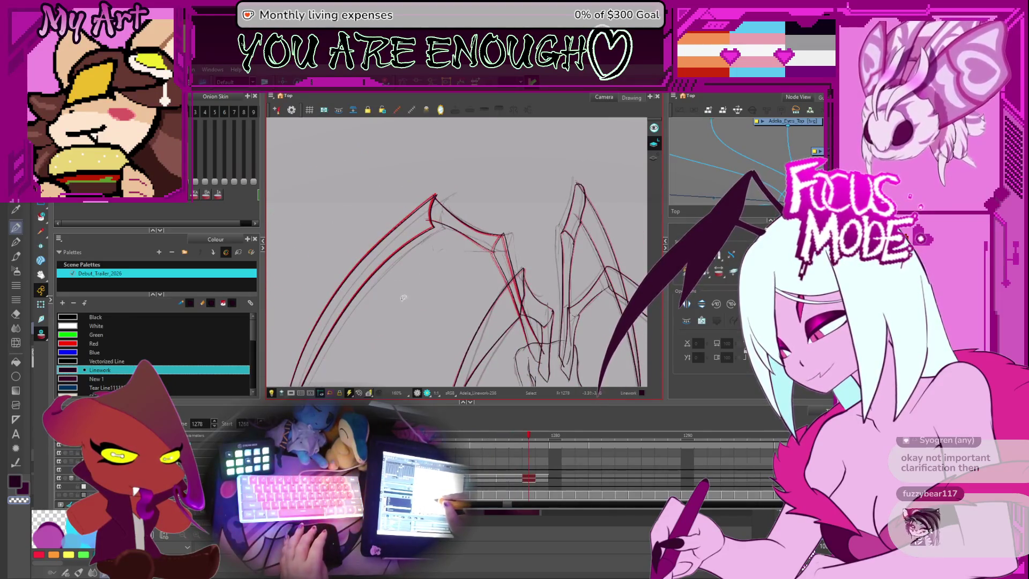
# Step: Select the left wing strokes at the joint and narrow them slightly
pyautogui.scroll(-3, 403, 298)
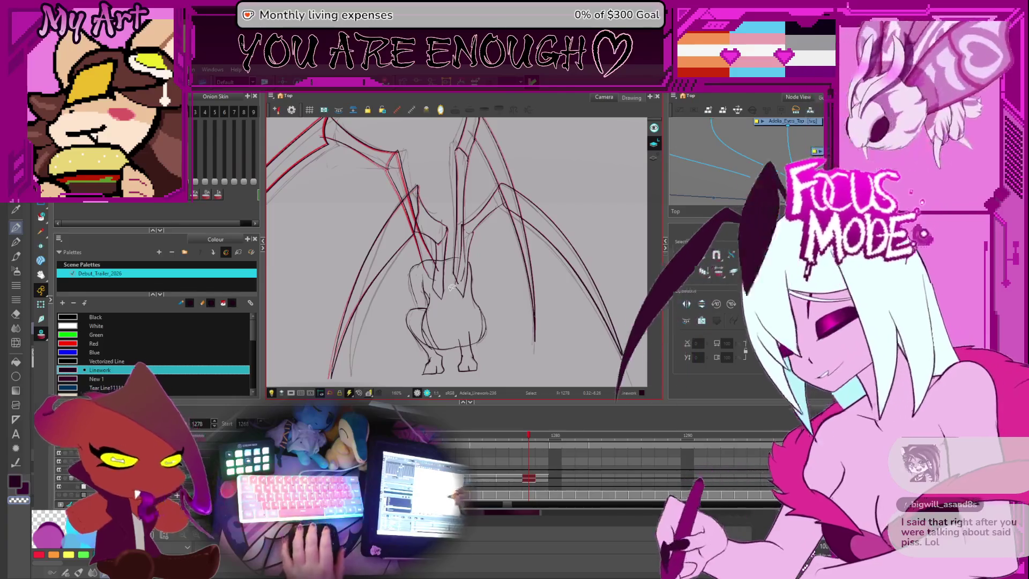
pyautogui.scroll(2, 451, 288)
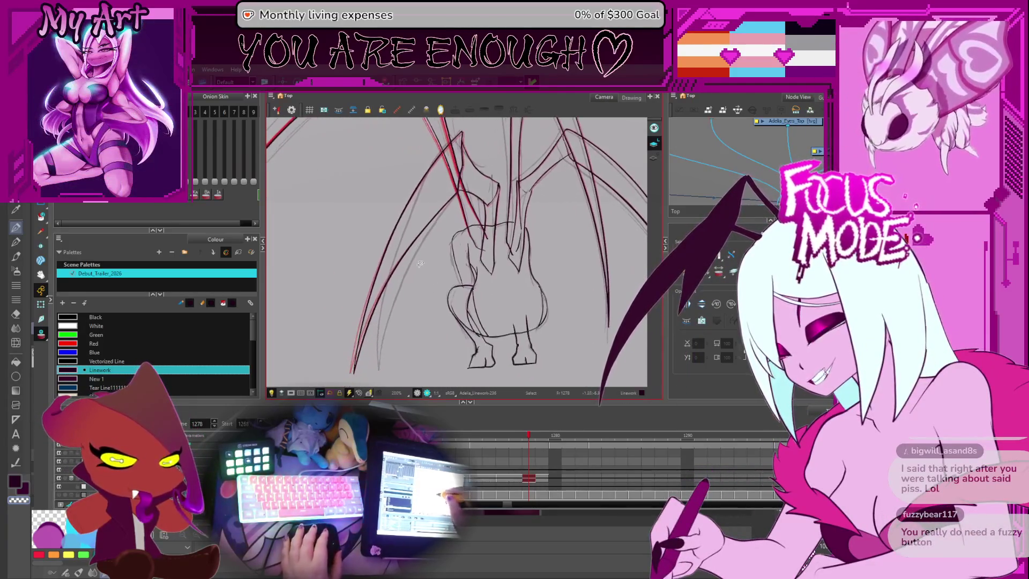
pyautogui.click(411, 208)
pyautogui.scroll(3, 461, 244)
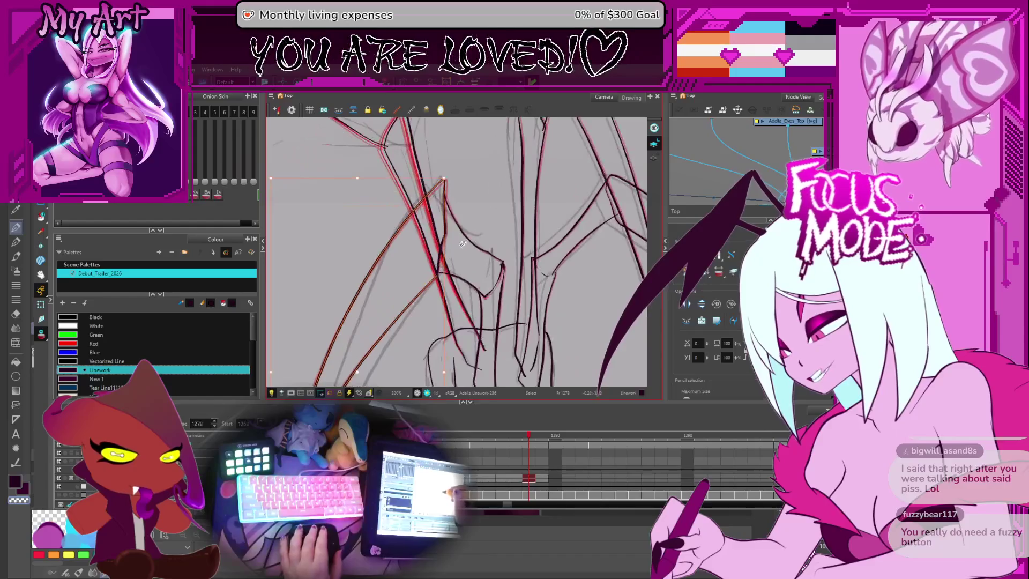
pyautogui.moveTo(419, 244); pyautogui.dragTo(427, 283)
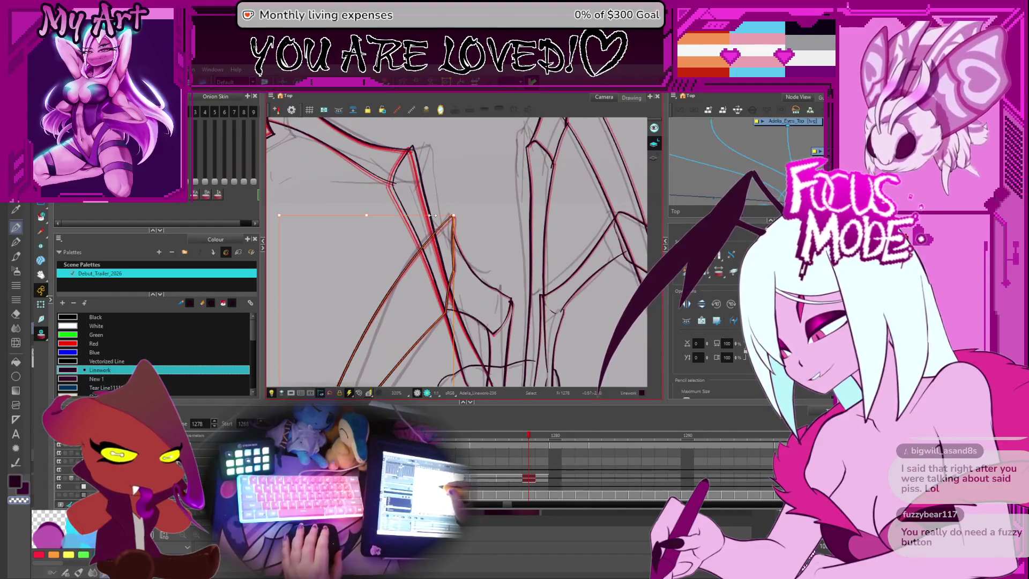
pyautogui.moveTo(433, 215); pyautogui.dragTo(430, 214)
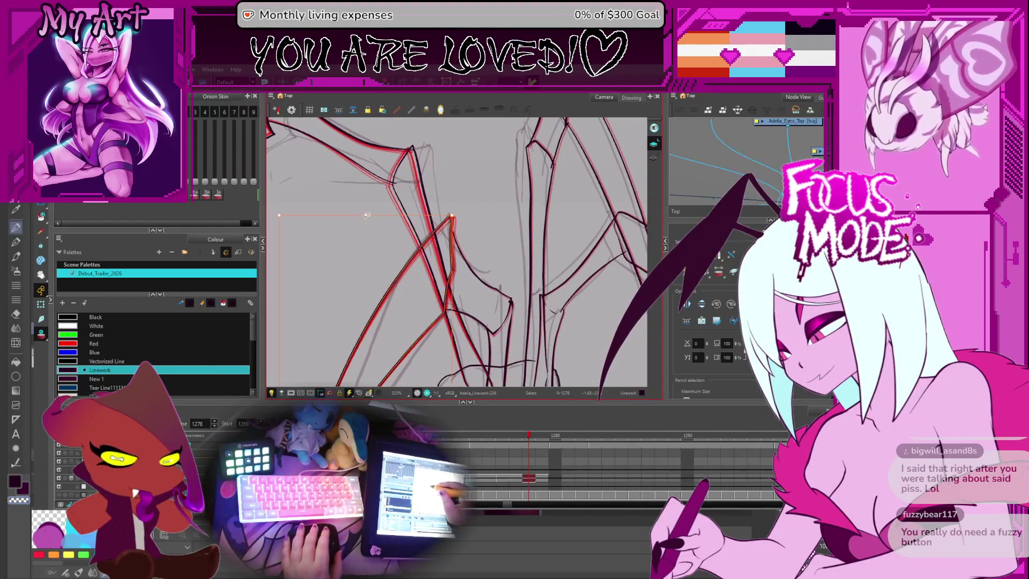
# Step: Pan down past the wing tips and feet to bring the inner wing strokes into view
pyautogui.moveTo(366, 216)
pyautogui.mouseDown()
pyautogui.moveTo(371, 160)
pyautogui.moveTo(386, 331)
pyautogui.mouseUp()
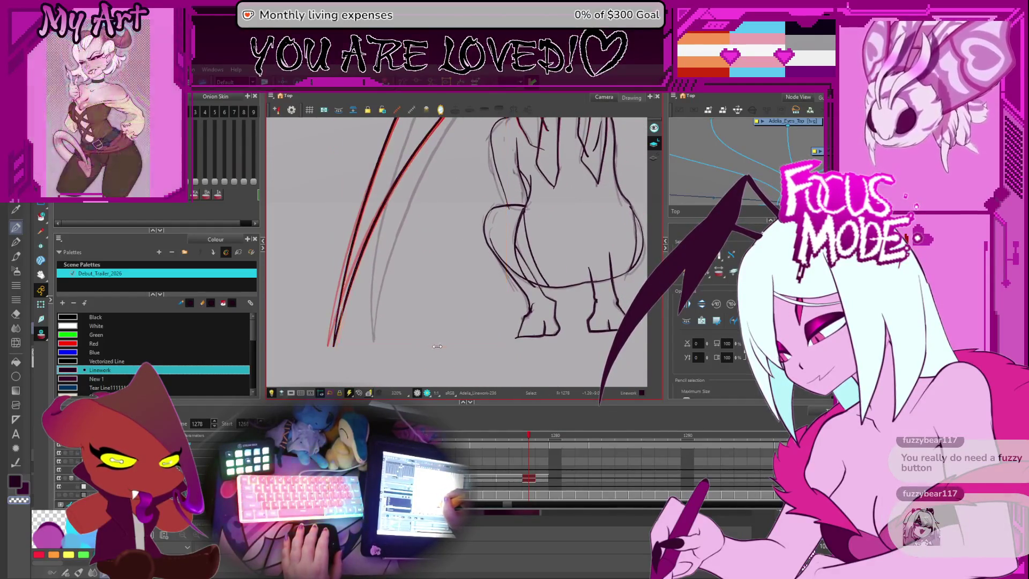
pyautogui.moveTo(421, 254)
pyautogui.mouseDown()
pyautogui.moveTo(423, 346)
pyautogui.moveTo(433, 343)
pyautogui.moveTo(415, 323)
pyautogui.mouseUp()
pyautogui.scroll(-2, 415, 323)
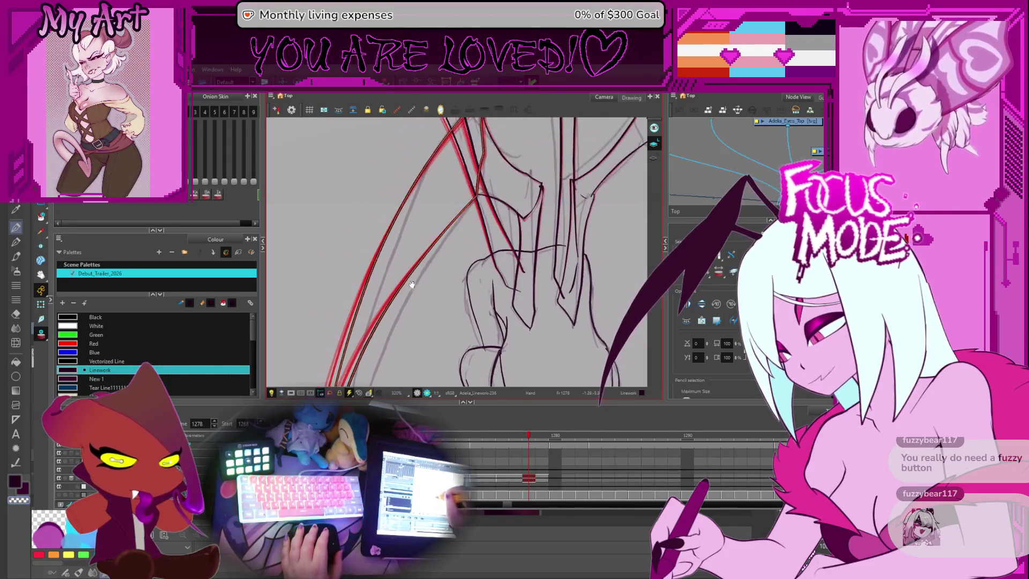
pyautogui.scroll(-2, 410, 268)
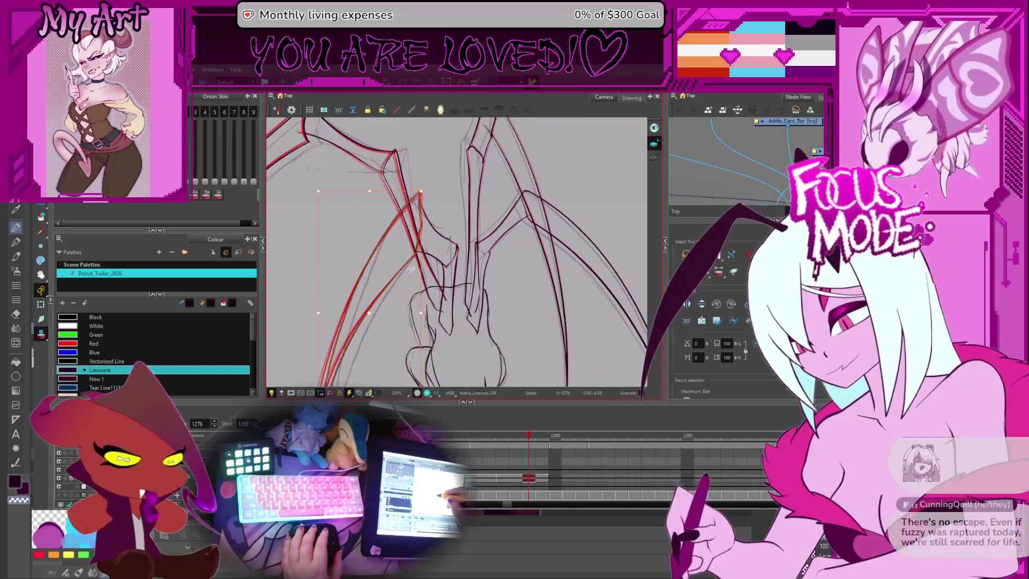
pyautogui.moveTo(410, 268)
pyautogui.mouseDown()
pyautogui.moveTo(419, 257)
pyautogui.moveTo(428, 273)
pyautogui.mouseUp()
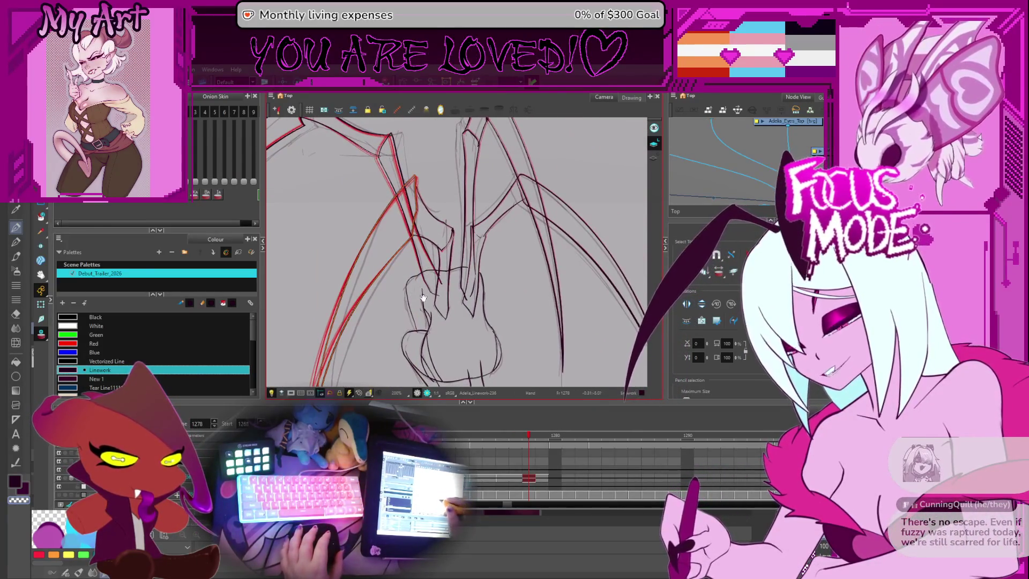
pyautogui.press('space')
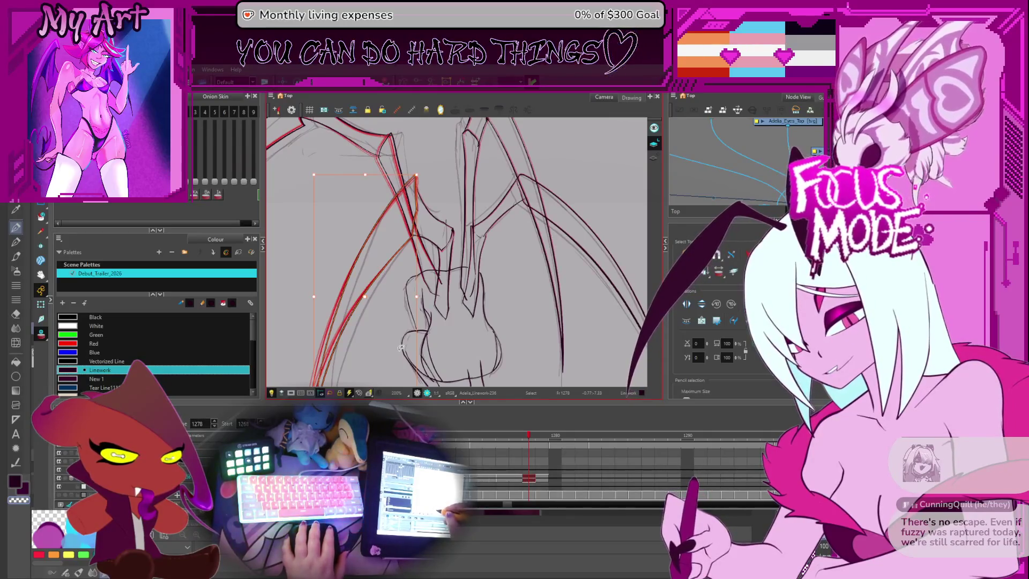
# Step: Adjust the red strokes along the inner wing edge, then step back to frame 1277
pyautogui.click(505, 272)
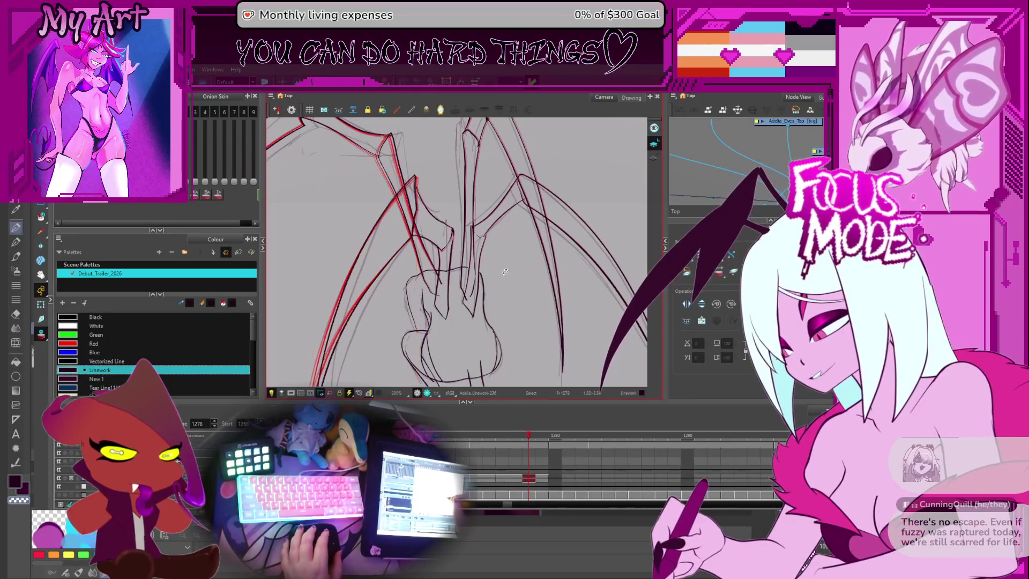
pyautogui.scroll(3, 464, 225)
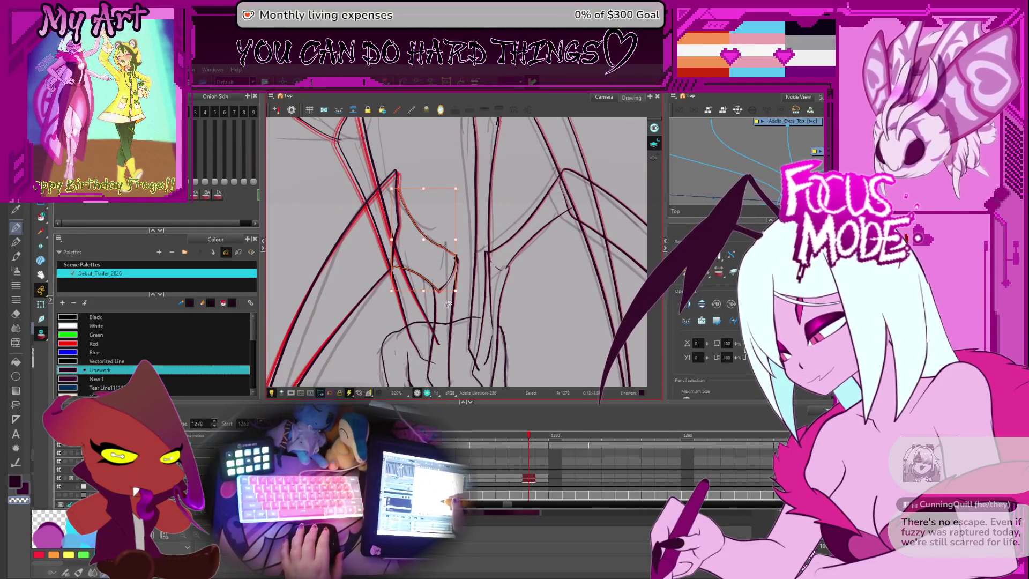
pyautogui.click(457, 261)
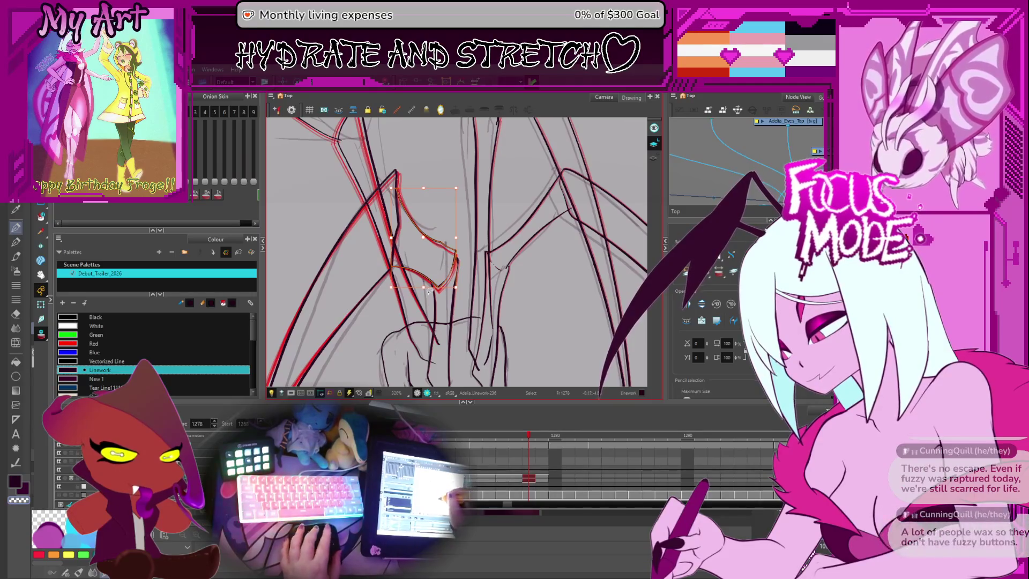
pyautogui.click(438, 265)
pyautogui.click(443, 255)
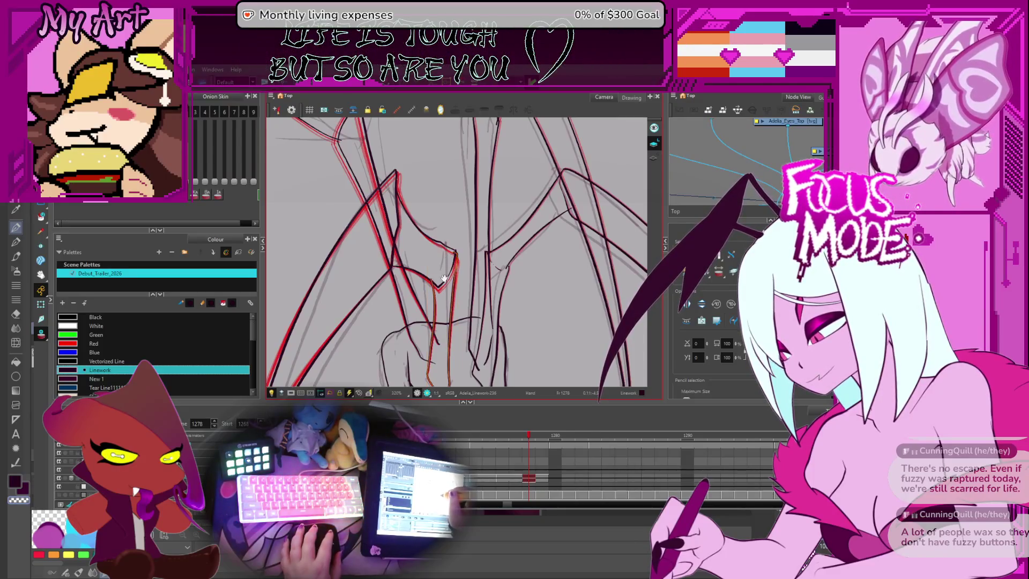
pyautogui.moveTo(443, 278); pyautogui.dragTo(435, 248)
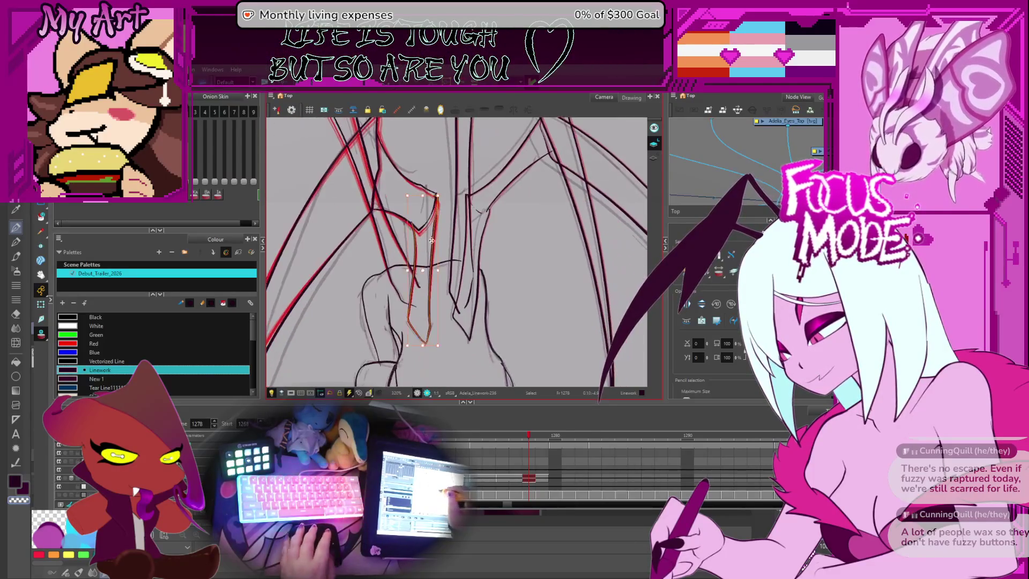
pyautogui.press(',')
# Step: Step forward to review the whole wing on frame 1278, then return to frame 1277
pyautogui.press('.')
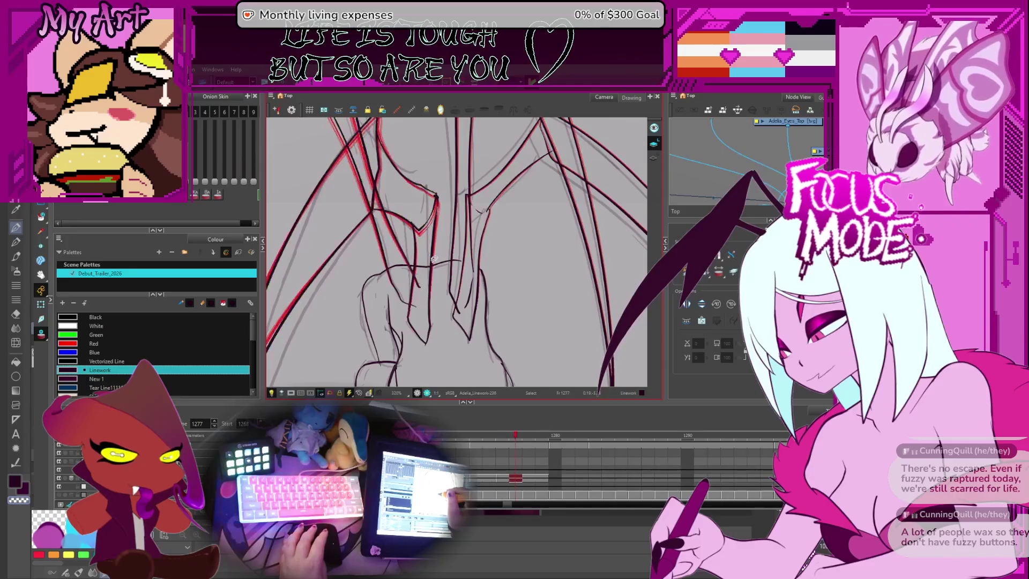
pyautogui.press('.')
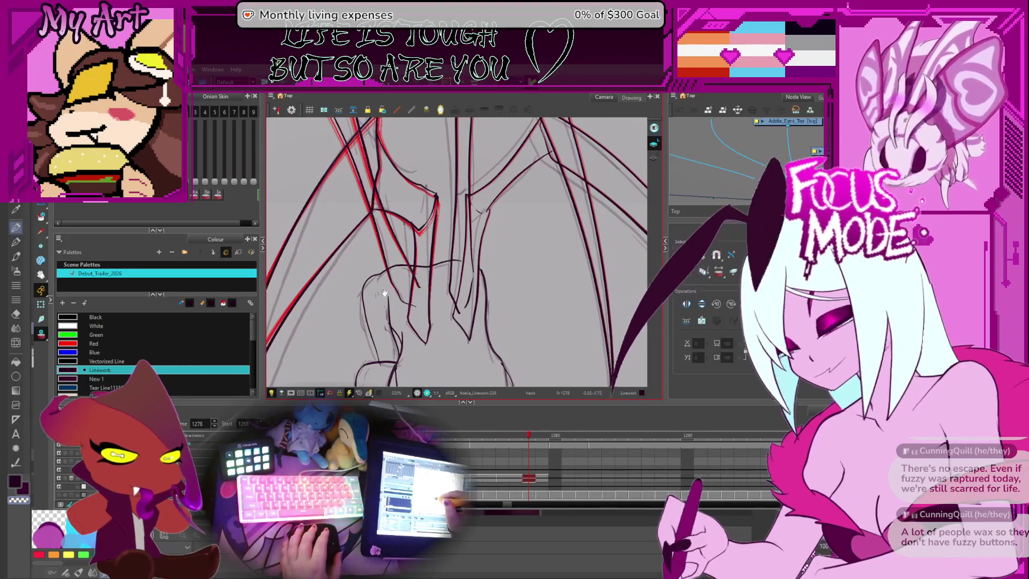
pyautogui.moveTo(425, 344); pyautogui.dragTo(428, 315)
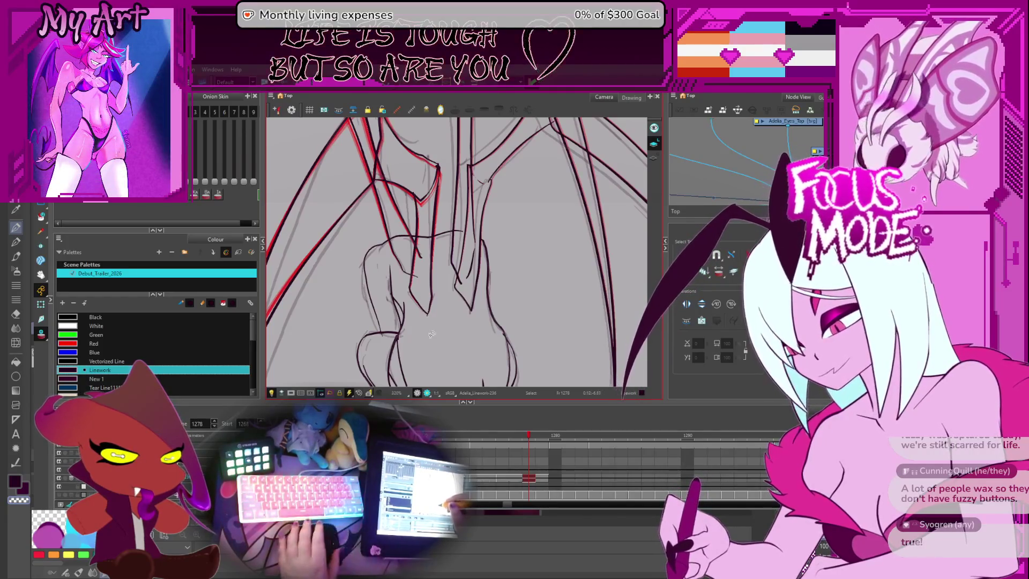
pyautogui.moveTo(442, 347)
pyautogui.mouseDown()
pyautogui.moveTo(420, 294)
pyautogui.moveTo(436, 345)
pyautogui.moveTo(464, 264)
pyautogui.mouseUp()
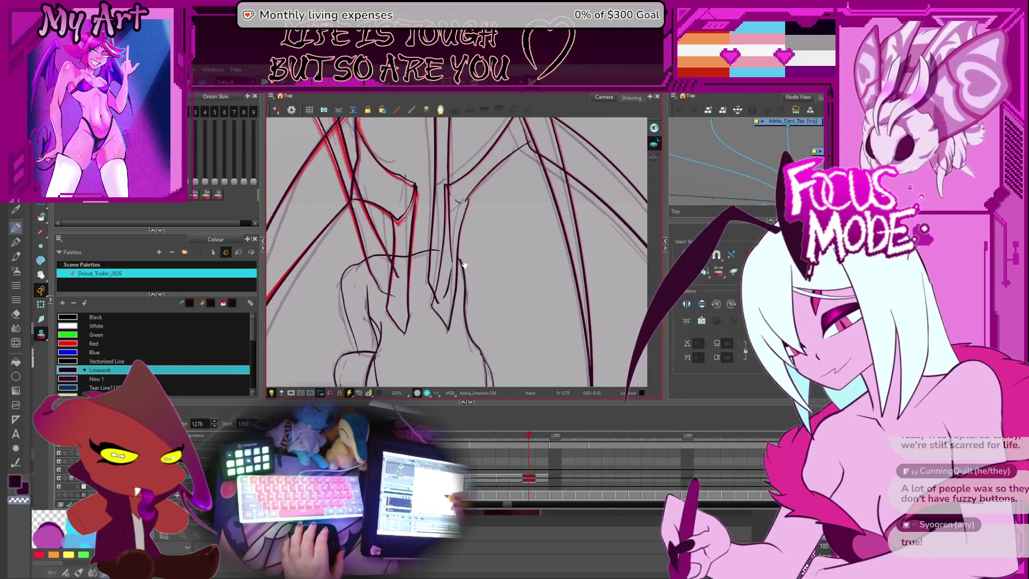
pyautogui.press('2')
pyautogui.press('2')
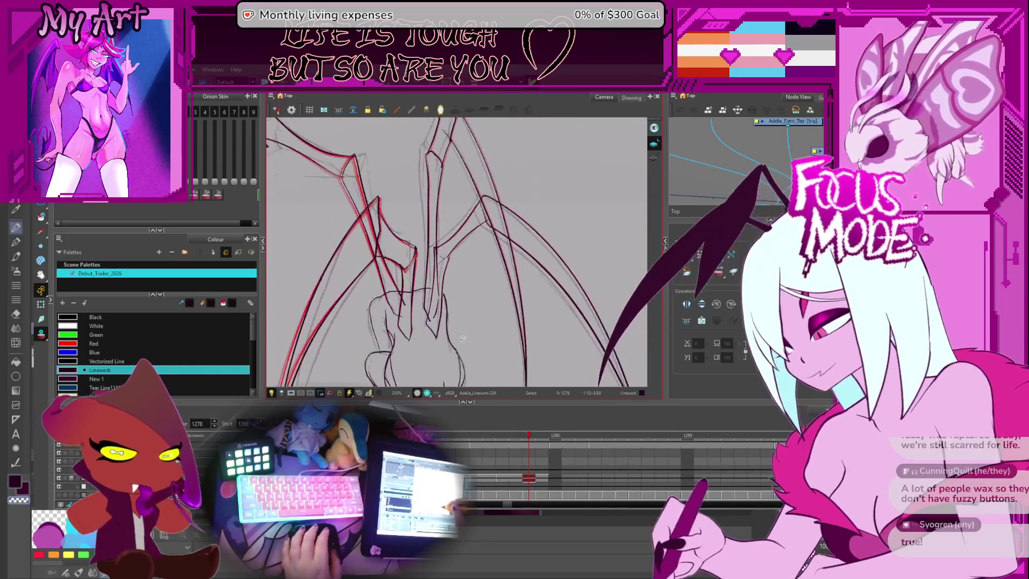
pyautogui.press(',')
# Step: Zoom in close on the upper wing spikes of the left wing
pyautogui.moveTo(490, 227)
pyautogui.mouseDown()
pyautogui.moveTo(480, 280)
pyautogui.moveTo(484, 245)
pyautogui.moveTo(504, 260)
pyautogui.mouseUp()
pyautogui.press('1')
pyautogui.press('1')
pyautogui.press('1')
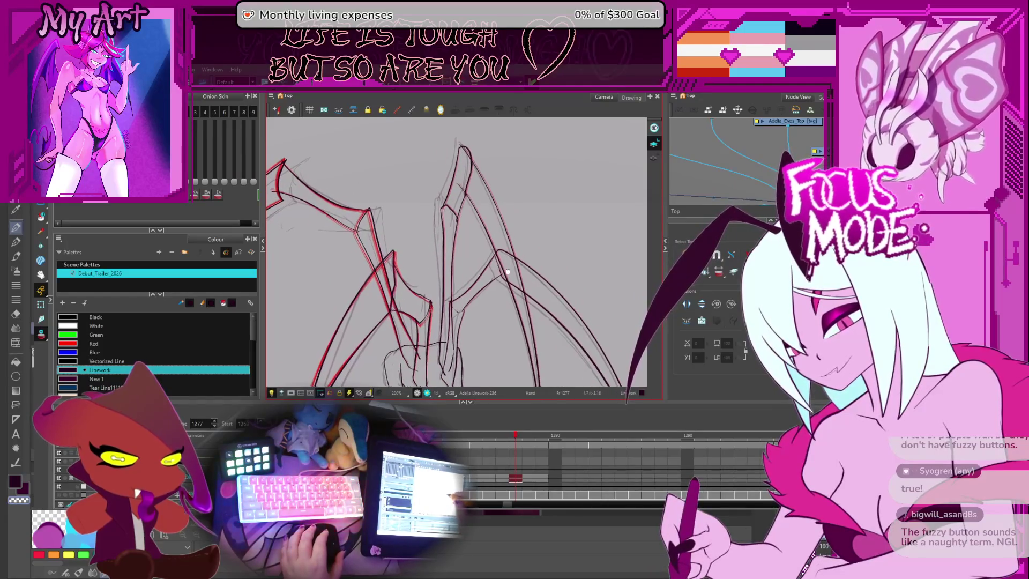
pyautogui.moveTo(498, 226); pyautogui.dragTo(508, 312)
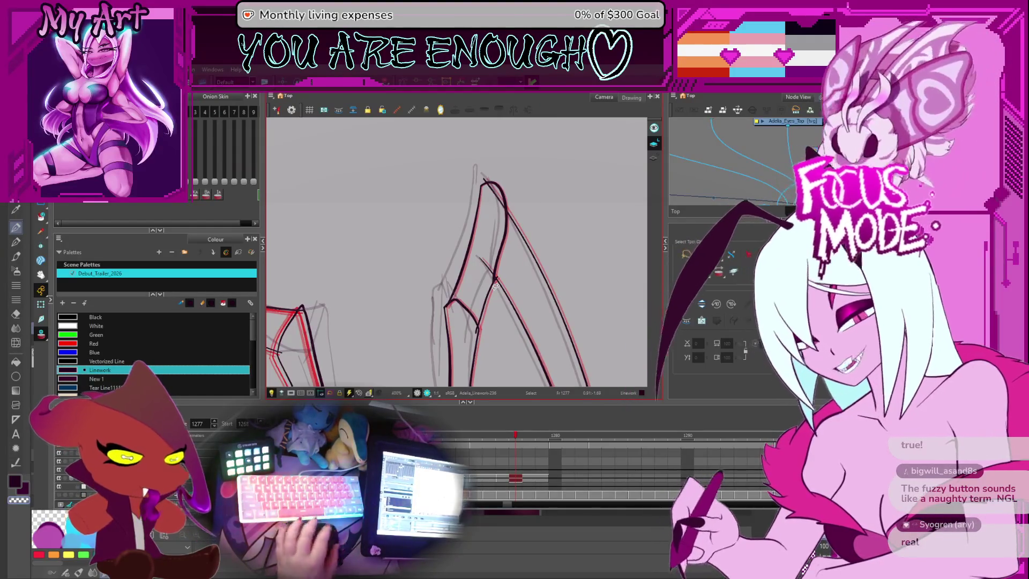
pyautogui.scroll(-3, 481, 261)
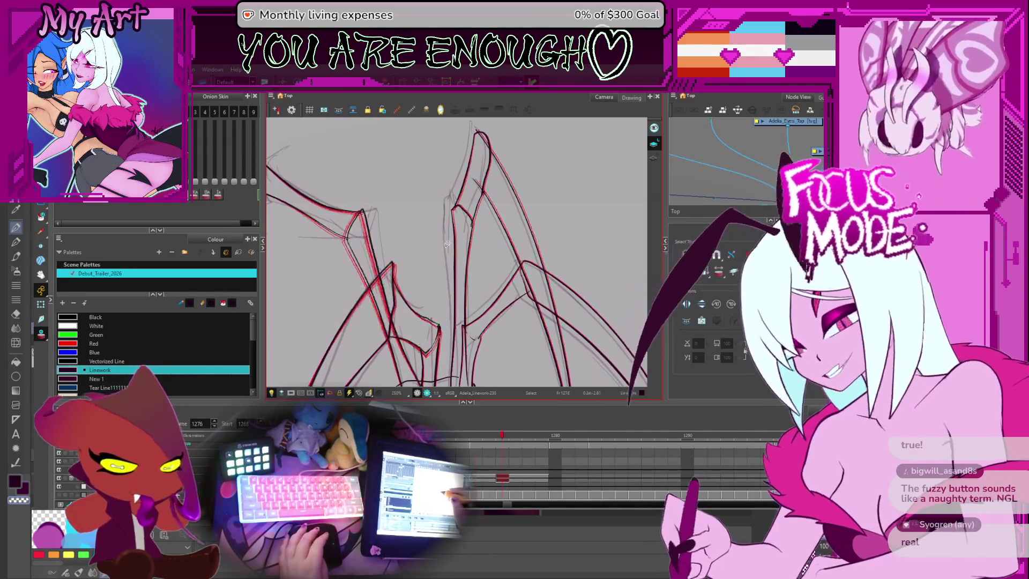
pyautogui.moveTo(452, 208); pyautogui.dragTo(503, 243)
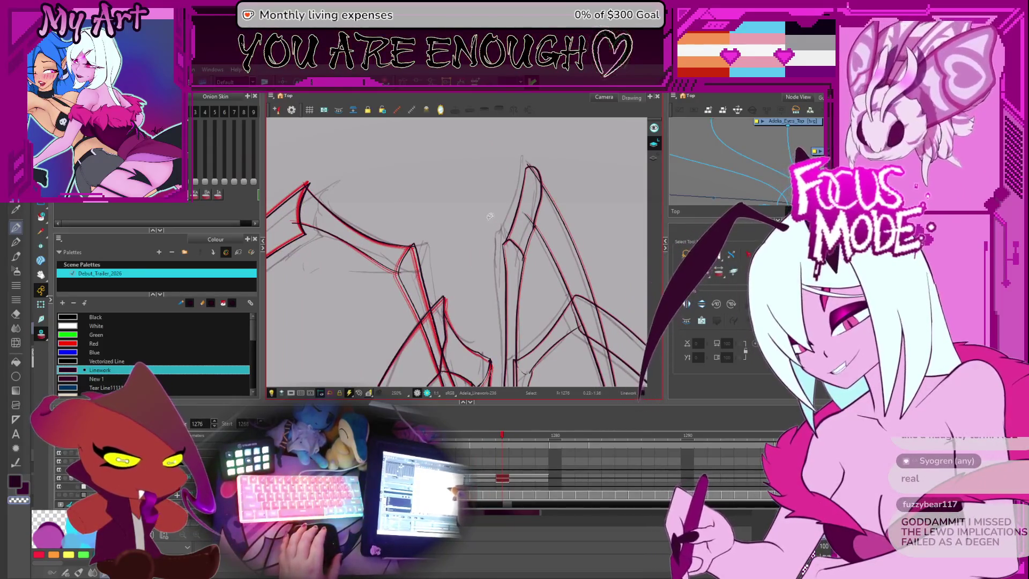
pyautogui.moveTo(525, 209); pyautogui.dragTo(482, 224)
# Step: Flip between neighbouring frames to compare the wing spikes, landing on frame 1276
pyautogui.press(',')
pyautogui.press('.')
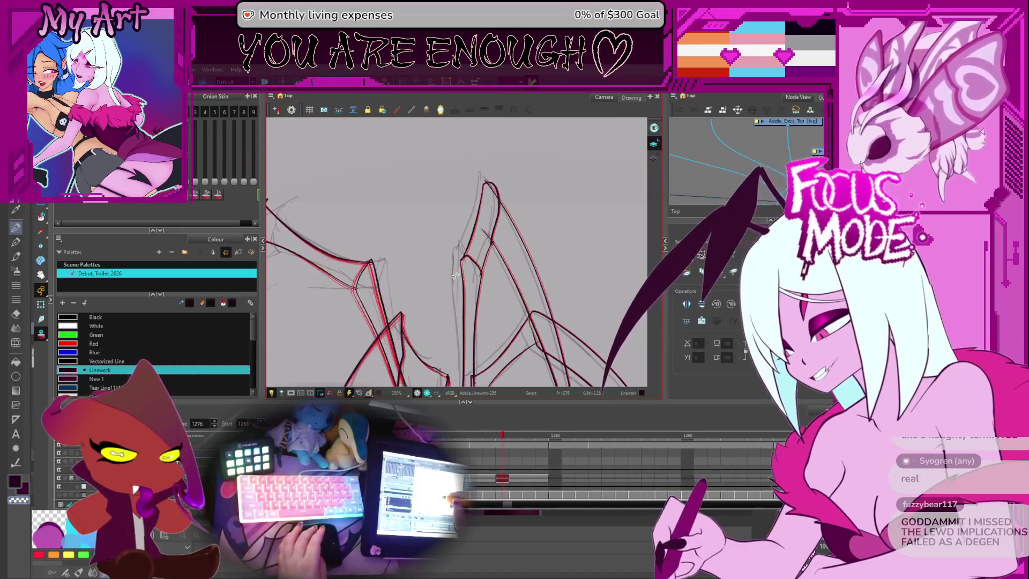
pyautogui.press(',')
pyautogui.press('.')
pyautogui.press(',')
pyautogui.press('.')
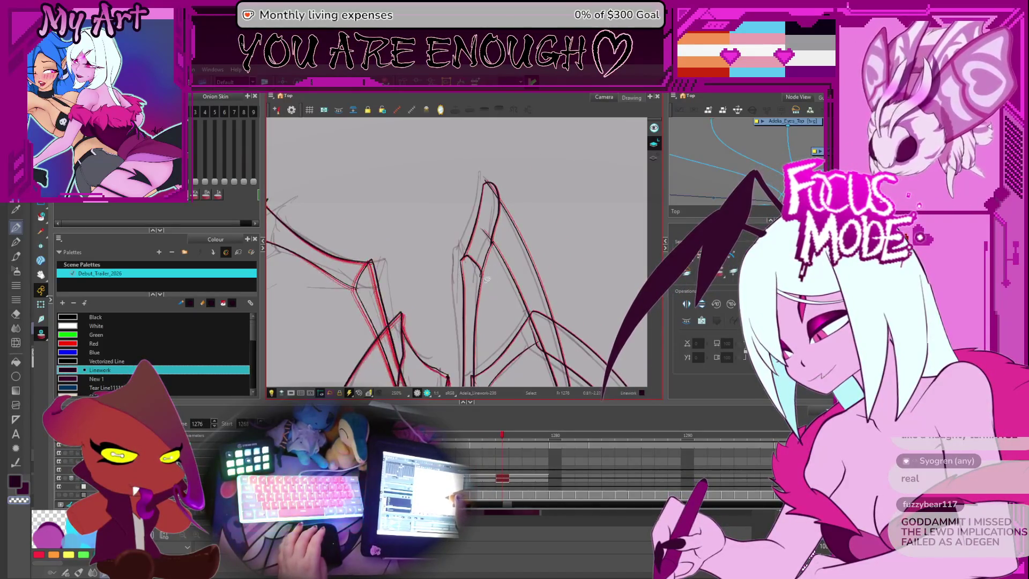
# Step: Select the vertical stroke on the wing spike and lasso part of it
pyautogui.click(464, 287)
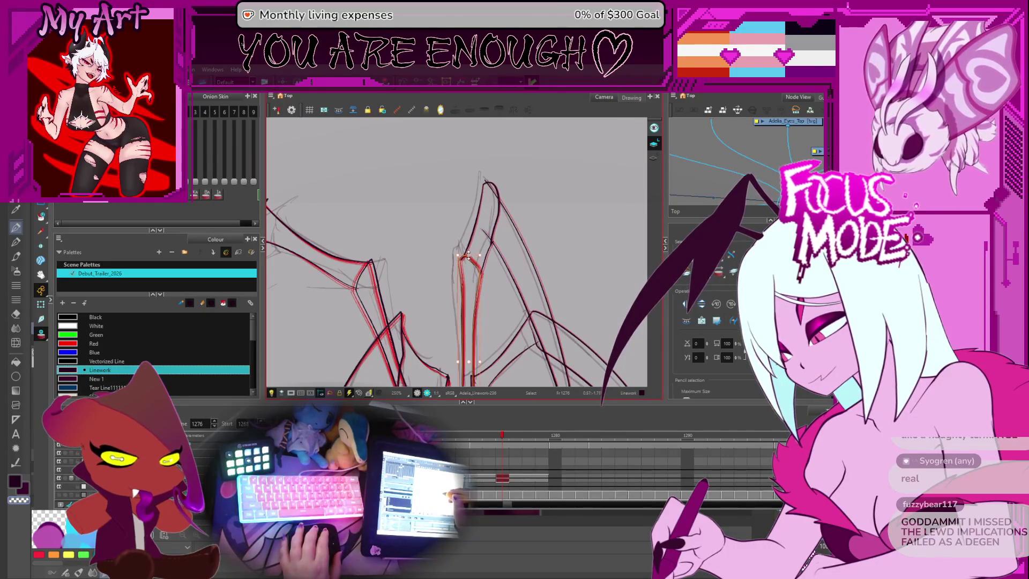
pyautogui.scroll(5, 472, 258)
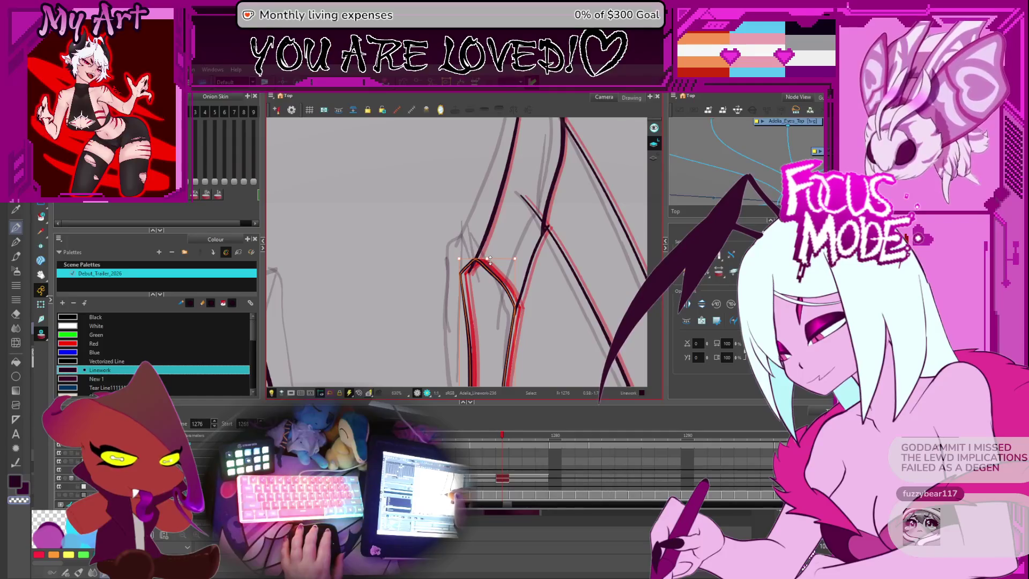
pyautogui.moveTo(489, 259)
pyautogui.mouseDown()
pyautogui.moveTo(482, 247)
pyautogui.moveTo(472, 292)
pyautogui.mouseUp()
pyautogui.moveTo(485, 328)
pyautogui.mouseDown()
pyautogui.moveTo(439, 231)
pyautogui.moveTo(476, 305)
pyautogui.mouseUp()
pyautogui.scroll(-2, 481, 279)
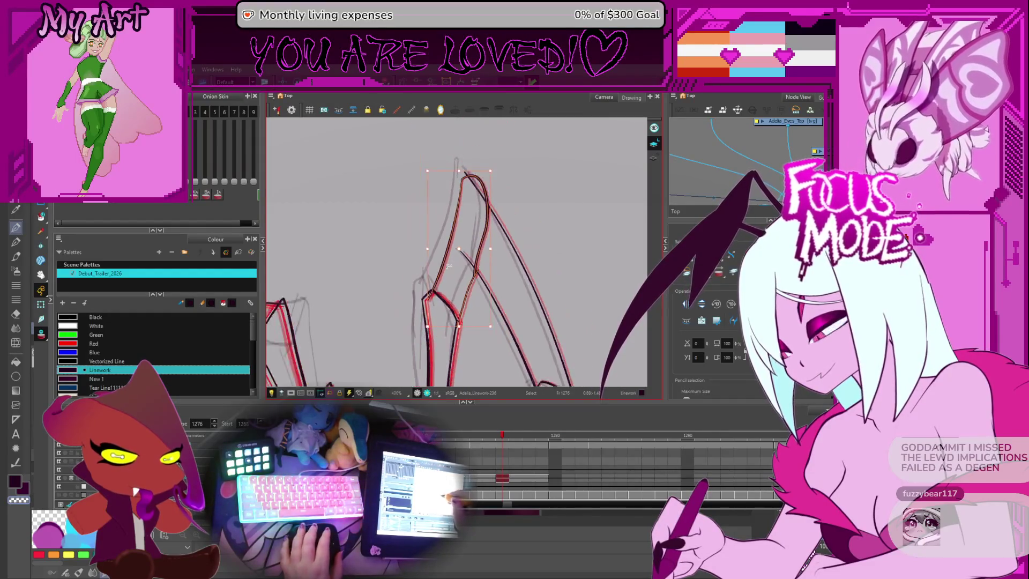
pyautogui.scroll(1, 432, 281)
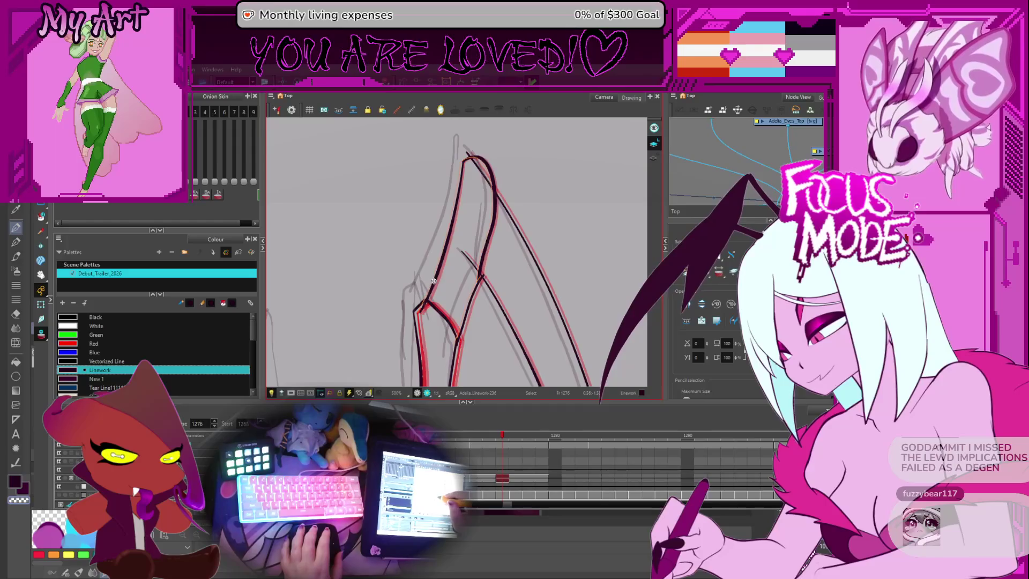
pyautogui.moveTo(457, 224); pyautogui.dragTo(442, 253)
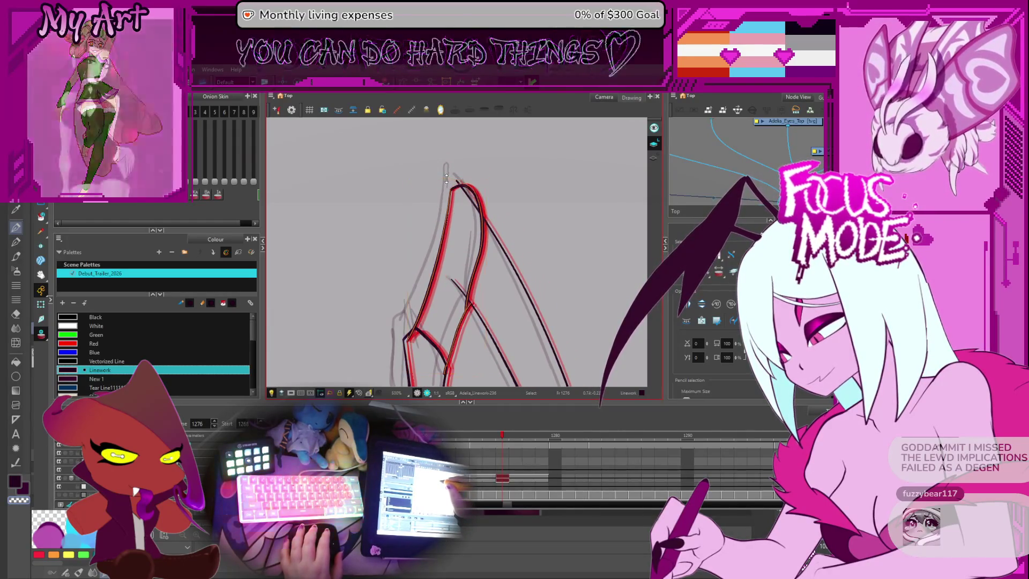
# Step: Step through frames 1273 to 1276 to check the spike's motion
pyautogui.scroll(-3, 456, 258)
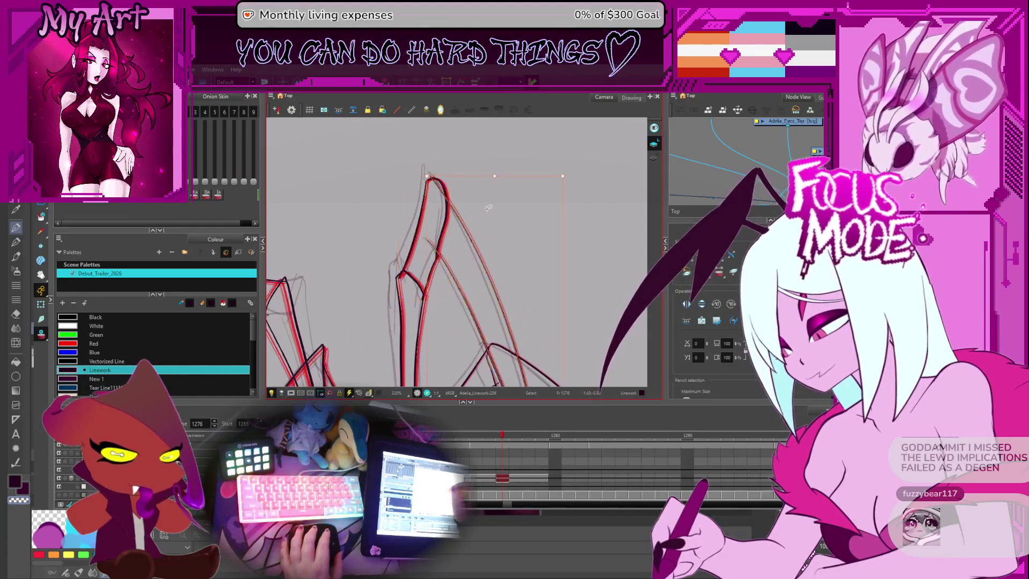
pyautogui.scroll(-3, 466, 278)
pyautogui.scroll(3, 455, 220)
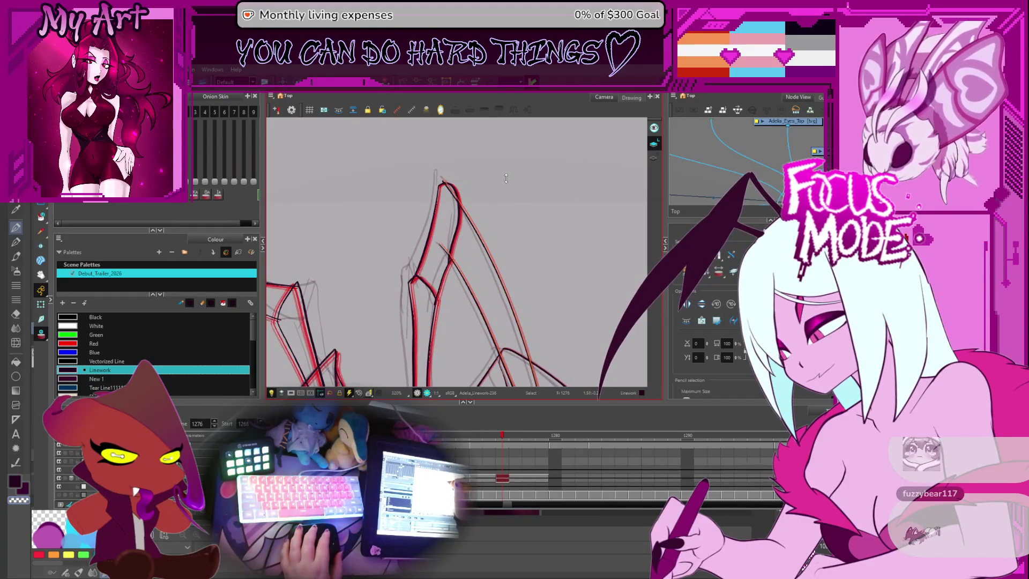
pyautogui.press(',')
pyautogui.press(',')
pyautogui.press(',')
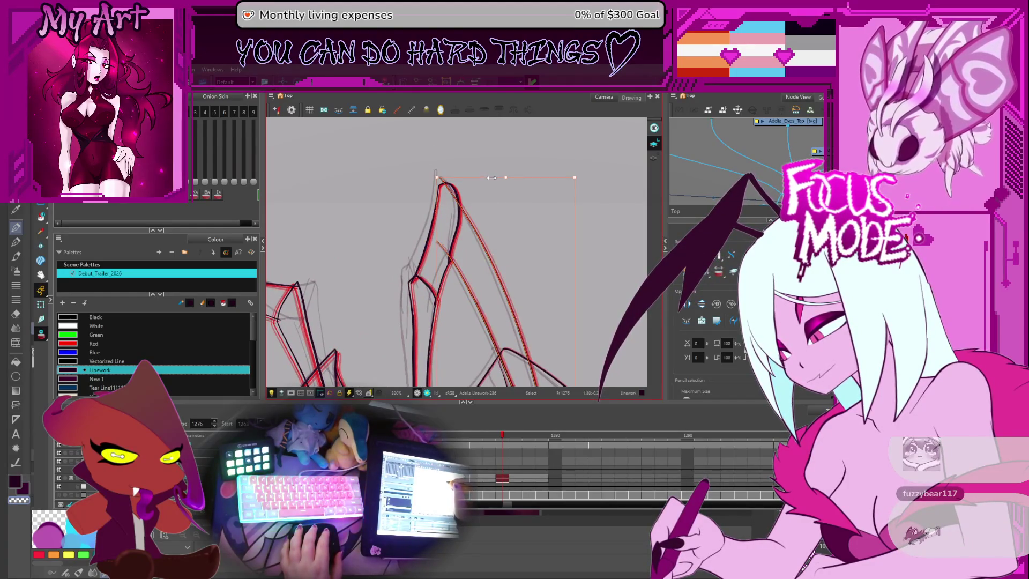
pyautogui.press('.')
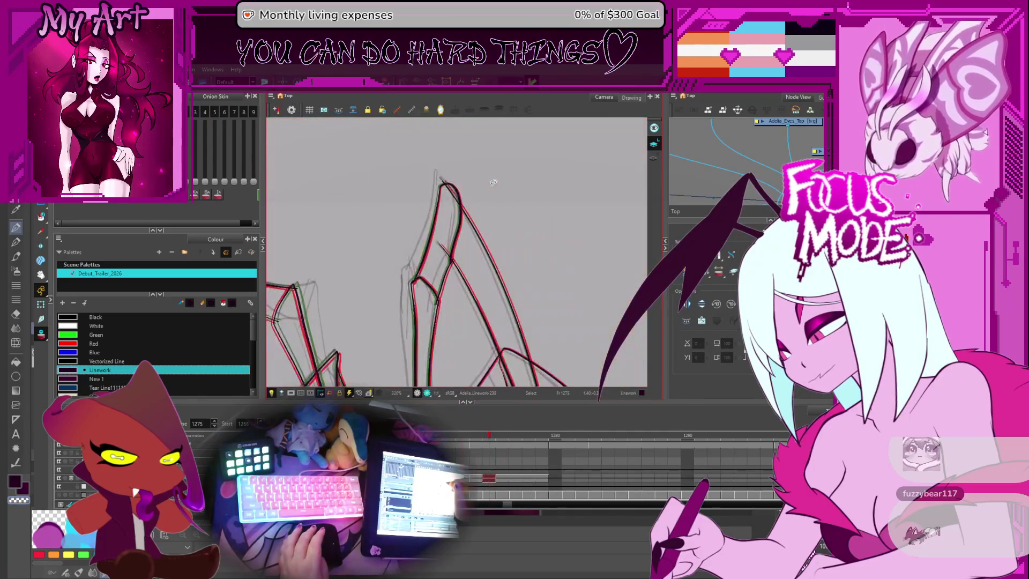
pyautogui.press('.')
pyautogui.press('.')
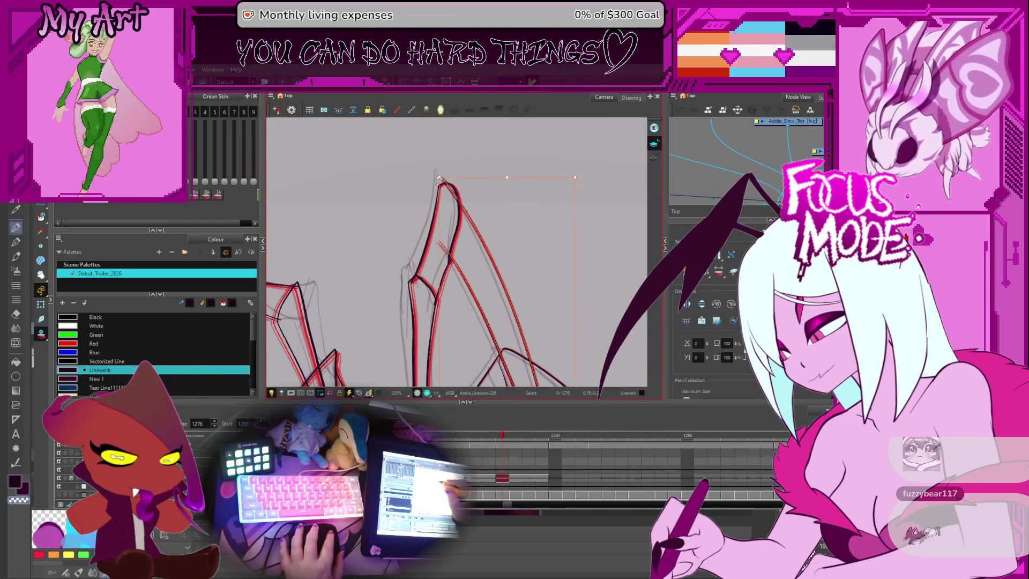
pyautogui.scroll(-1, 466, 198)
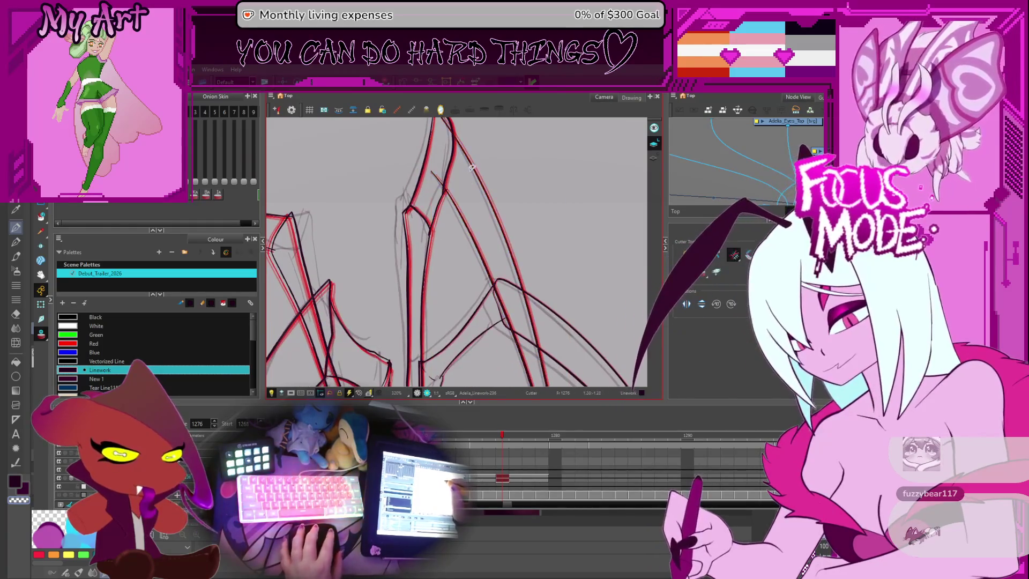
# Step: Undo the Cutter trim to restore the black wing stroke
pyautogui.moveTo(485, 213); pyautogui.dragTo(495, 220)
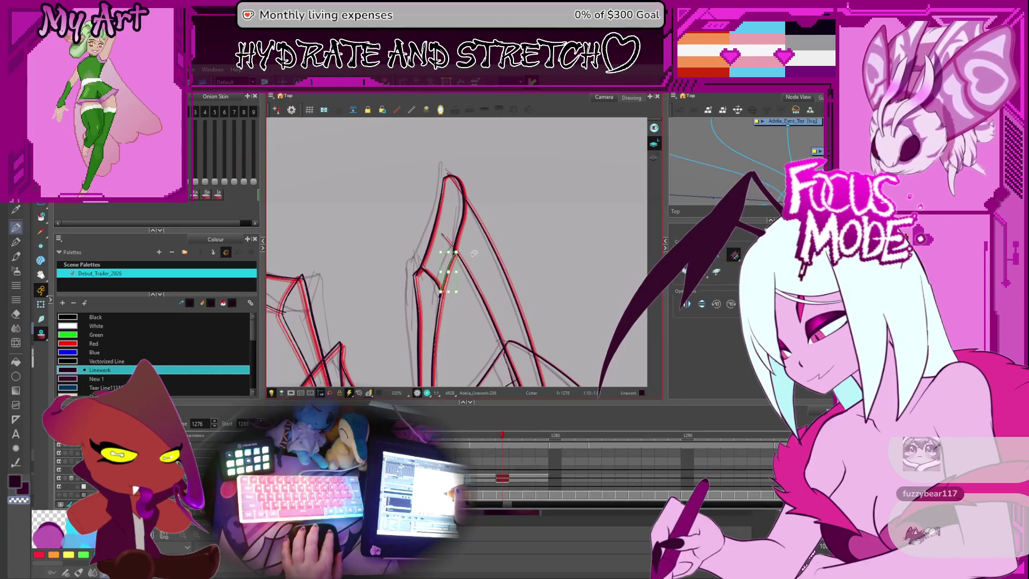
pyautogui.scroll(2, 453, 231)
pyautogui.scroll(2, 469, 260)
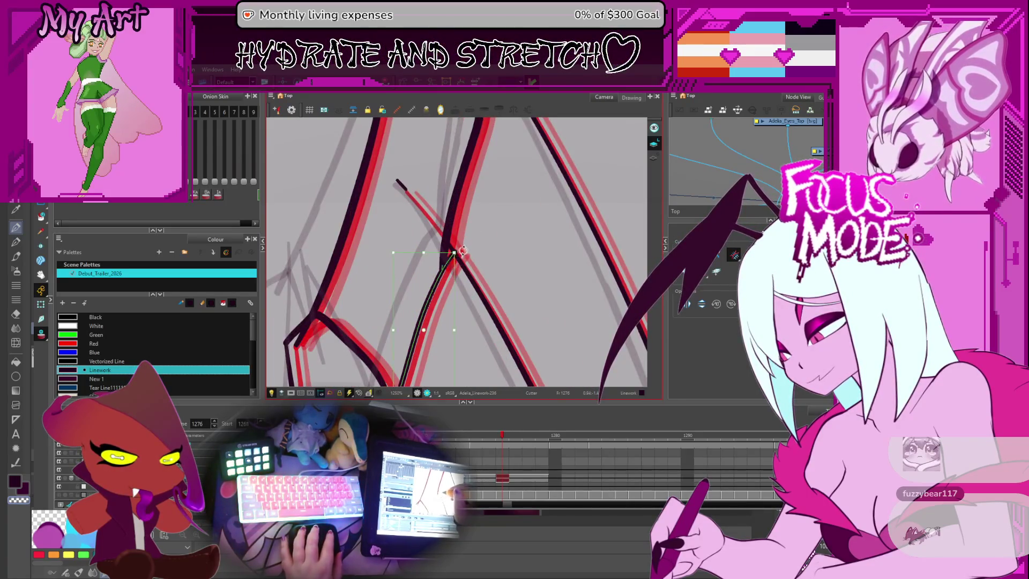
pyautogui.hotkey('ctrl', 'z')
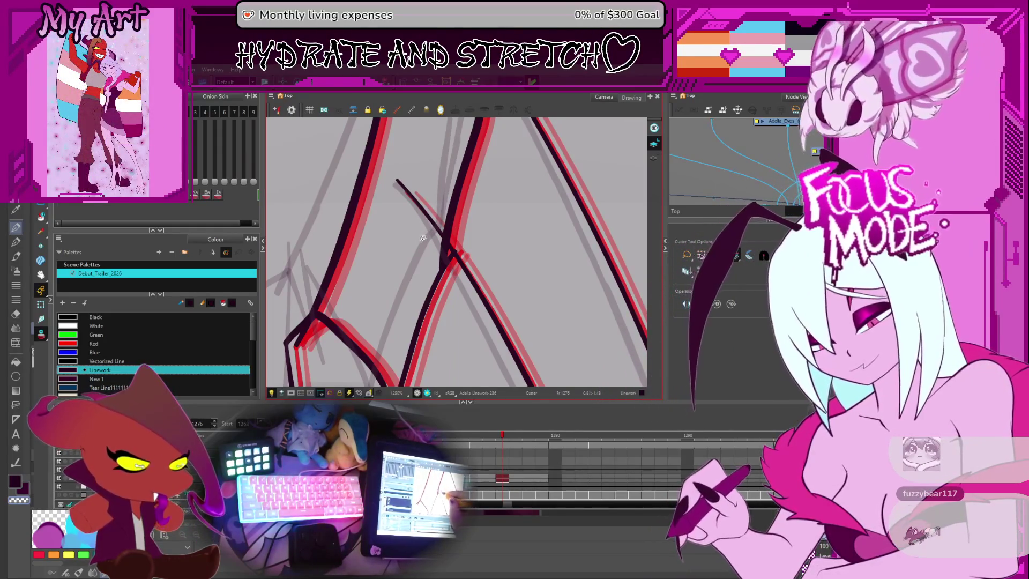
pyautogui.scroll(-2, 423, 238)
pyautogui.moveTo(422, 238); pyautogui.dragTo(497, 207)
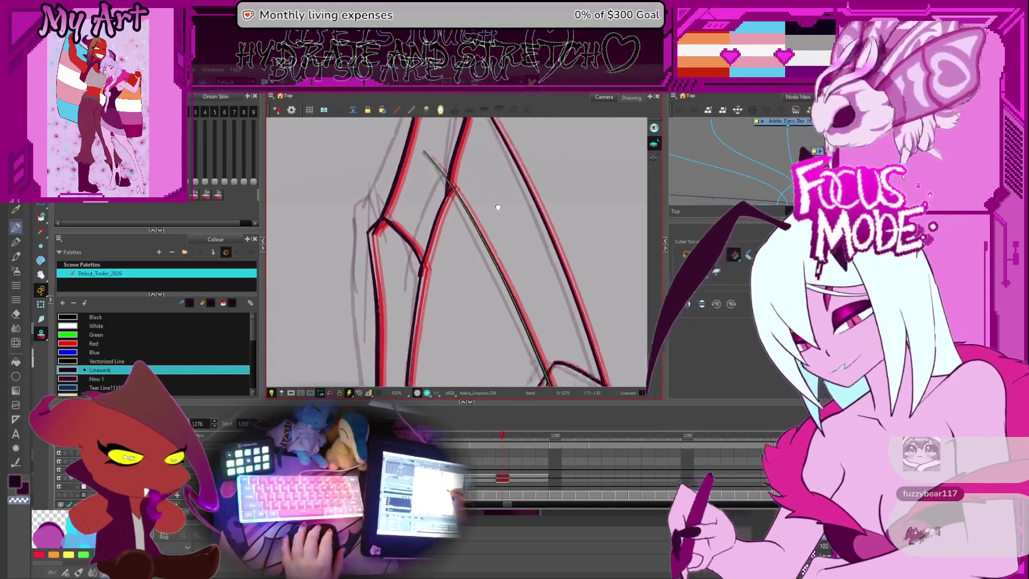
pyautogui.scroll(-3, 497, 207)
pyautogui.moveTo(459, 305)
pyautogui.mouseDown()
pyautogui.moveTo(485, 301)
pyautogui.moveTo(485, 246)
pyautogui.mouseUp()
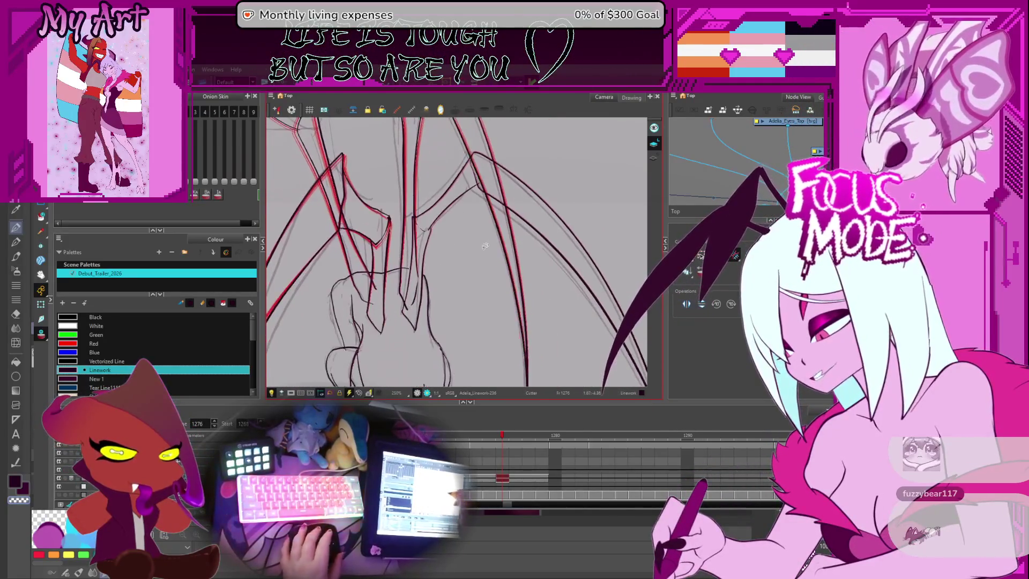
# Step: Select the inner stroke near the wing joint and stretch its bounding box upward
pyautogui.hotkey('alt', 's')
pyautogui.scroll(1, 410, 253)
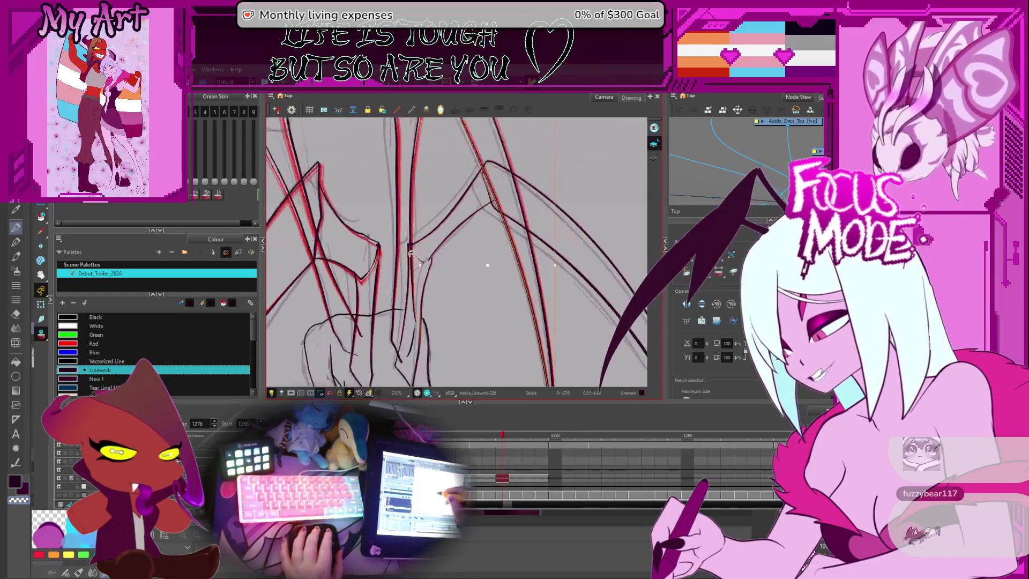
pyautogui.scroll(3, 411, 253)
pyautogui.click(456, 259)
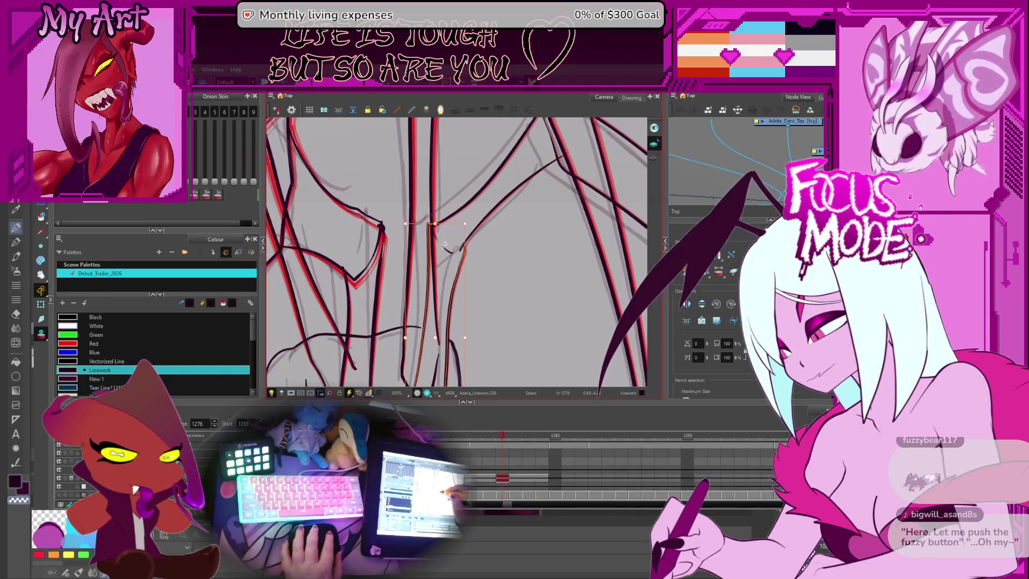
pyautogui.moveTo(437, 270); pyautogui.dragTo(444, 252)
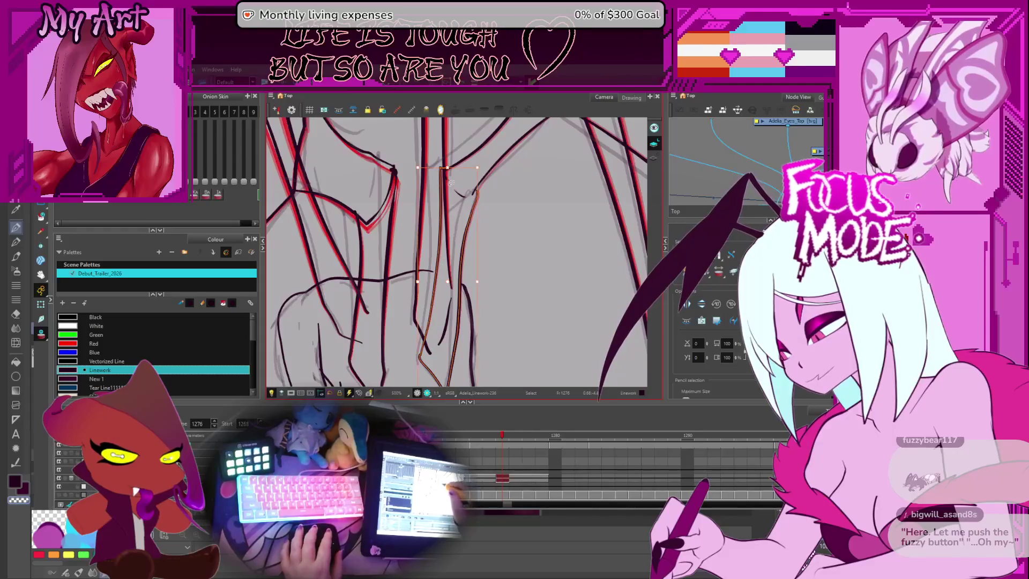
pyautogui.moveTo(447, 169); pyautogui.dragTo(445, 165)
# Step: Select the single inner wing stroke, then the V-shaped wing stroke
pyautogui.moveTo(435, 261); pyautogui.dragTo(433, 252)
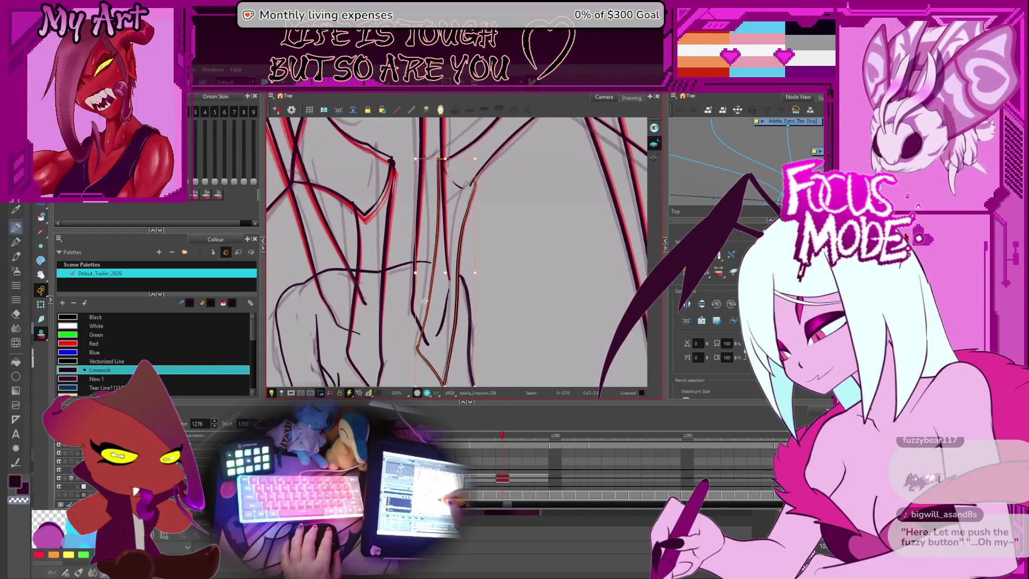
pyautogui.click(431, 291)
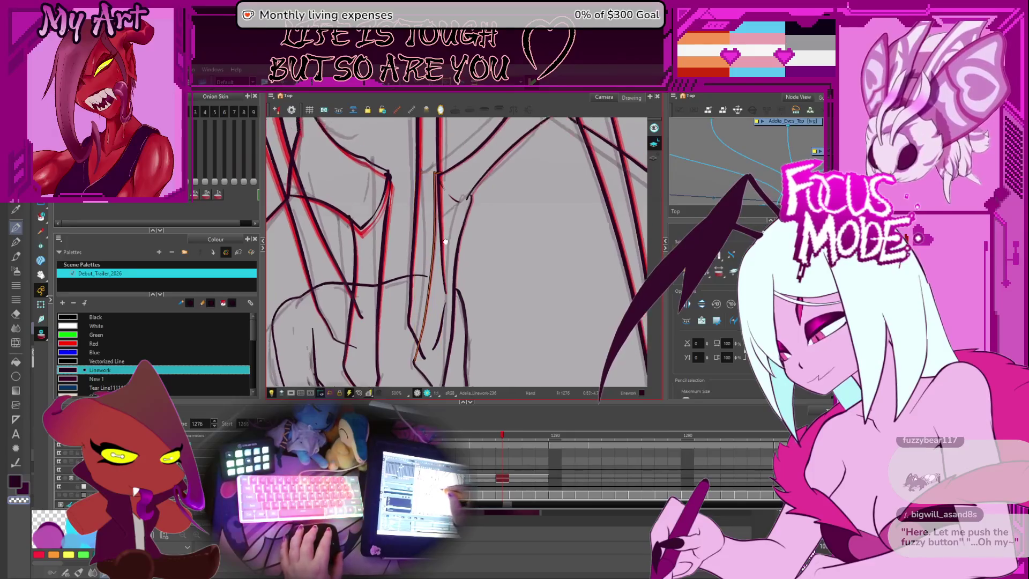
pyautogui.moveTo(416, 343); pyautogui.dragTo(401, 304)
pyautogui.click(434, 320)
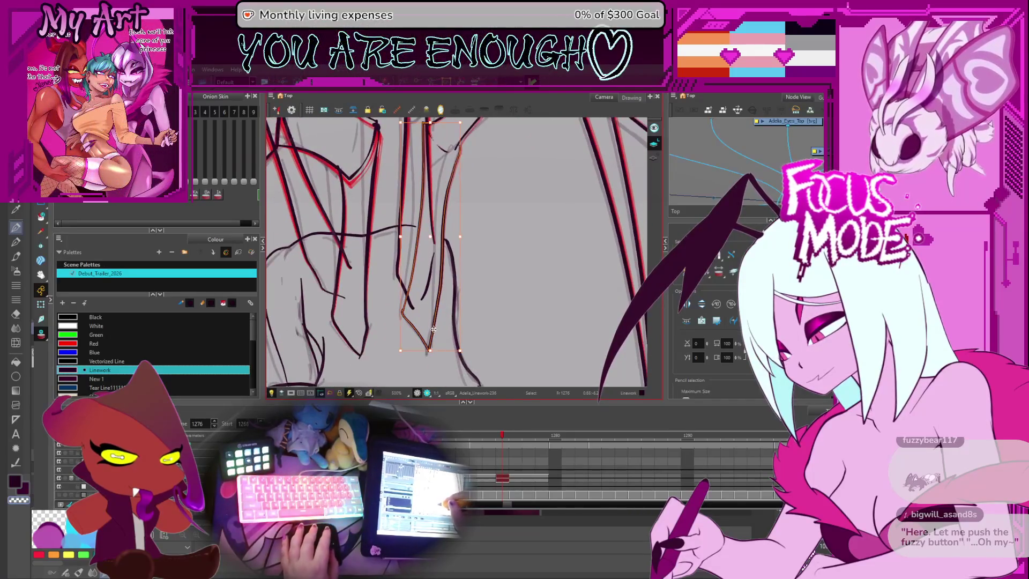
# Step: Refine the V stroke's lower tip by dragging its contour point in the Contour Editor
pyautogui.hotkey('alt', 'q')
pyautogui.scroll(4, 434, 354)
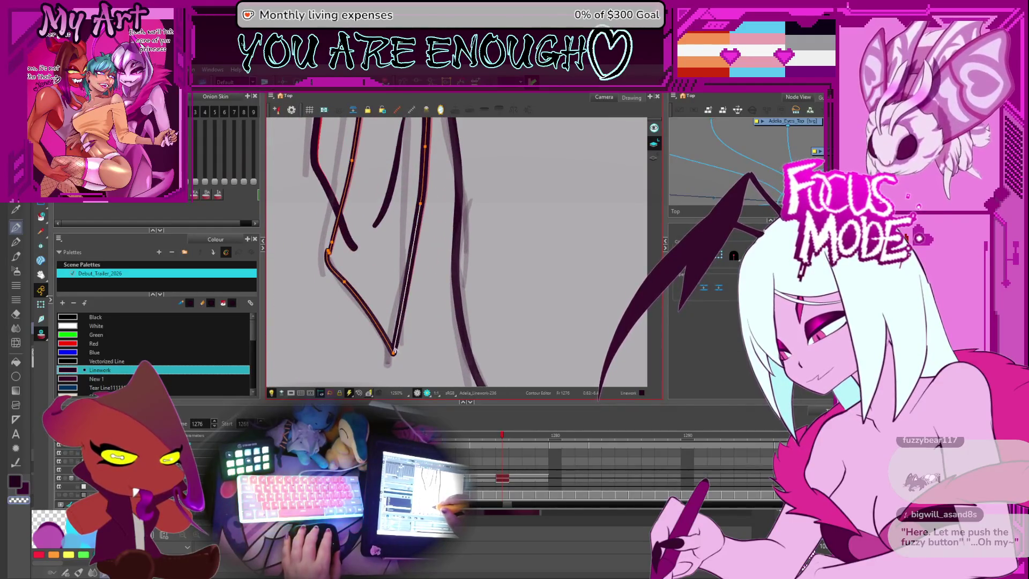
pyautogui.click(403, 347)
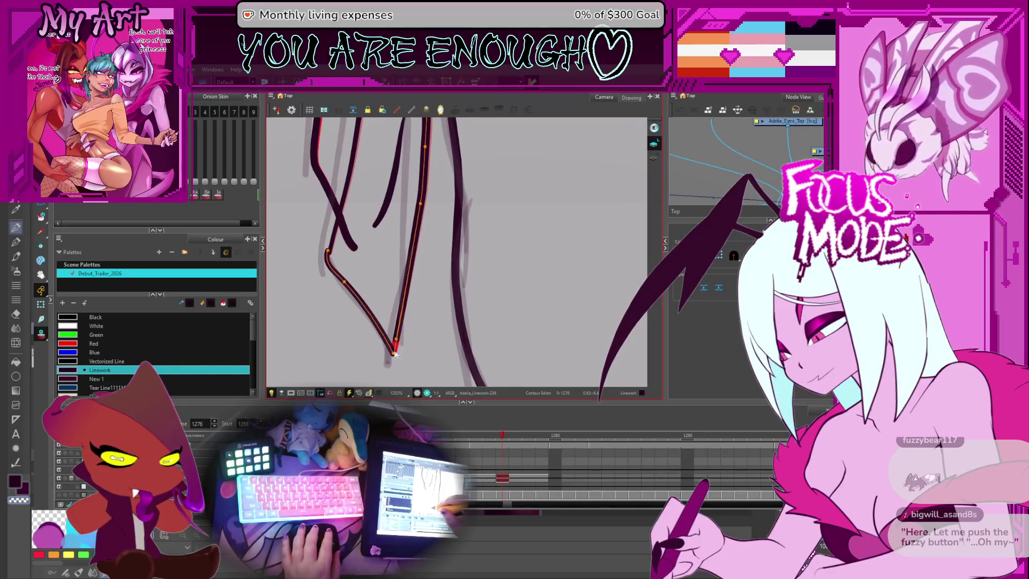
pyautogui.moveTo(397, 358); pyautogui.dragTo(394, 355)
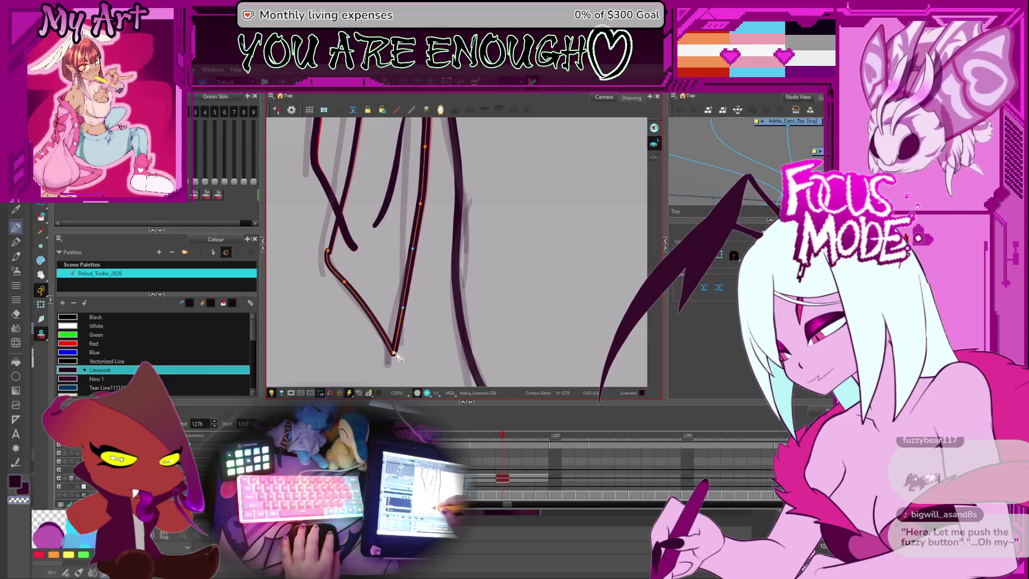
pyautogui.scroll(-4, 402, 321)
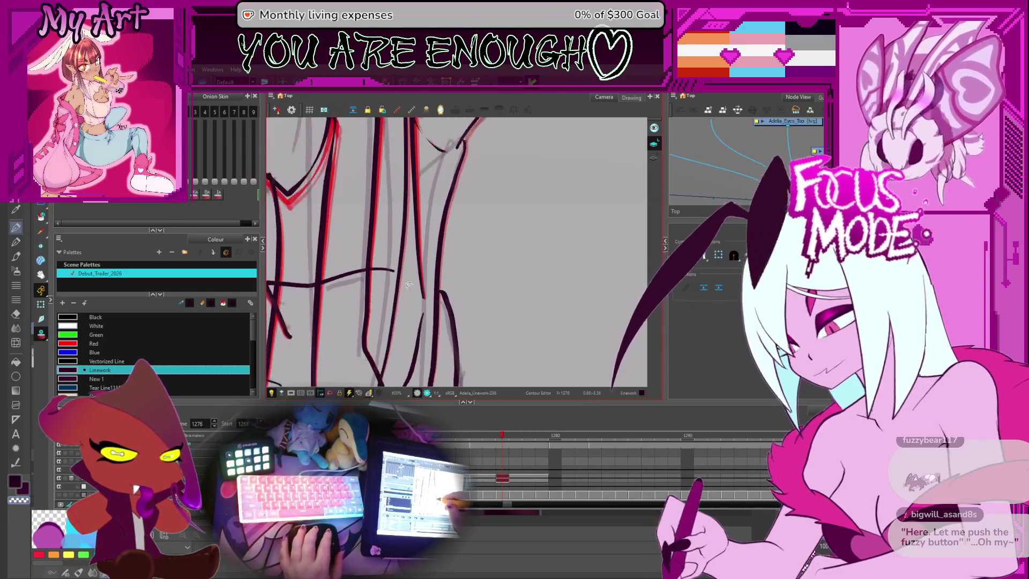
pyautogui.moveTo(408, 284); pyautogui.dragTo(460, 310)
pyautogui.scroll(-1, 449, 316)
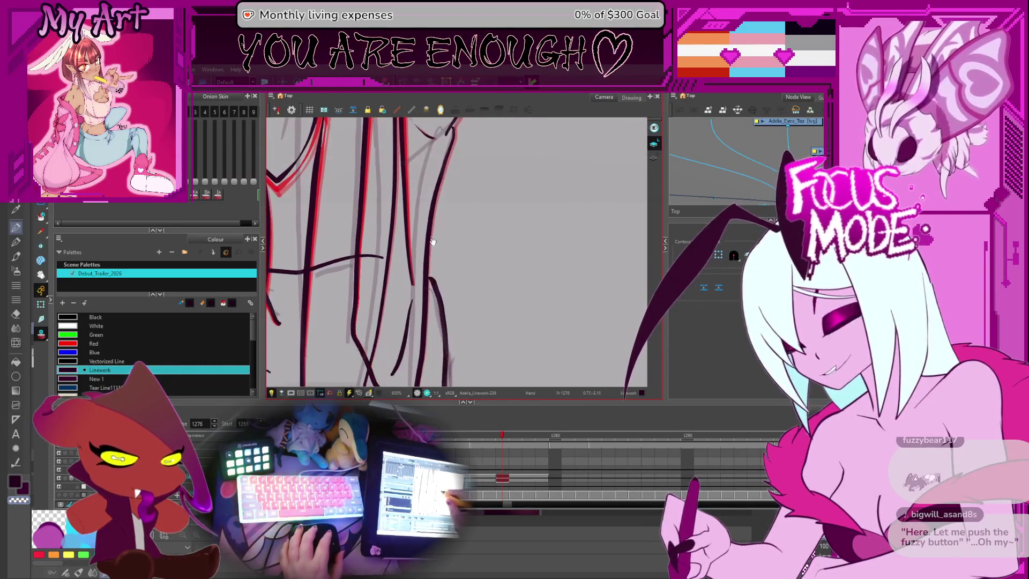
pyautogui.scroll(-1, 441, 218)
pyautogui.scroll(3, 428, 213)
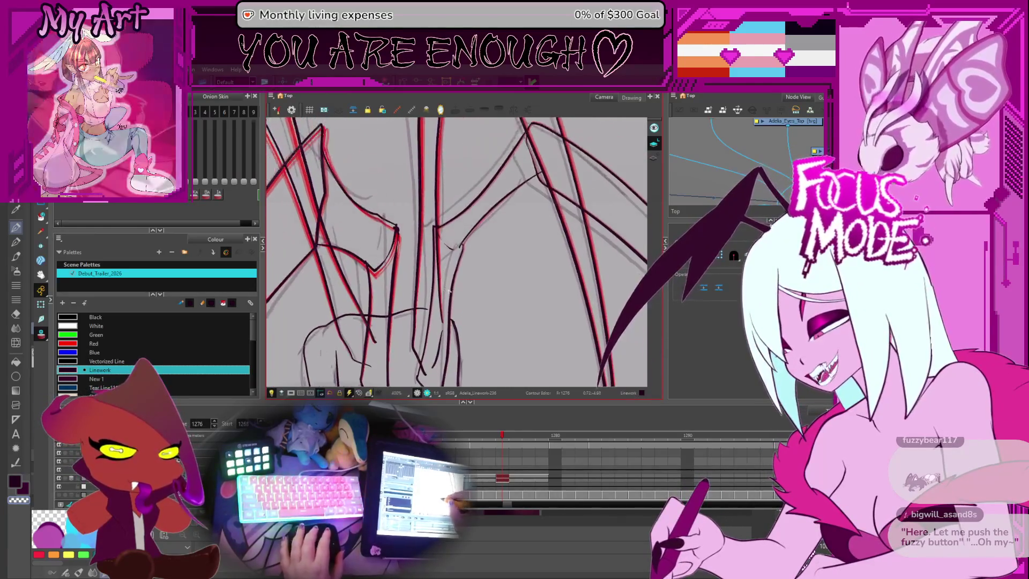
# Step: Narrow the short curved stroke at the wing joint and shift it between the lines
pyautogui.moveTo(436, 241); pyautogui.dragTo(397, 251)
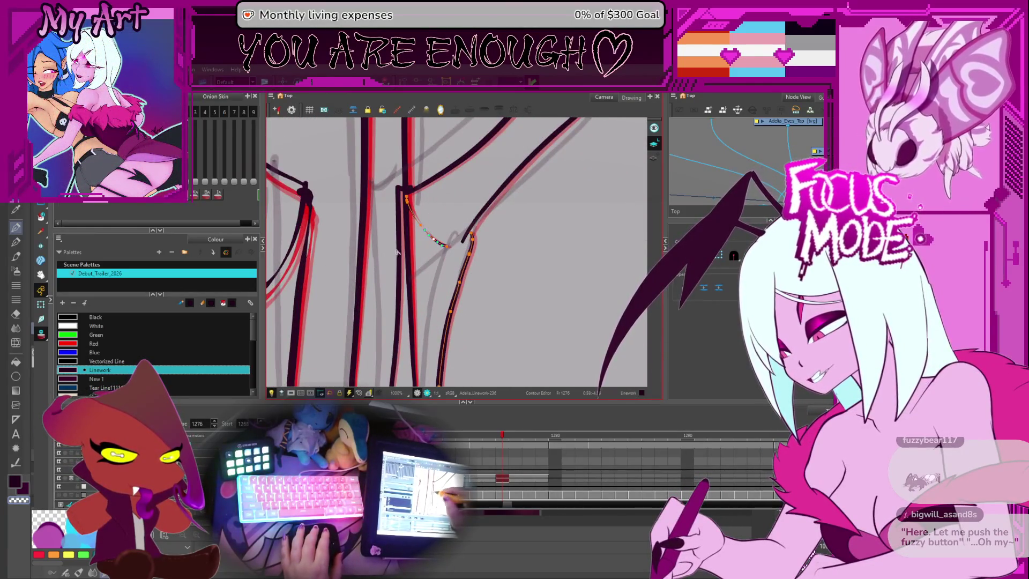
pyautogui.hotkey('alt', 's')
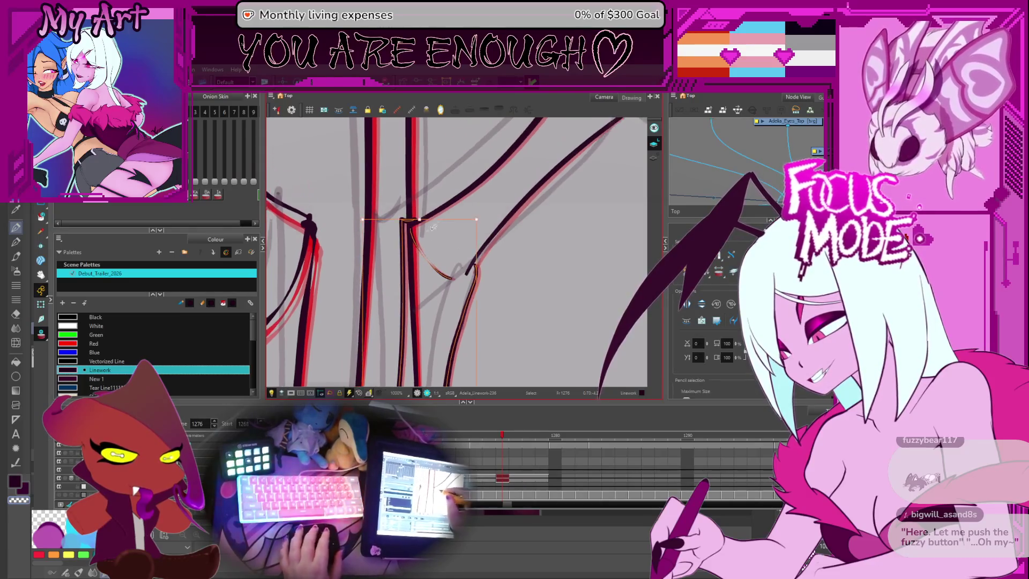
pyautogui.moveTo(444, 218); pyautogui.dragTo(437, 211)
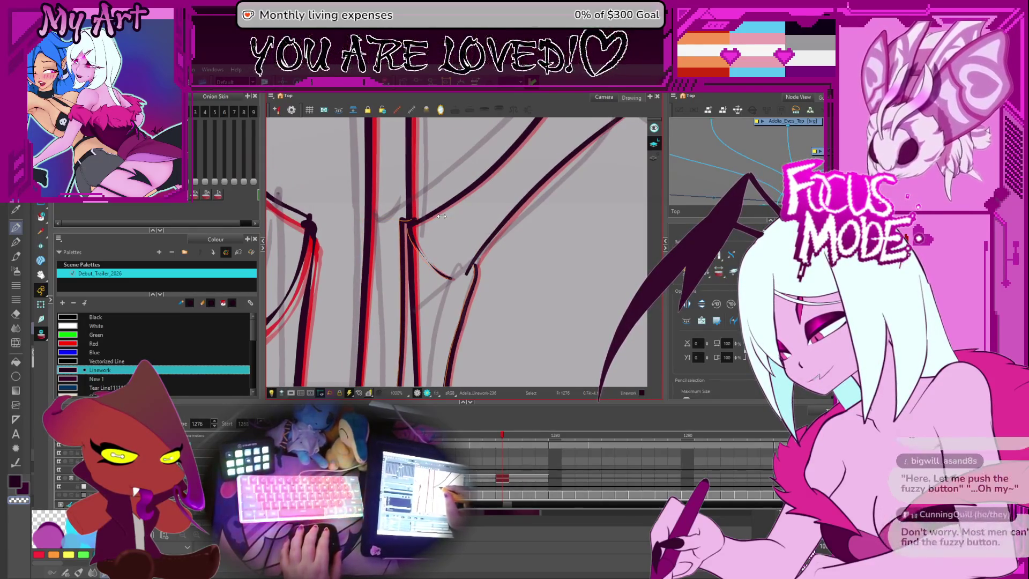
pyautogui.moveTo(437, 211); pyautogui.dragTo(439, 233)
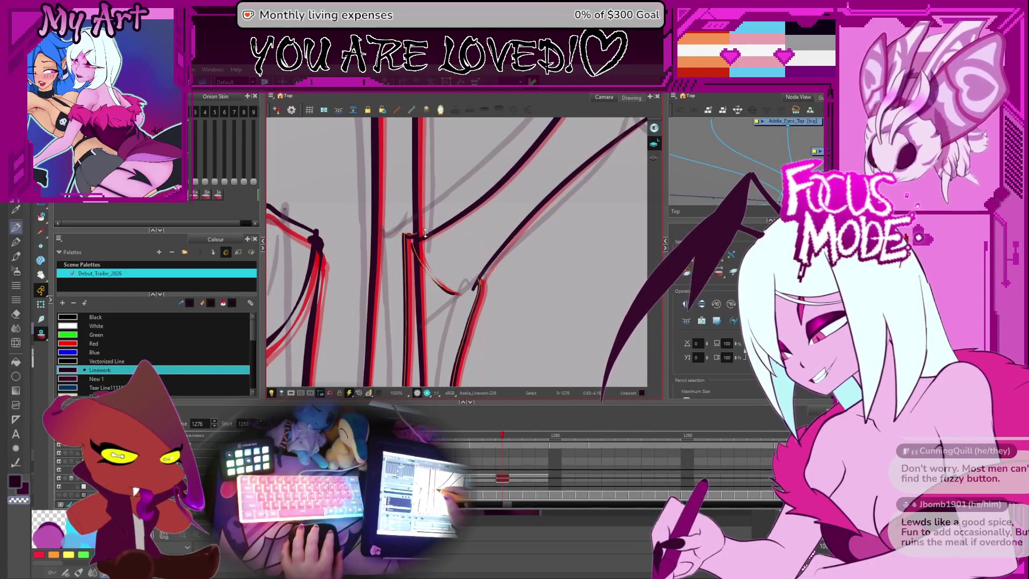
pyautogui.press('space')
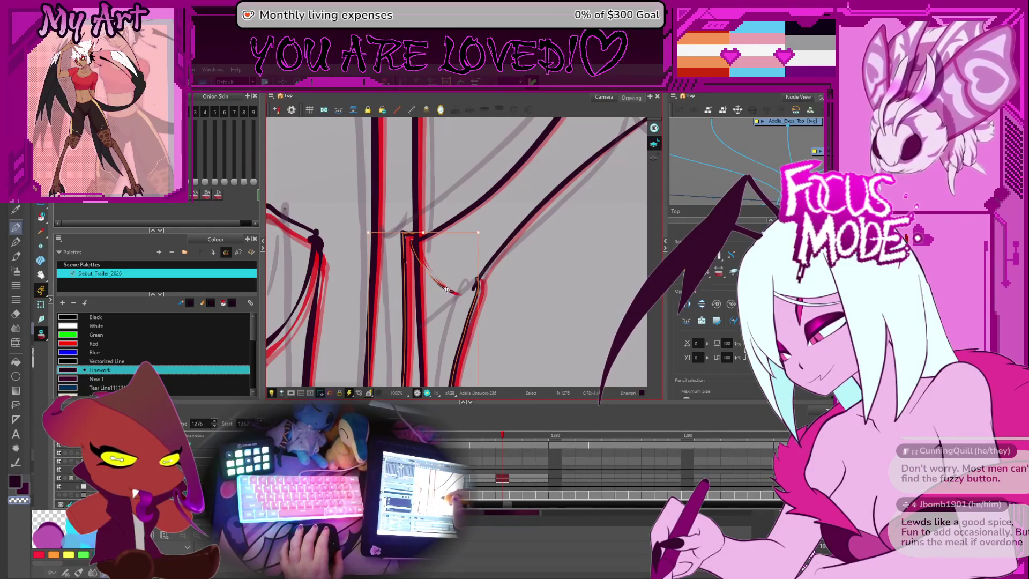
# Step: Reselect the curved, long diagonal and left vertical strokes and show their contour points
pyautogui.click(441, 291)
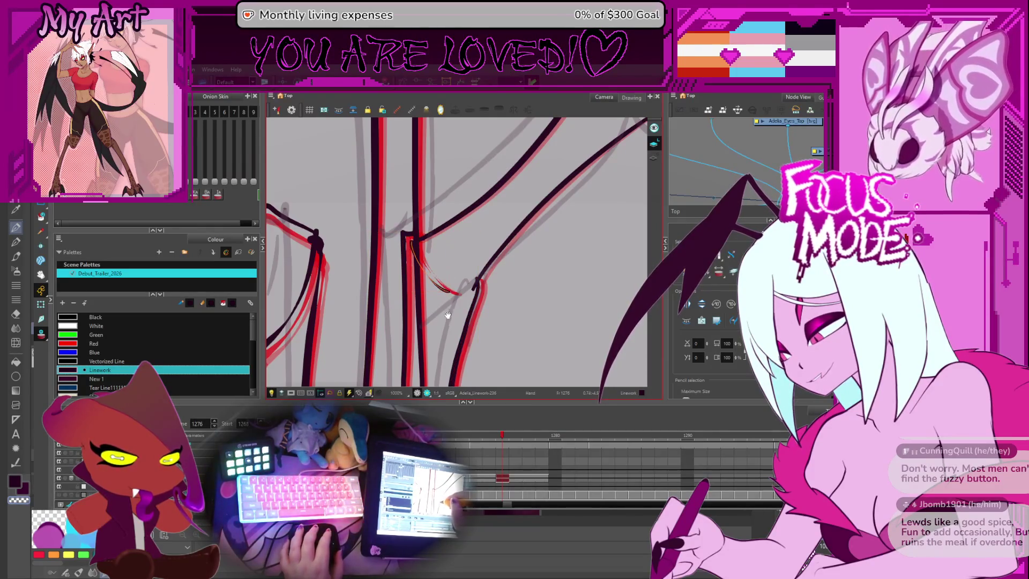
pyautogui.moveTo(448, 315)
pyautogui.mouseDown()
pyautogui.moveTo(459, 229)
pyautogui.moveTo(417, 276)
pyautogui.mouseUp()
pyautogui.click(462, 234)
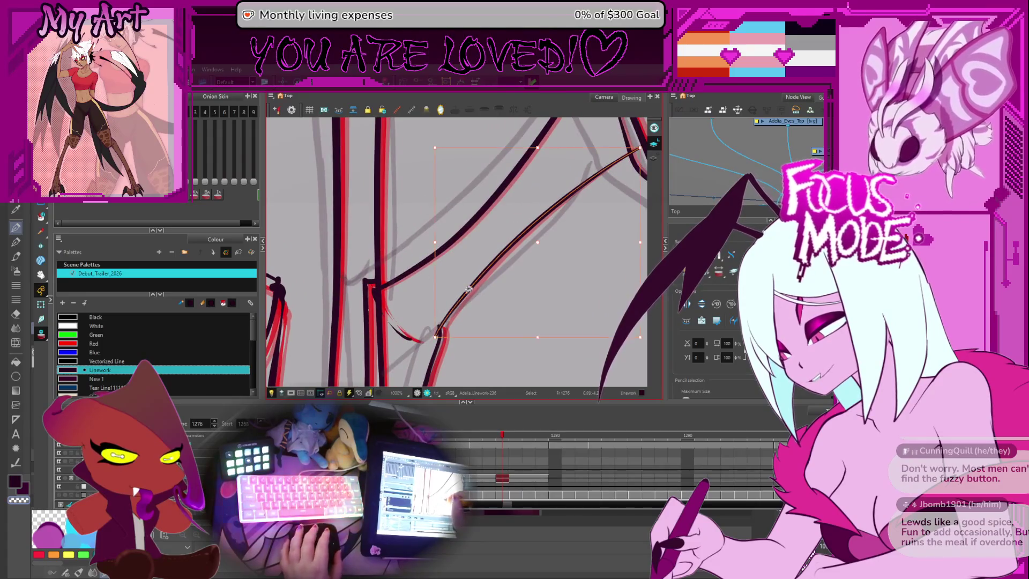
pyautogui.click(377, 275)
pyautogui.press('2')
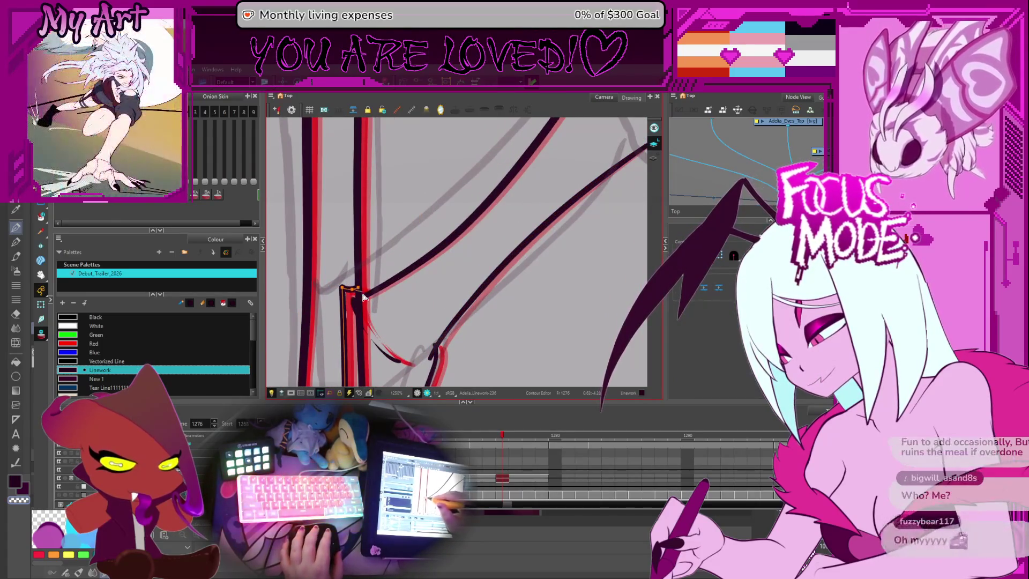
pyautogui.click(363, 294)
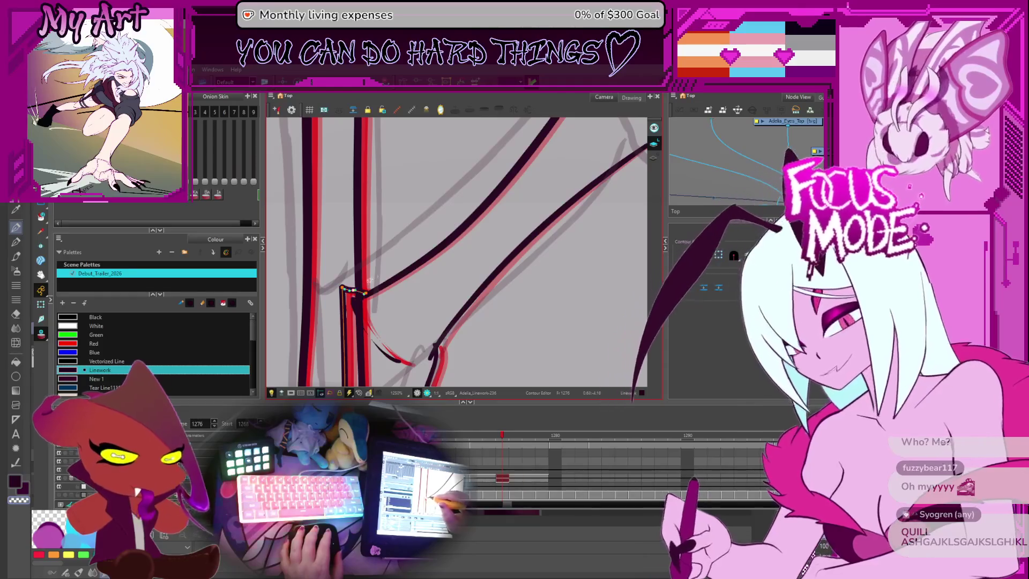
pyautogui.moveTo(368, 280); pyautogui.dragTo(350, 250)
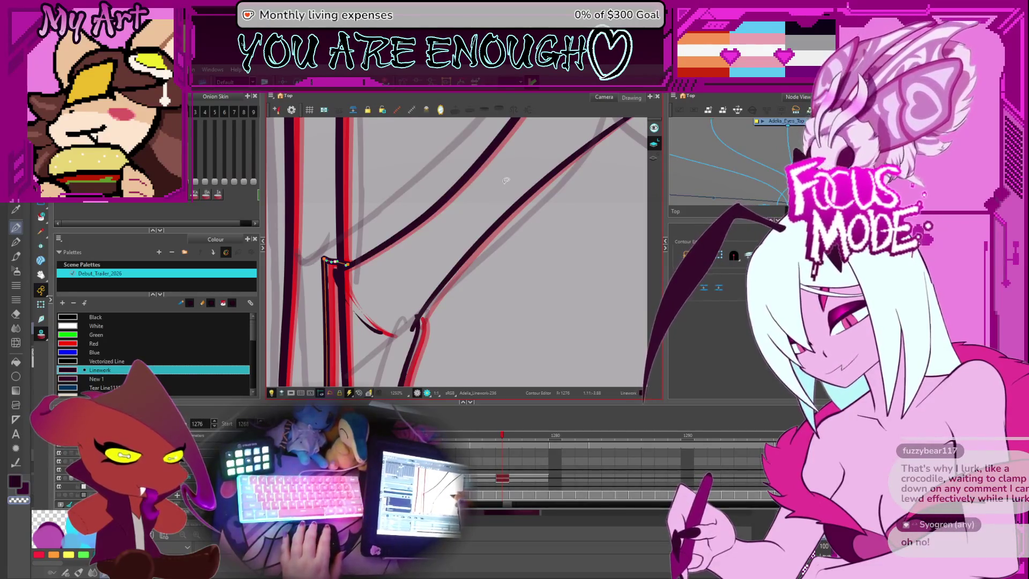
# Step: Select the two crossing wing strokes on frame 1276 and nudge them slightly left
pyautogui.scroll(-5, 461, 262)
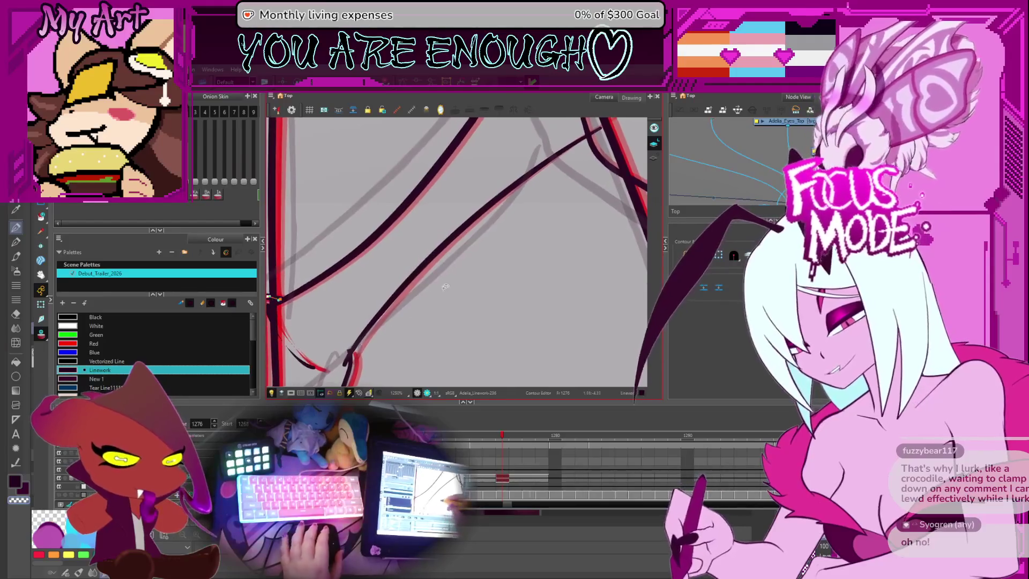
pyautogui.moveTo(460, 302); pyautogui.dragTo(477, 290)
pyautogui.click(464, 276)
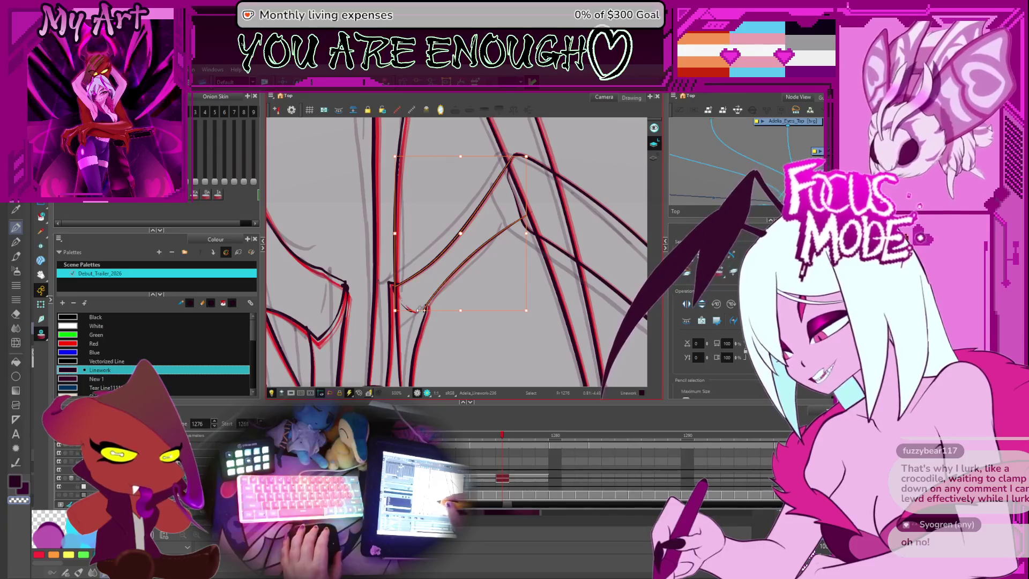
pyautogui.press('Left')
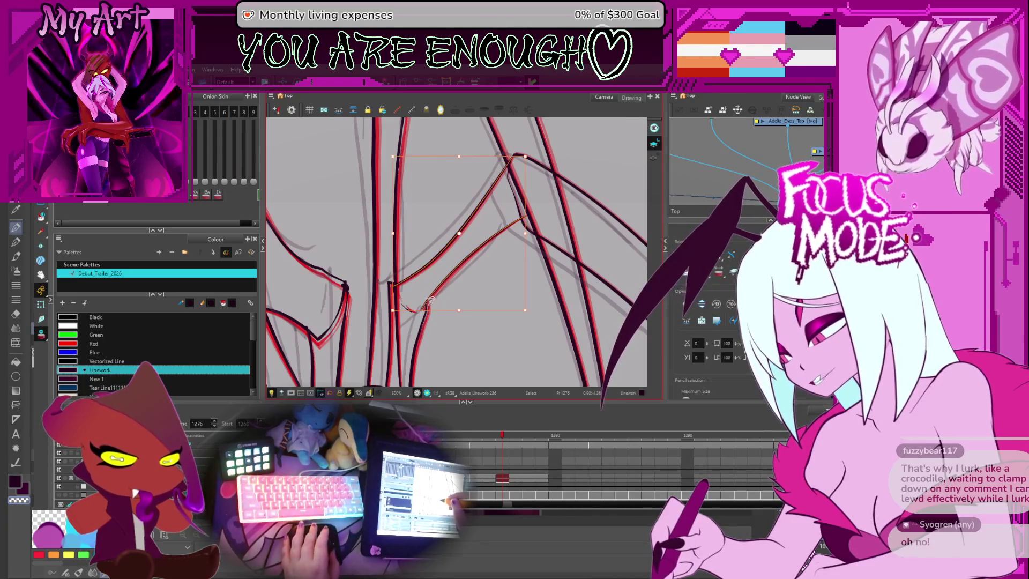
pyautogui.hotkey('alt', 'q')
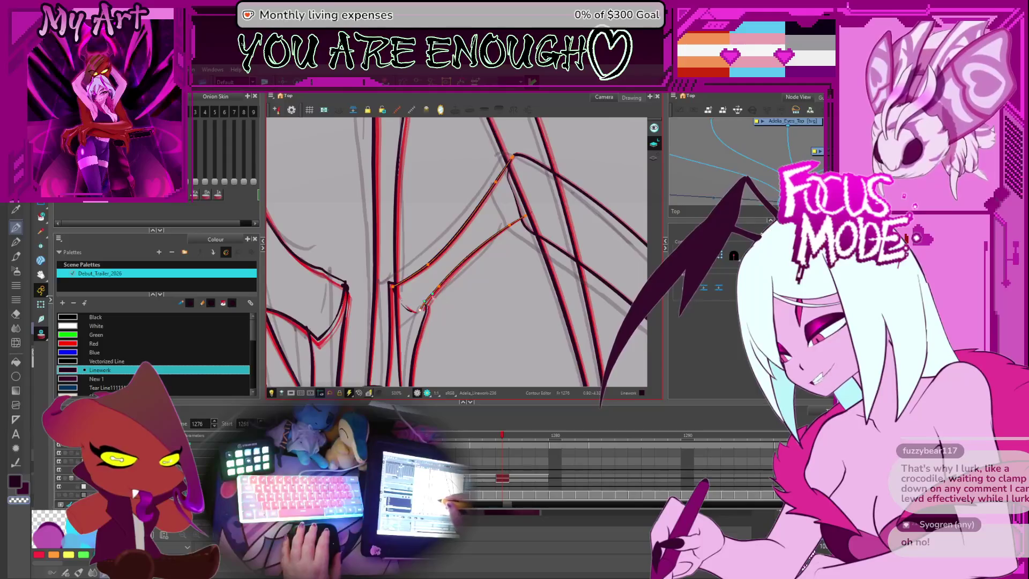
pyautogui.hotkey('alt', 's')
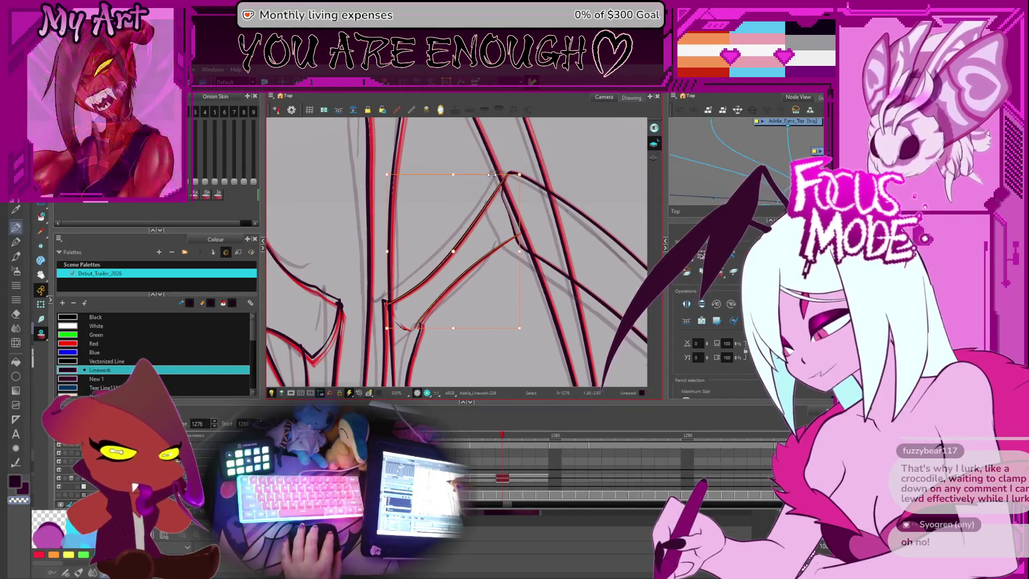
# Step: Pan down along the wing and check the long curved wing stroke
pyautogui.press('space')
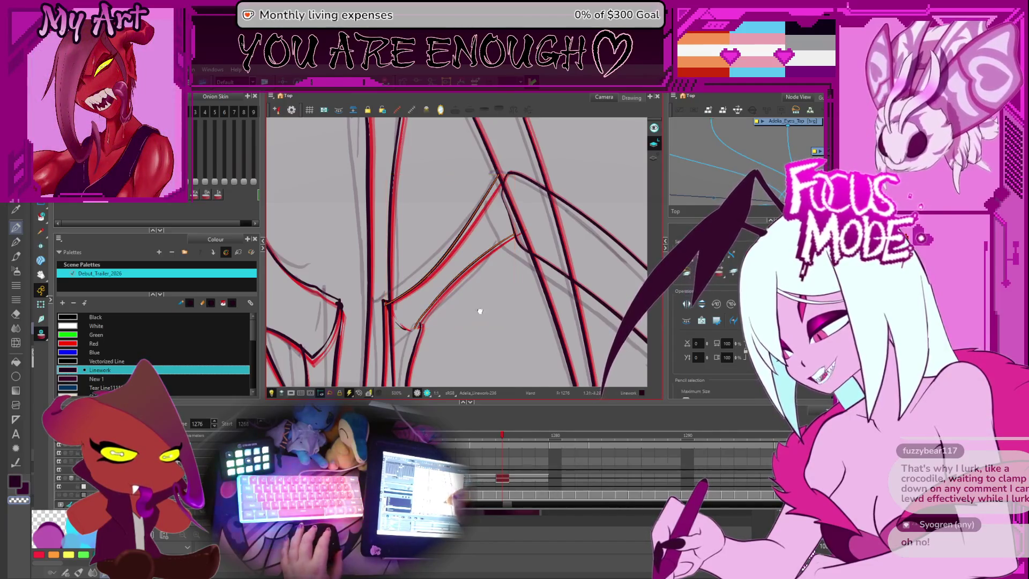
pyautogui.moveTo(480, 311); pyautogui.dragTo(457, 258)
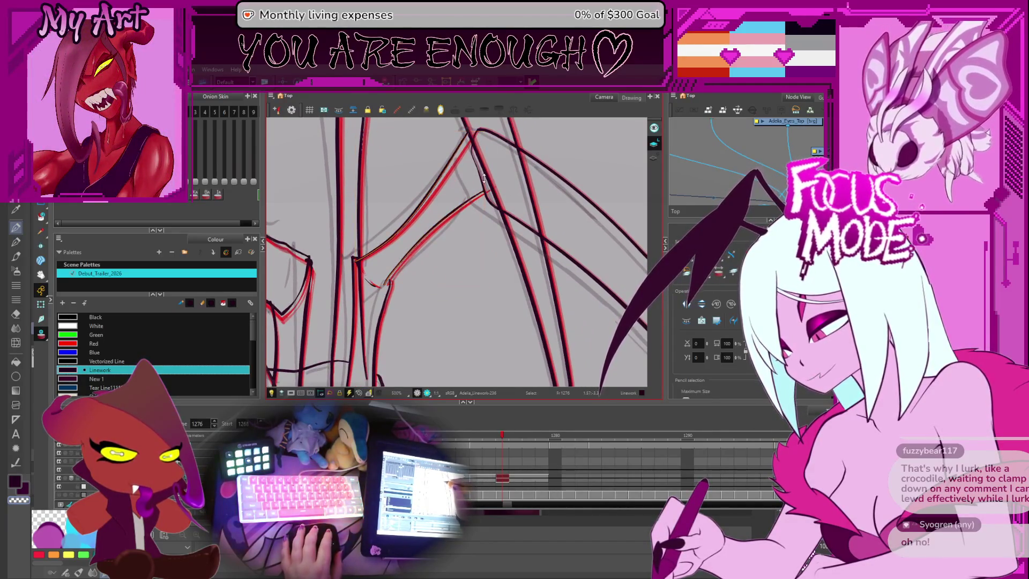
pyautogui.press('space')
pyautogui.moveTo(477, 179); pyautogui.dragTo(474, 202)
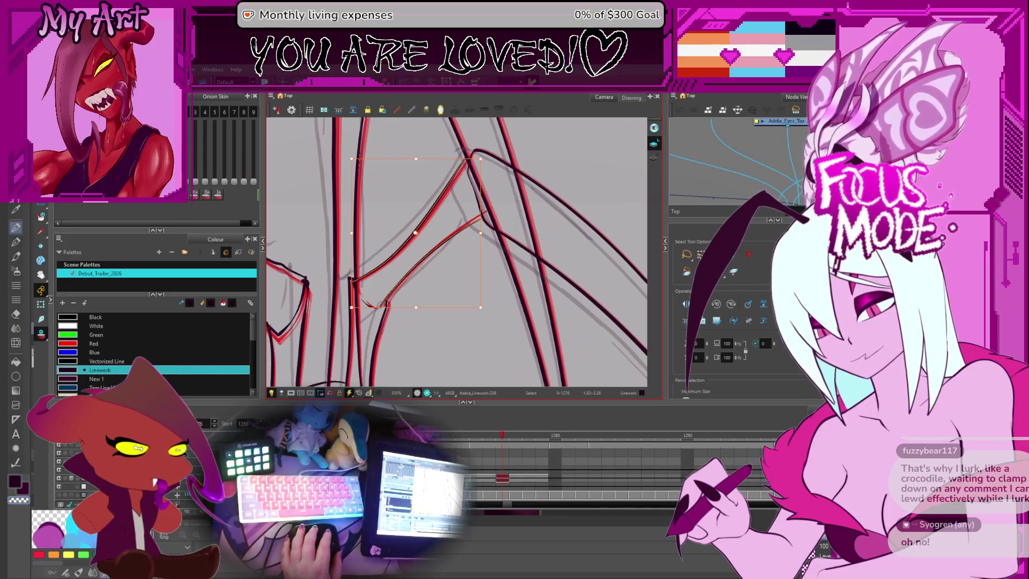
pyautogui.scroll(-3, 469, 349)
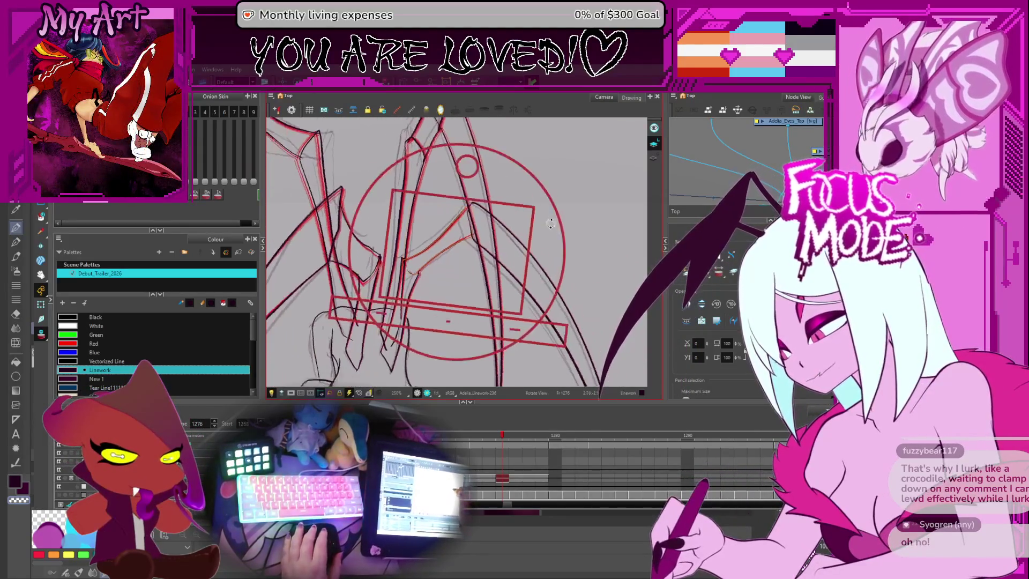
pyautogui.click(480, 209)
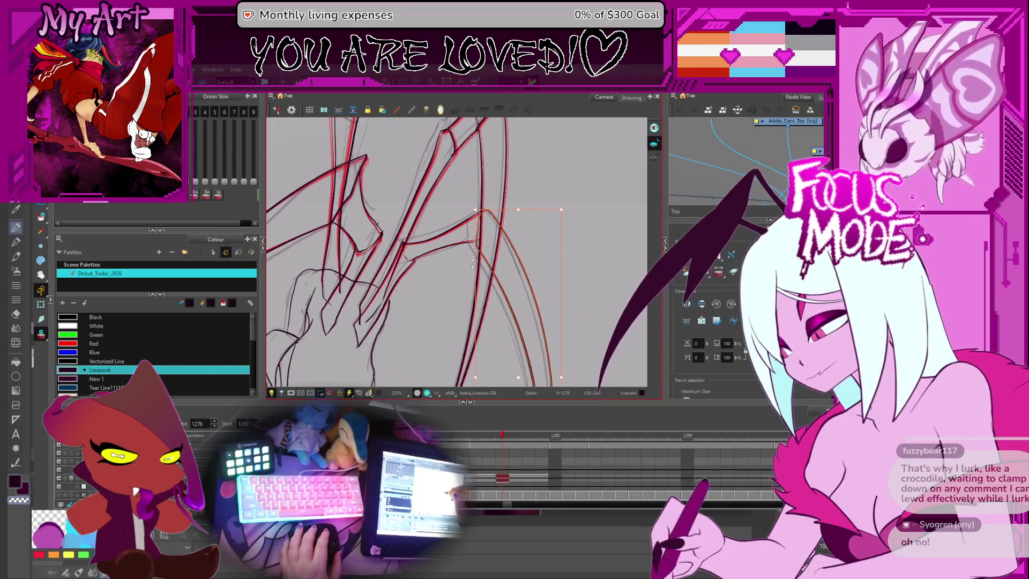
pyautogui.click(495, 210)
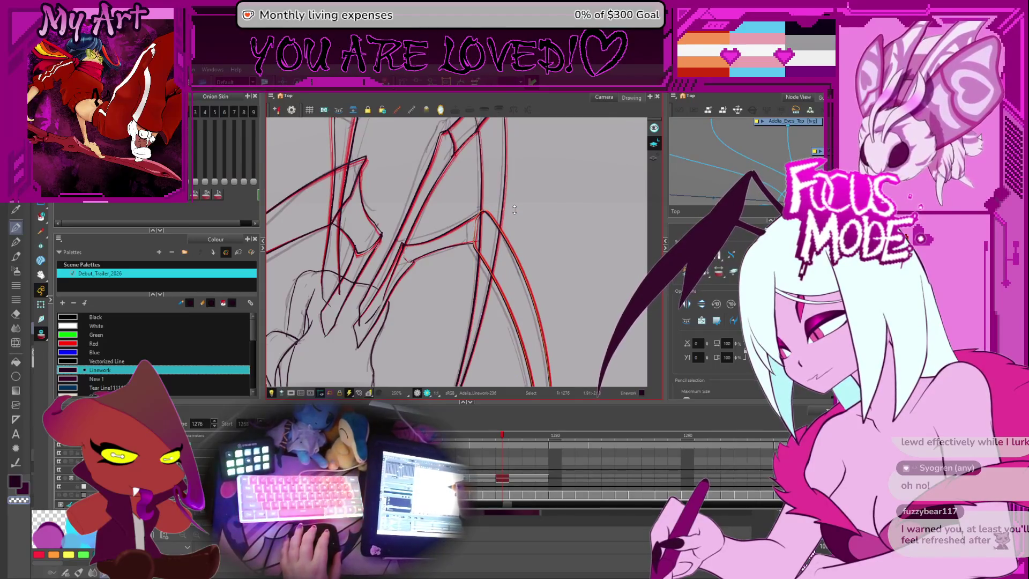
# Step: Rotate and zoom out the view to see the whole wing, then advance to frame 1277
pyautogui.scroll(-1, 568, 214)
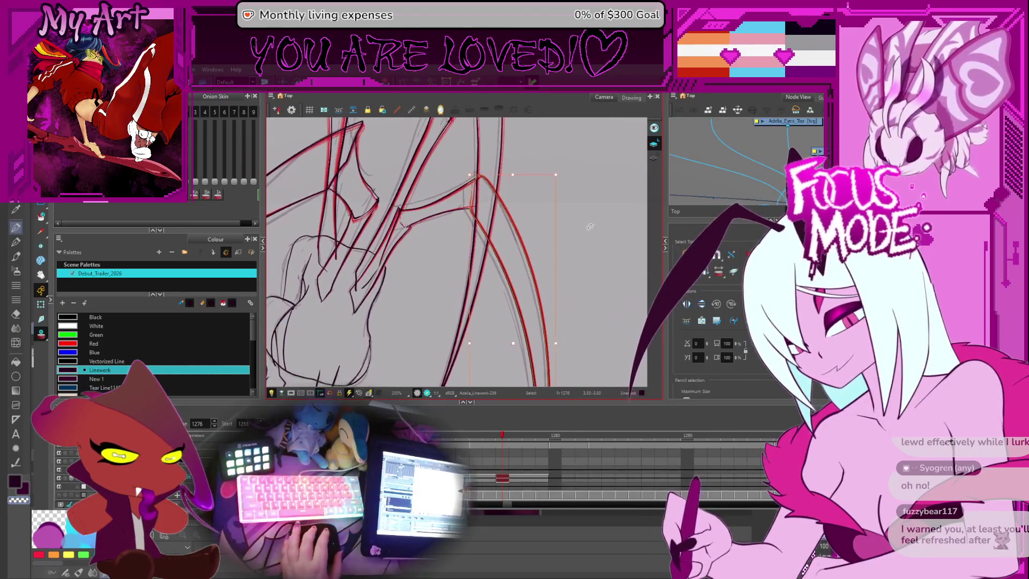
pyautogui.scroll(-3, 590, 226)
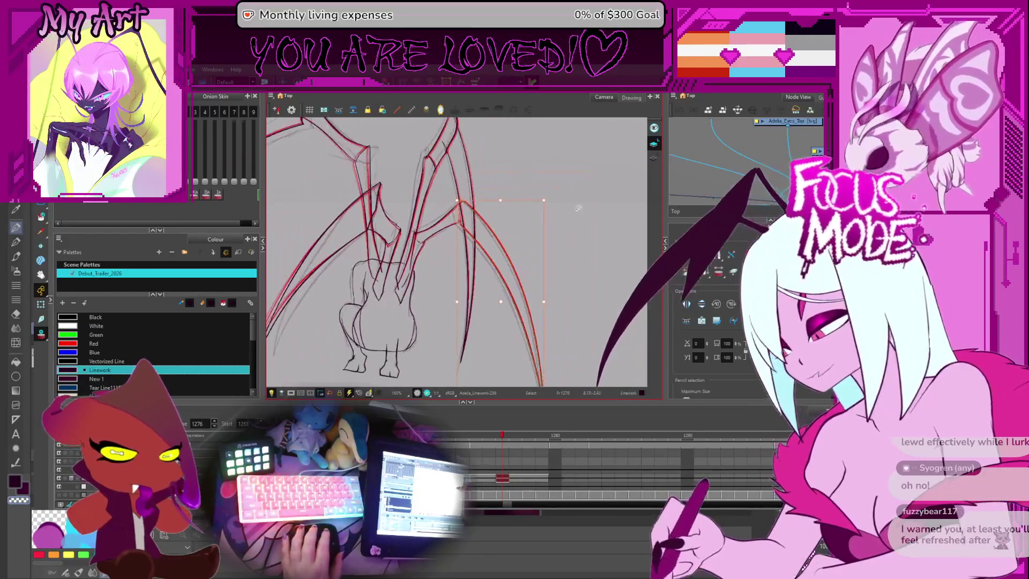
pyautogui.moveTo(577, 209)
pyautogui.mouseDown()
pyautogui.moveTo(428, 225)
pyautogui.moveTo(461, 268)
pyautogui.moveTo(384, 374)
pyautogui.mouseUp()
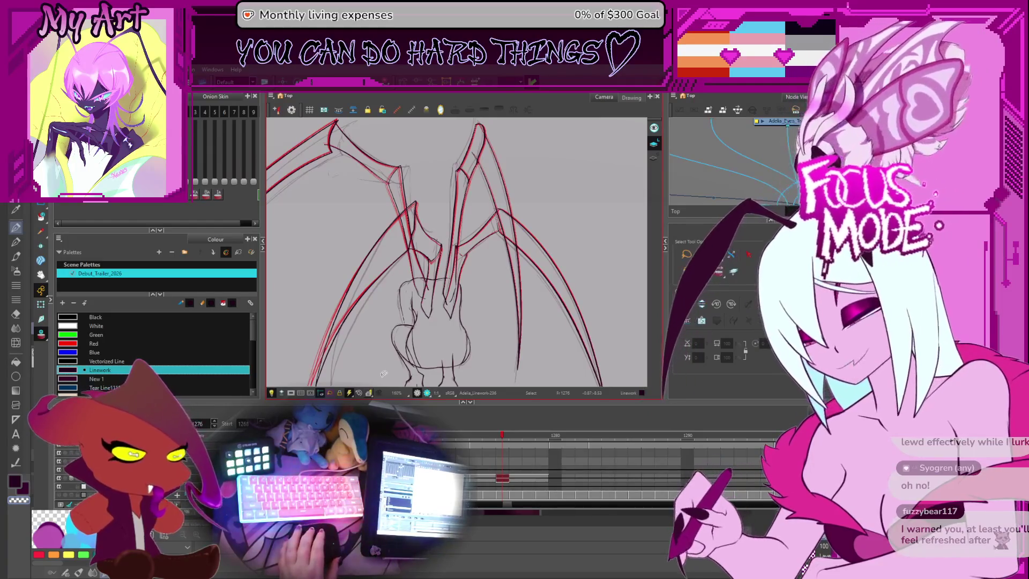
pyautogui.press('2')
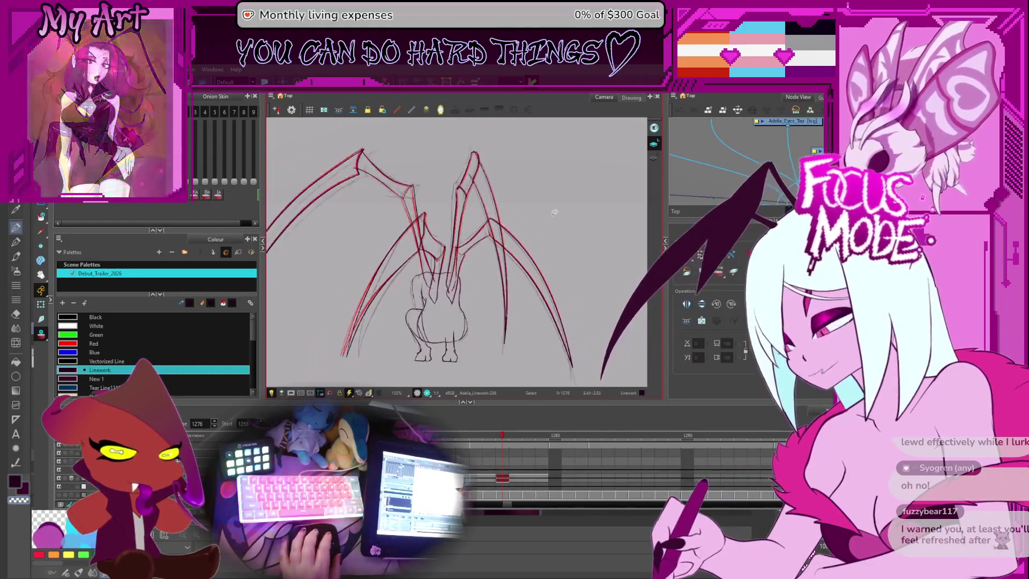
pyautogui.press('.')
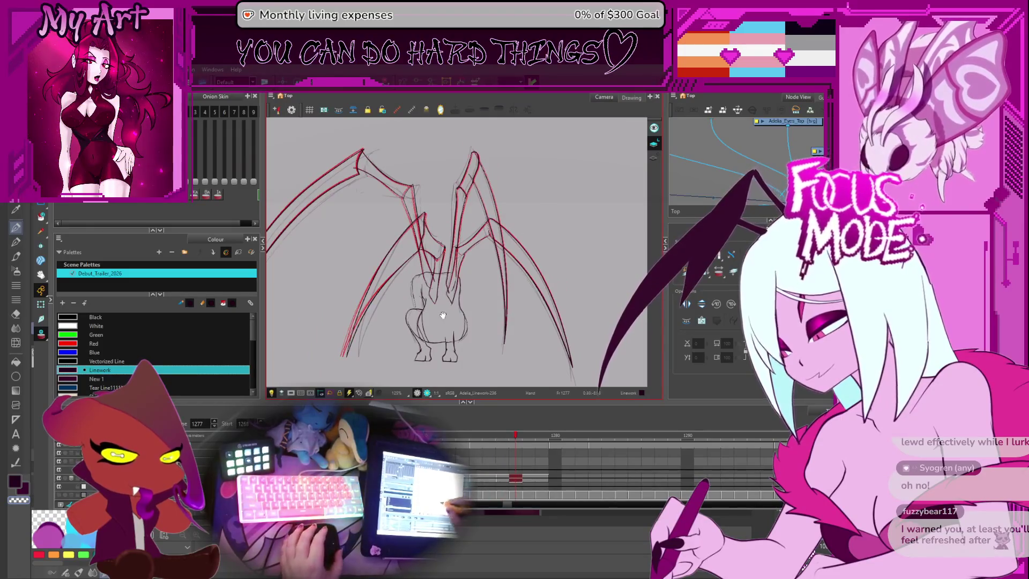
# Step: Zoom in and slightly reshape the top of the rounded shoulder stroke
pyautogui.press('1')
pyautogui.press('1')
pyautogui.press('1')
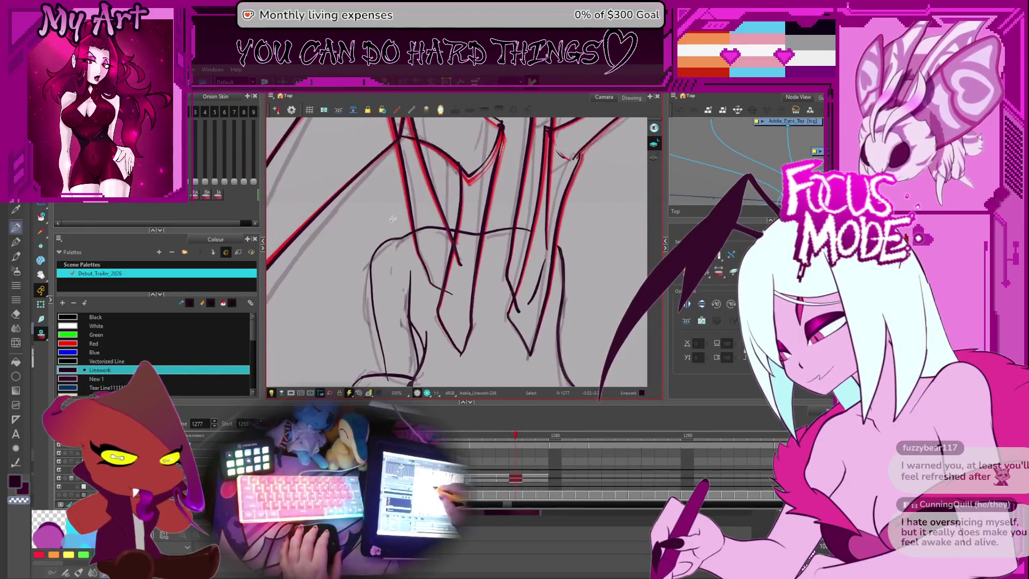
pyautogui.click(407, 232)
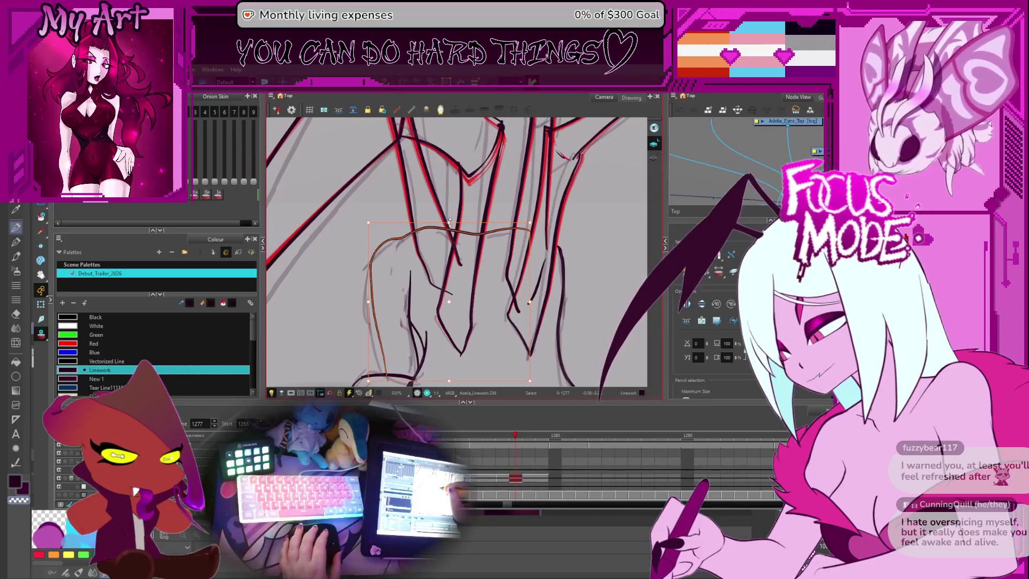
pyautogui.moveTo(450, 222); pyautogui.dragTo(450, 222)
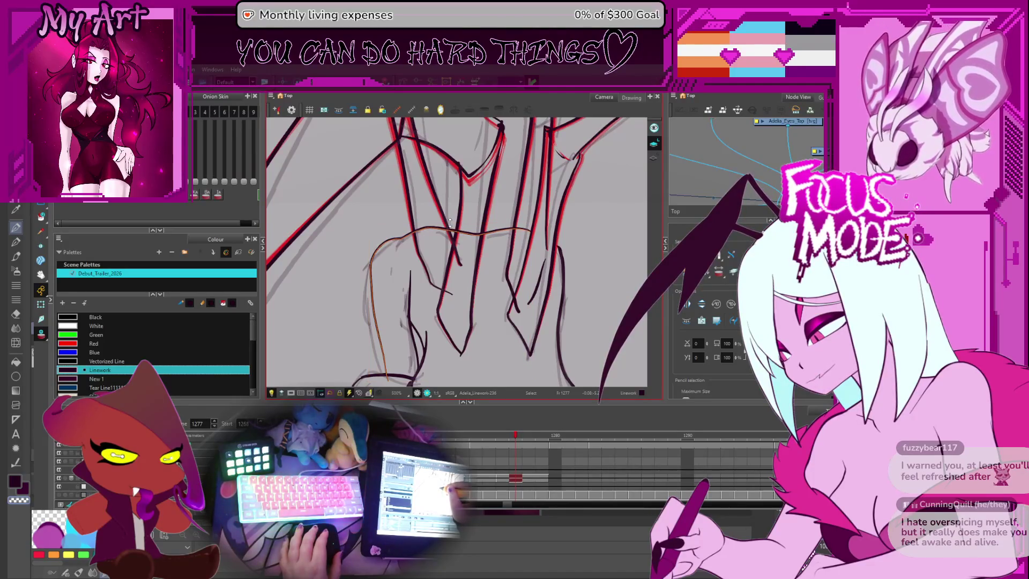
# Step: Flip between frames 1272 and 1277 to check the motion, settling on frame 1276
pyautogui.press(',')
pyautogui.press(',')
pyautogui.press(',')
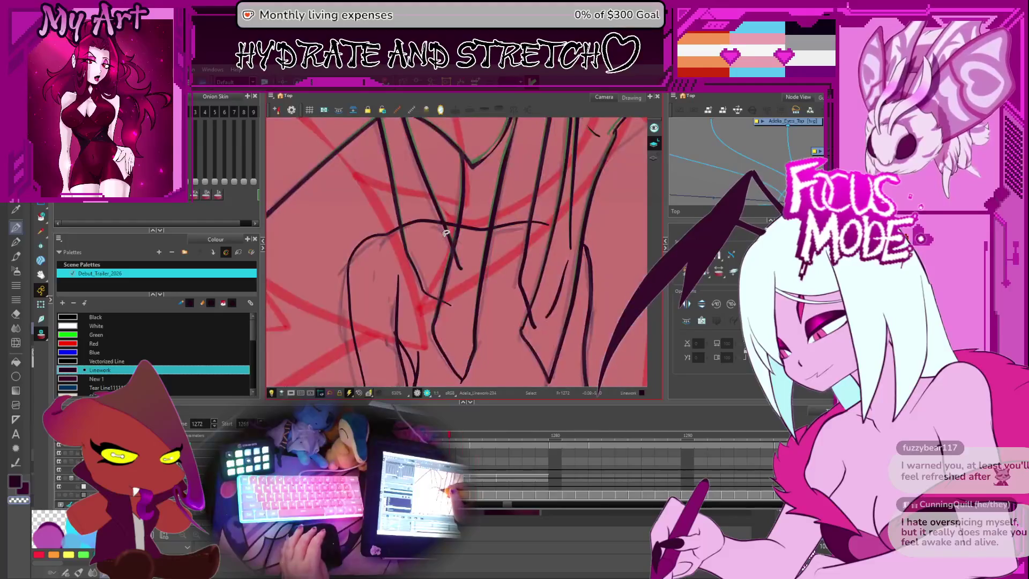
pyautogui.press('.')
pyautogui.press('.')
pyautogui.press('.')
pyautogui.press(',')
pyautogui.press(',')
pyautogui.press(',')
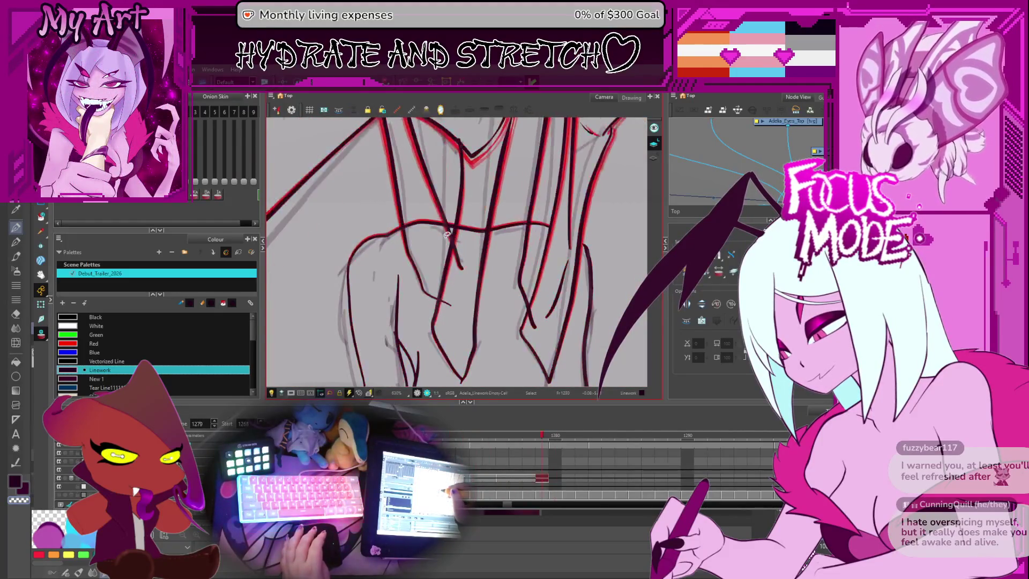
pyautogui.press(',')
pyautogui.press('.')
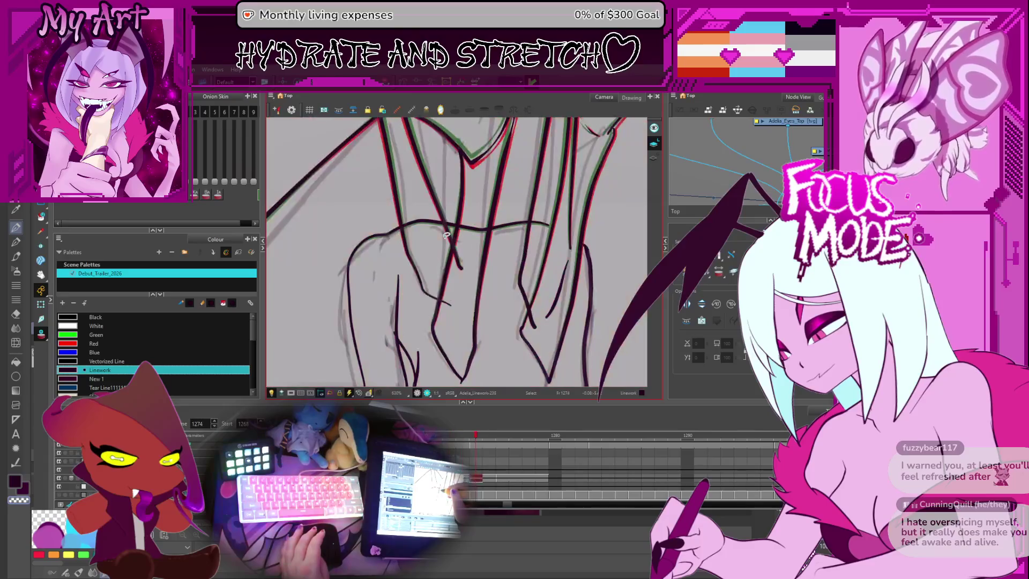
pyautogui.press('.')
pyautogui.press('.')
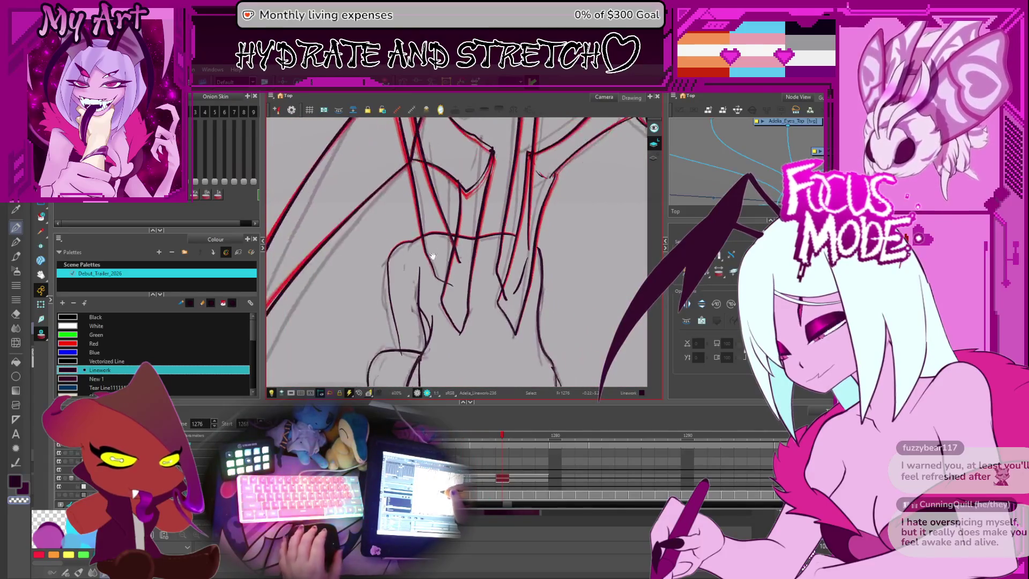
pyautogui.scroll(-2, 413, 256)
pyautogui.scroll(1, 392, 271)
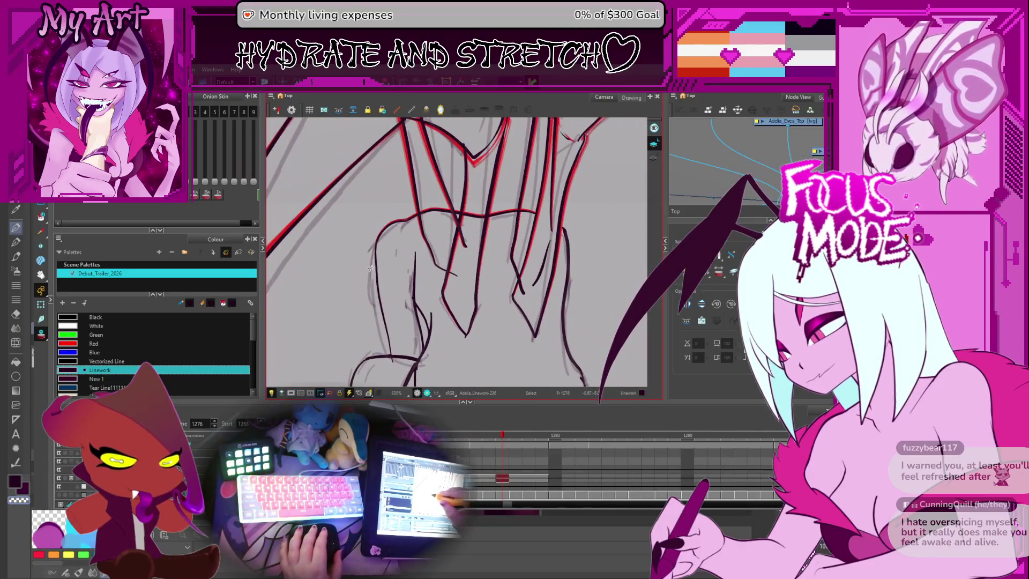
# Step: Show the left arm outline's control points in the Contour Editor
pyautogui.moveTo(373, 285); pyautogui.dragTo(398, 272)
pyautogui.click(396, 280)
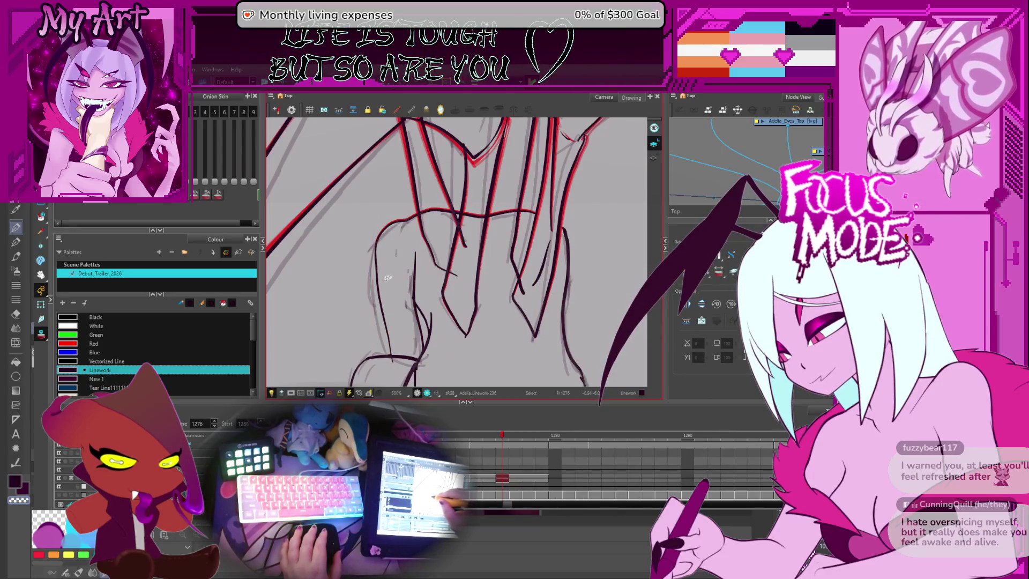
pyautogui.hotkey('alt', 'q')
pyautogui.click(375, 281)
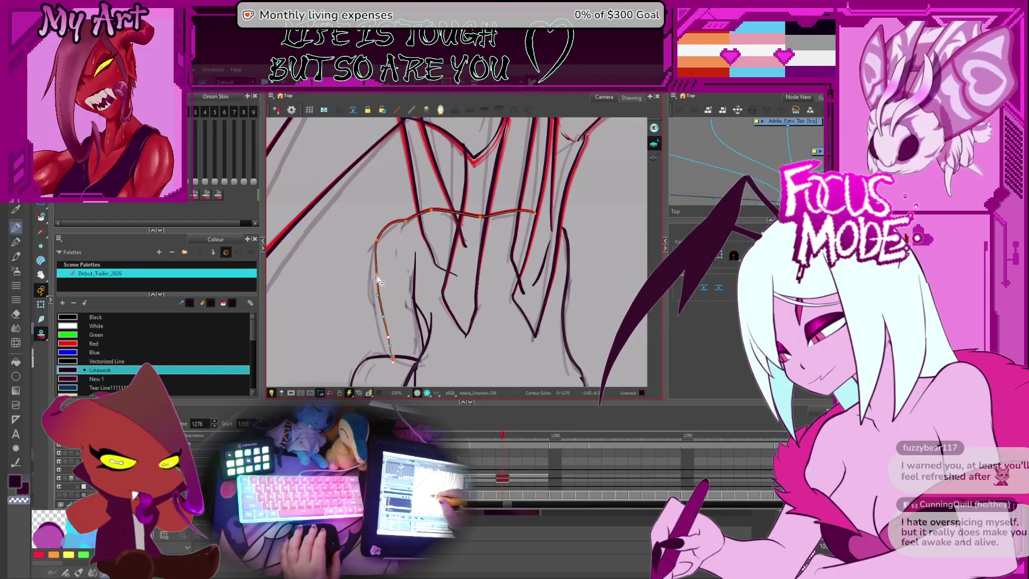
# Step: Pull the top point of the frame 1276 stroke to reshape its curve
pyautogui.click(395, 366)
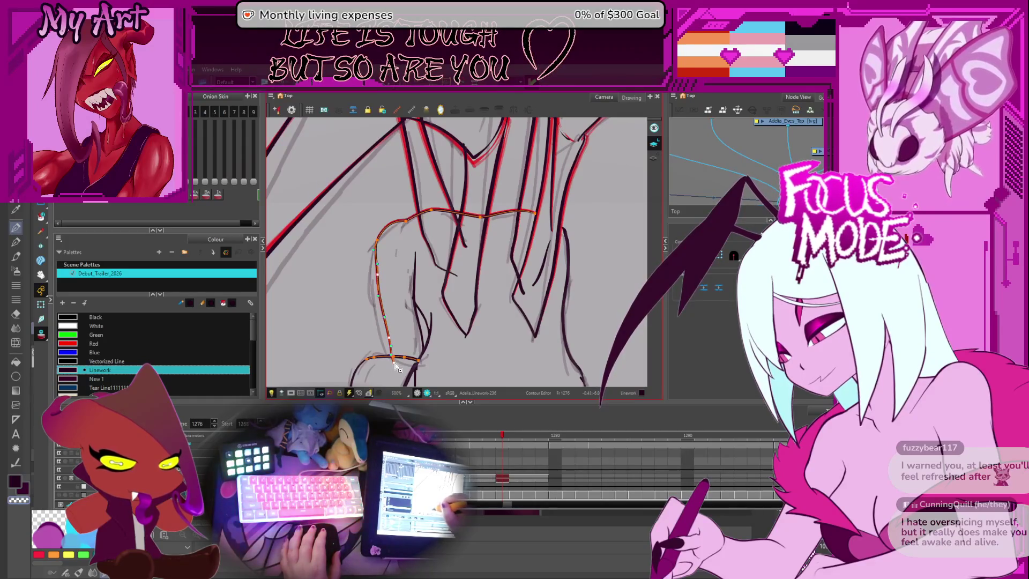
pyautogui.moveTo(400, 304)
pyautogui.mouseDown()
pyautogui.moveTo(460, 279)
pyautogui.moveTo(473, 292)
pyautogui.moveTo(430, 293)
pyautogui.mouseUp()
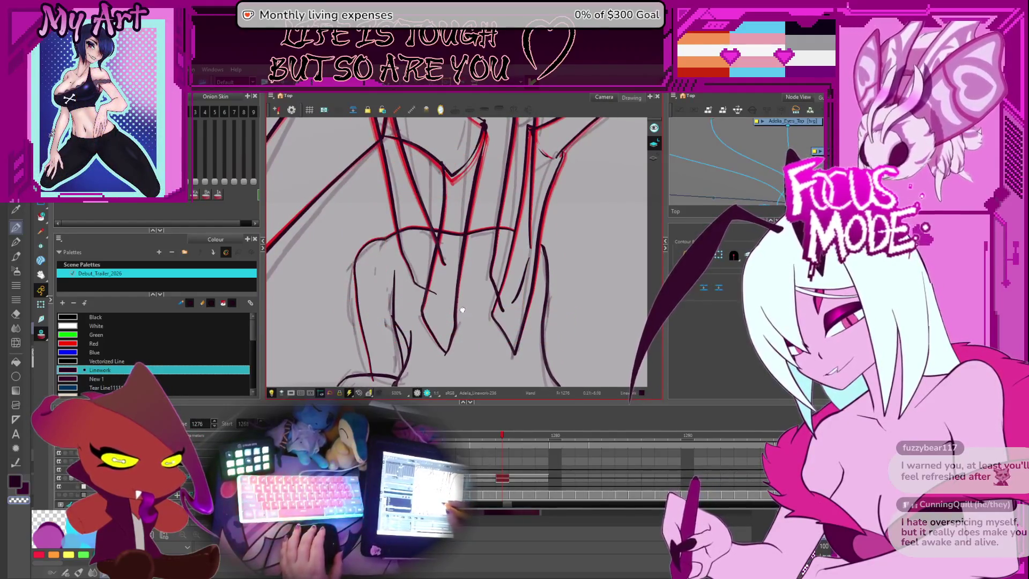
pyautogui.scroll(1, 431, 293)
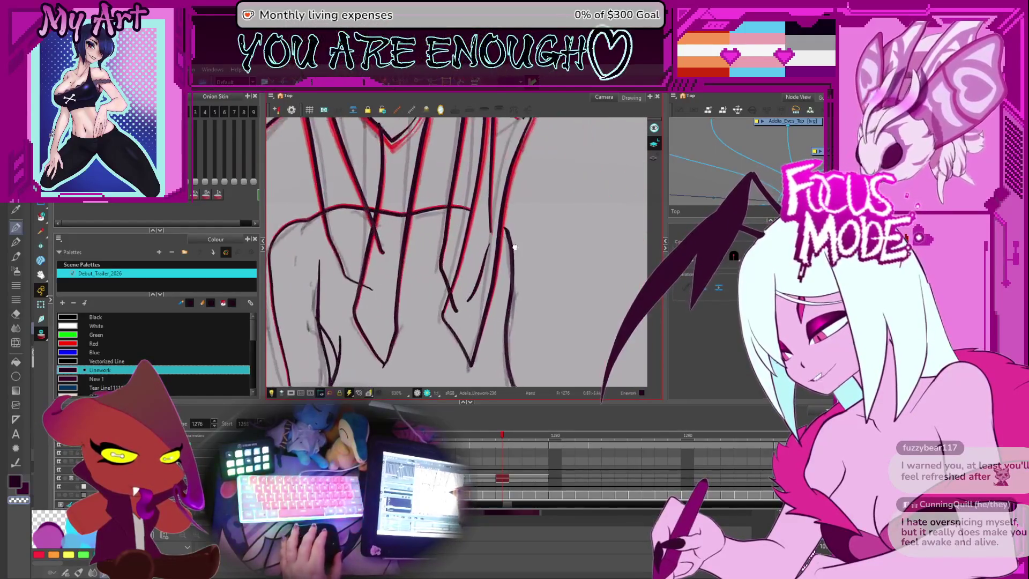
pyautogui.scroll(2, 484, 268)
pyautogui.click(492, 268)
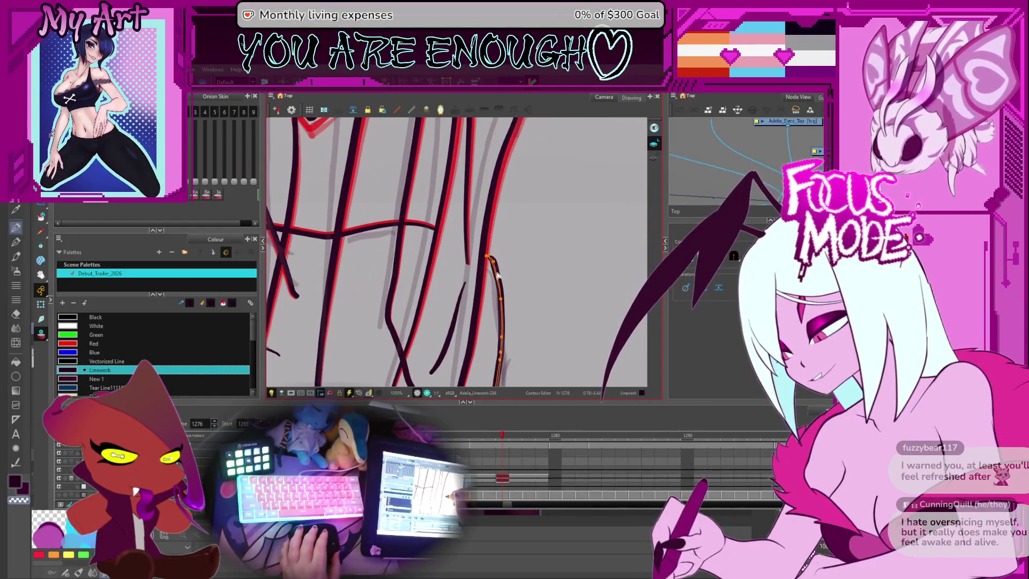
pyautogui.click(504, 304)
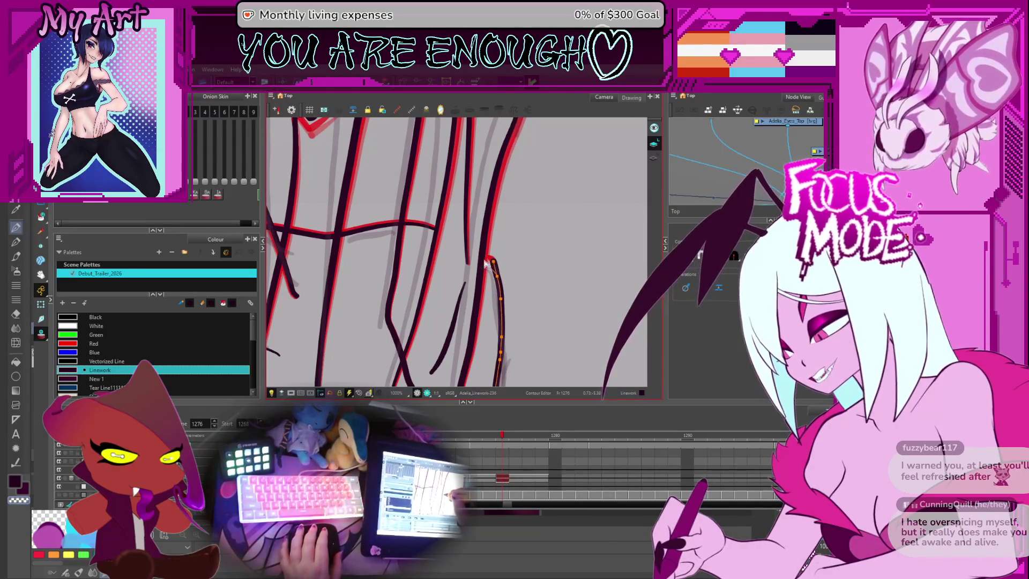
pyautogui.moveTo(485, 263); pyautogui.dragTo(500, 282)
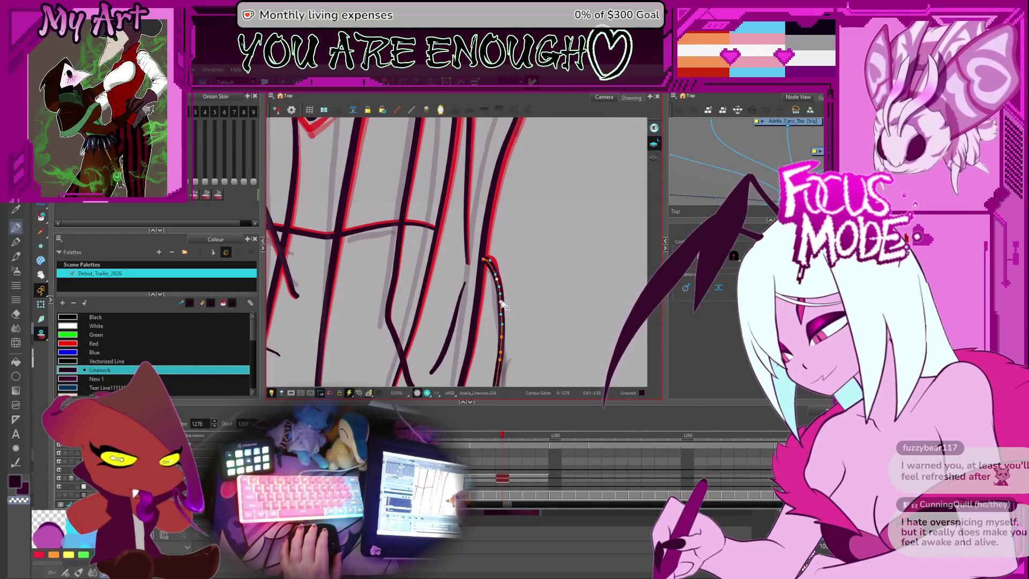
pyautogui.click(521, 309)
# Step: Step back to frame 1274 and select the dark stroke for point editing
pyautogui.scroll(-2, 503, 244)
pyautogui.press(',')
pyautogui.press(',')
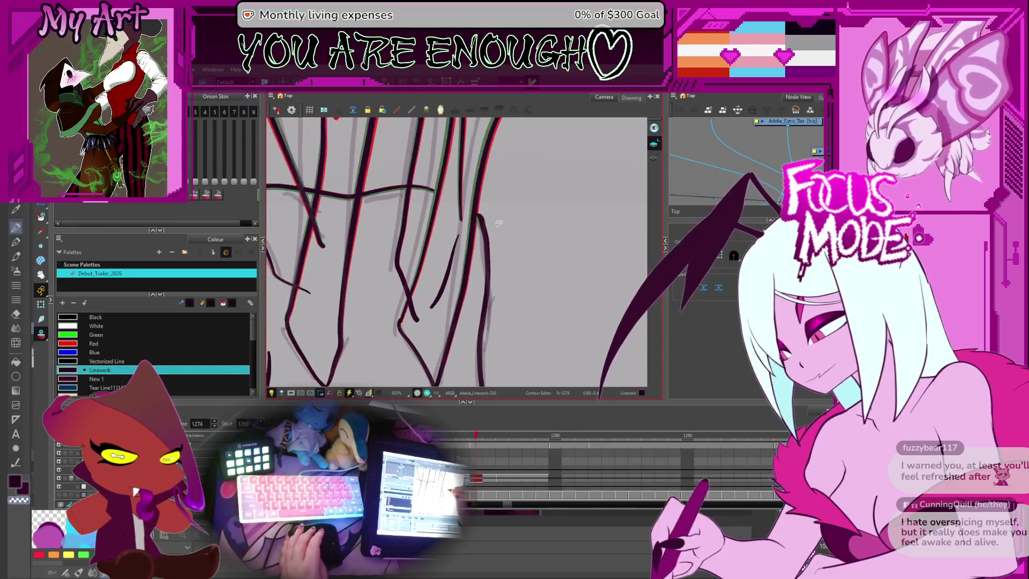
pyautogui.click(479, 216)
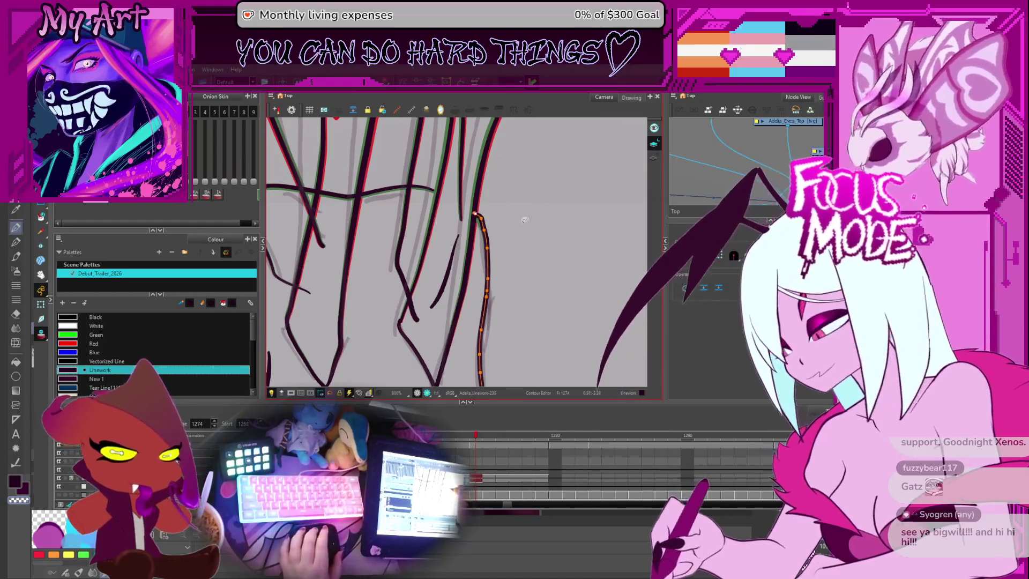
# Step: Inspect the top contour point where the strokes meet at the joint, then zoom back out
pyautogui.scroll(-4, 524, 220)
pyautogui.scroll(6, 467, 239)
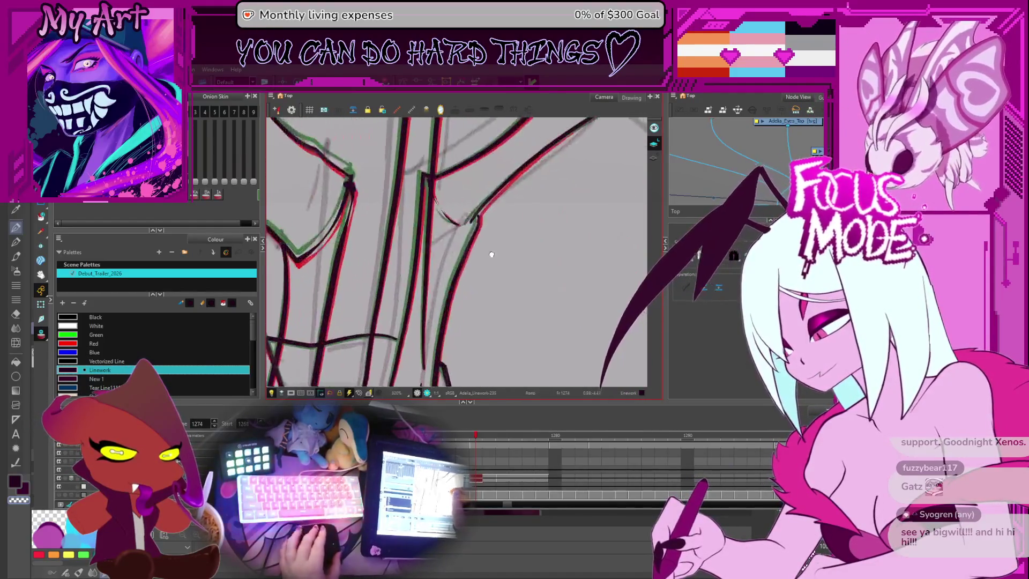
pyautogui.click(464, 272)
pyautogui.scroll(1, 465, 273)
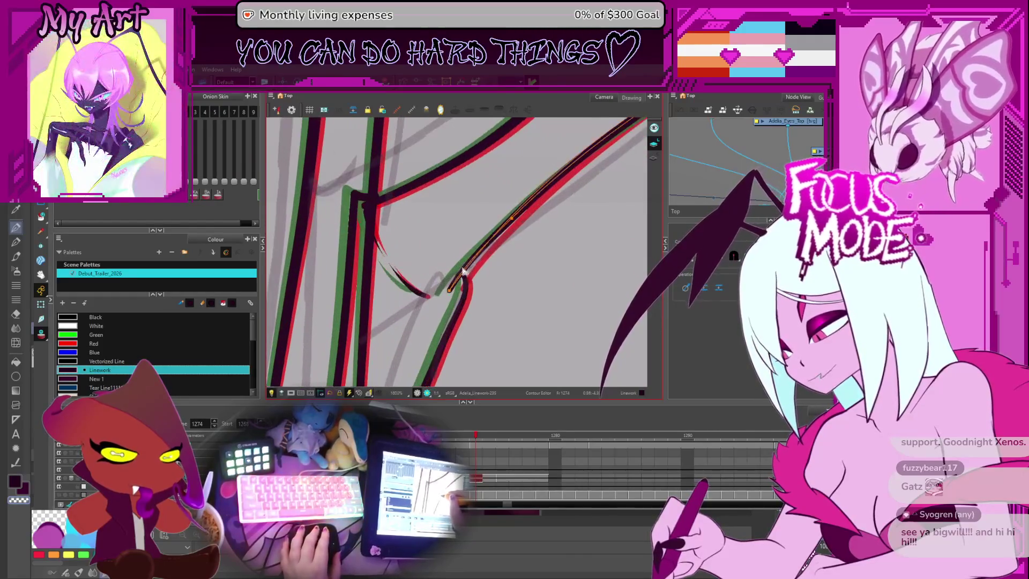
pyautogui.click(466, 278)
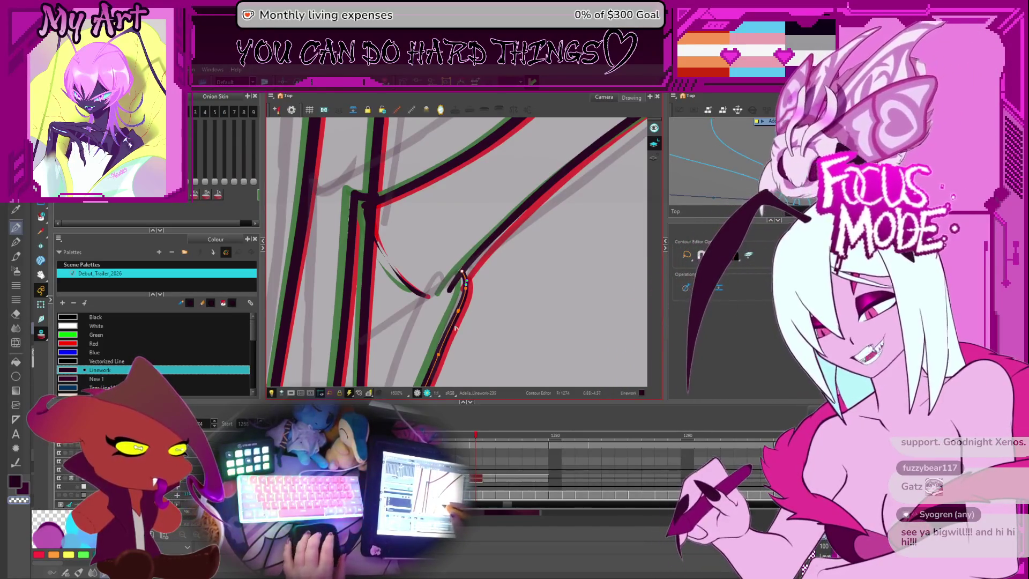
pyautogui.scroll(-3, 455, 328)
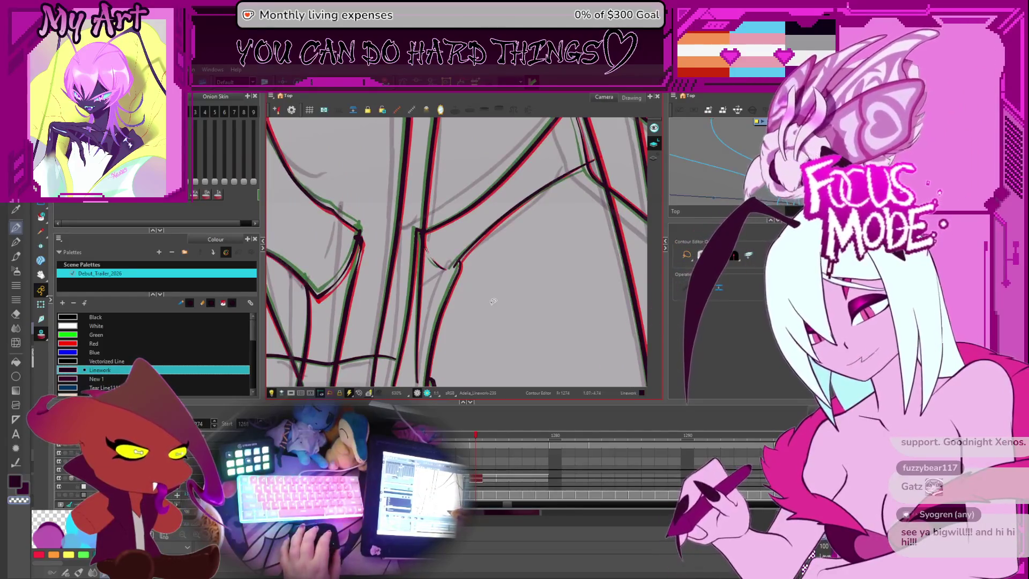
pyautogui.moveTo(492, 285)
pyautogui.mouseDown()
pyautogui.moveTo(500, 298)
pyautogui.moveTo(503, 271)
pyautogui.mouseUp()
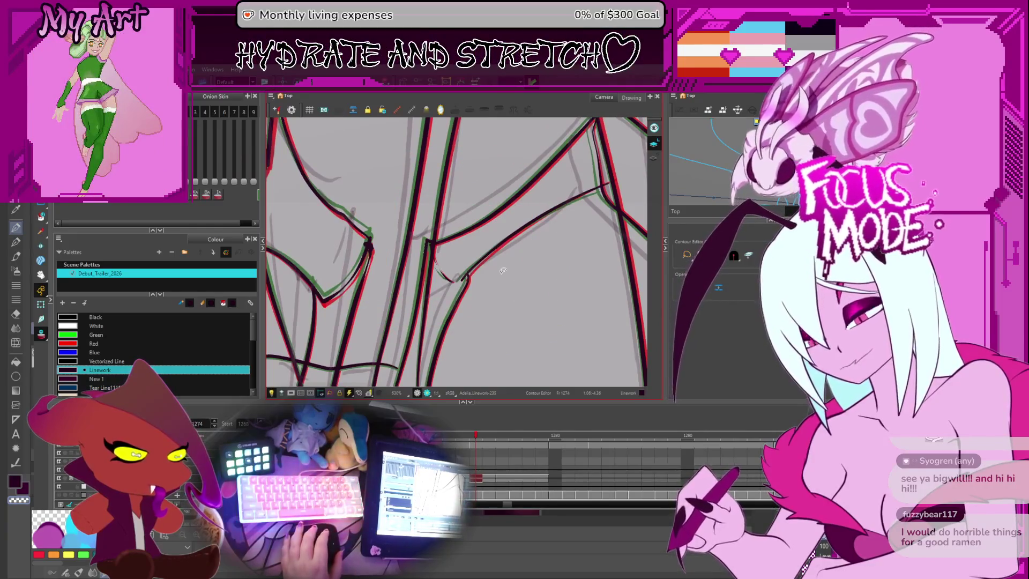
pyautogui.scroll(-1, 504, 292)
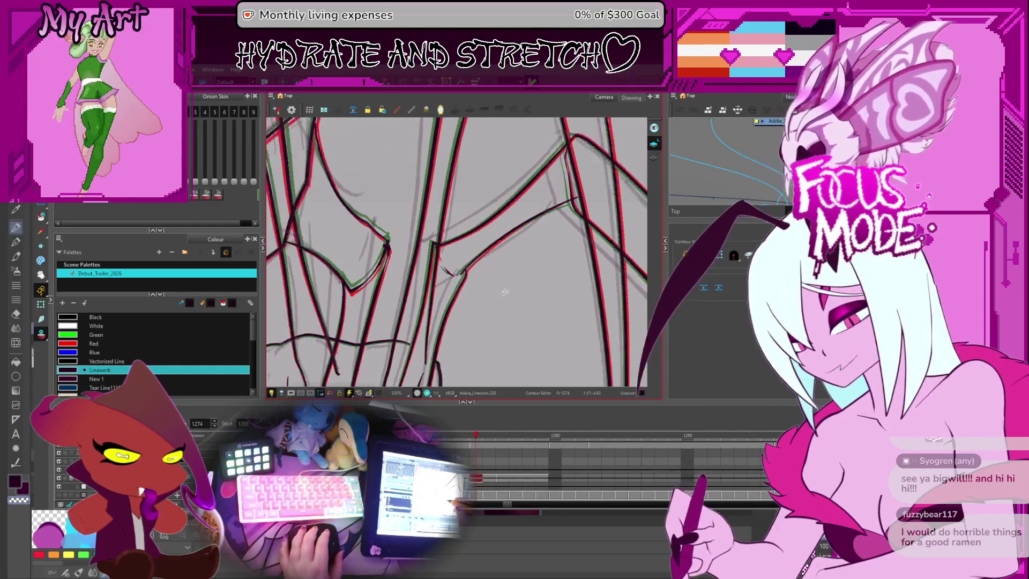
pyautogui.scroll(-5, 504, 292)
# Step: Step through frames 1272–1284 to compare drawings, landing on frame 1280
pyautogui.press(',')
pyautogui.press(',')
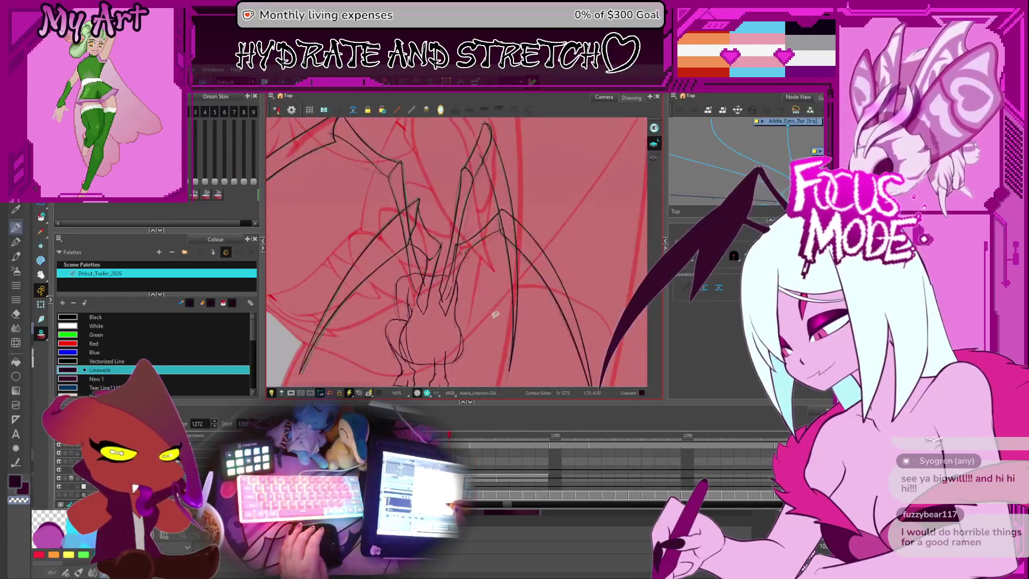
pyautogui.press('.')
pyautogui.press('.')
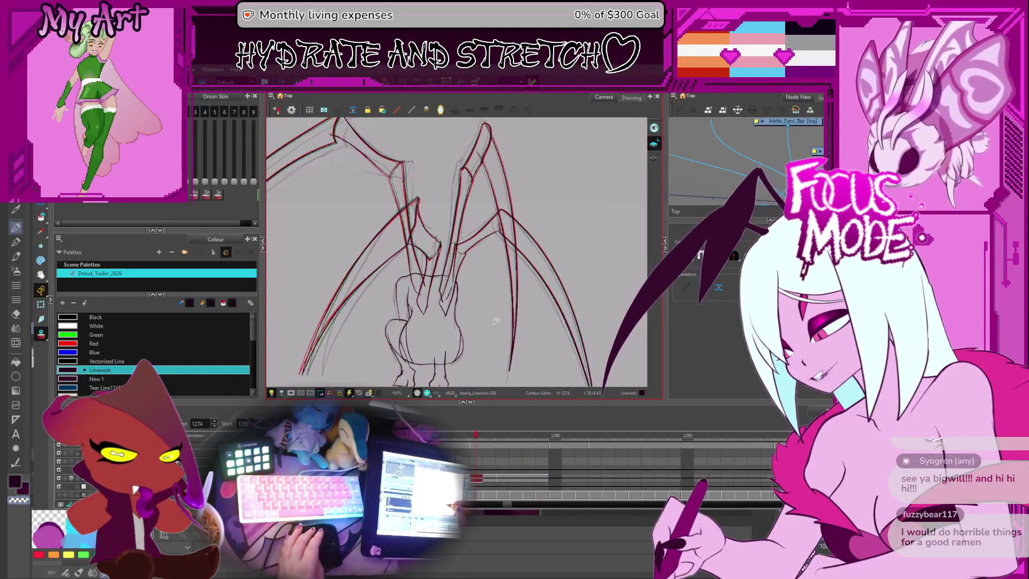
pyautogui.press('.')
pyautogui.press('.')
pyautogui.press('.')
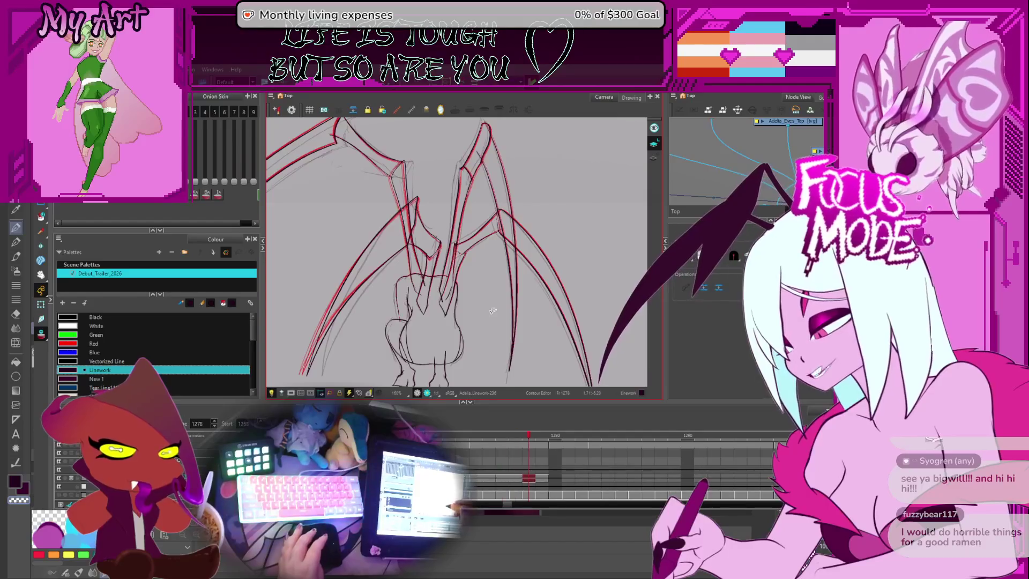
pyautogui.click(552, 435)
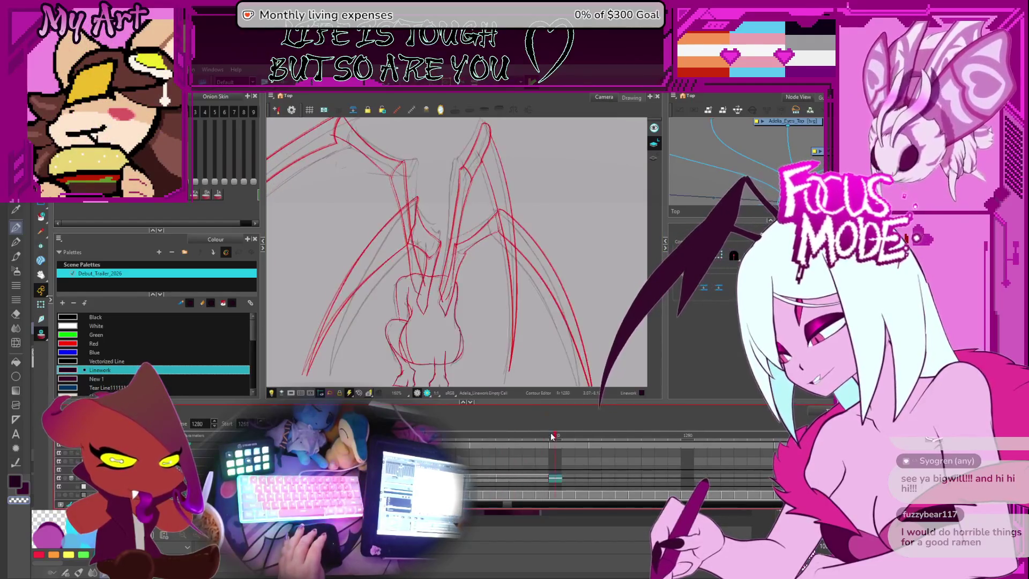
pyautogui.press('.')
pyautogui.press('.')
pyautogui.press('.')
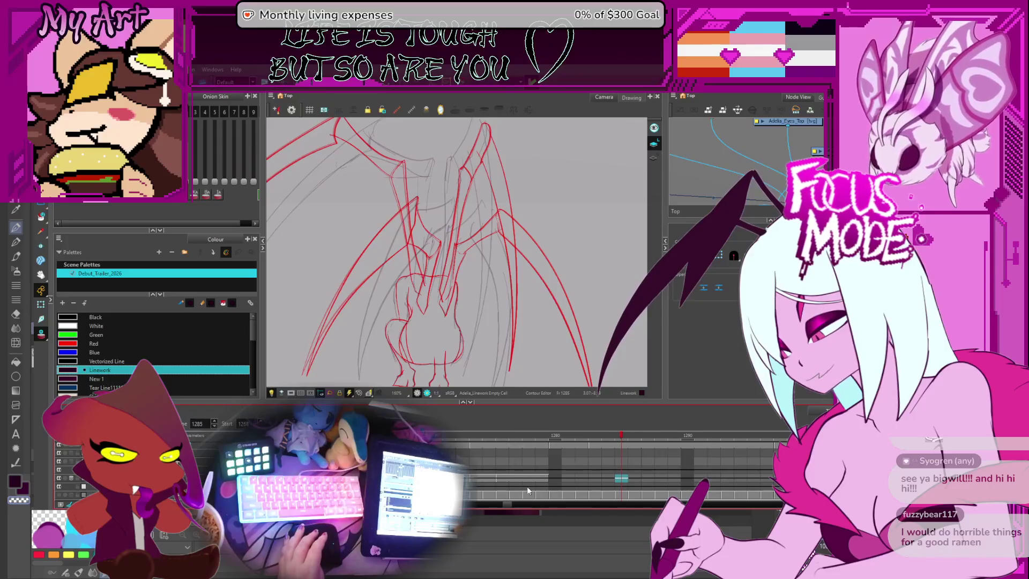
pyautogui.press(',')
pyautogui.press(',')
pyautogui.press(',')
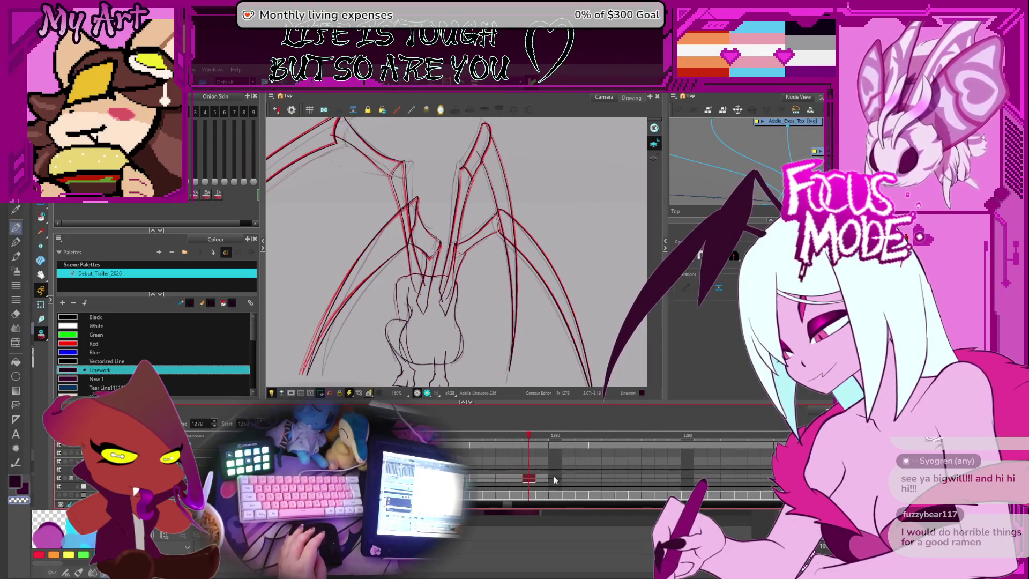
pyautogui.click(541, 477)
pyautogui.click(533, 478)
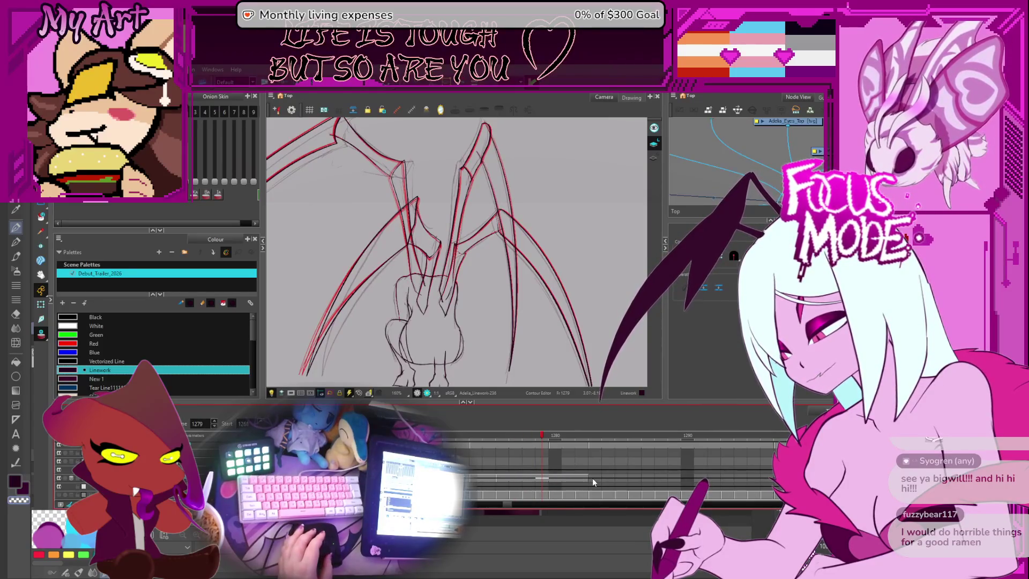
pyautogui.click(555, 483)
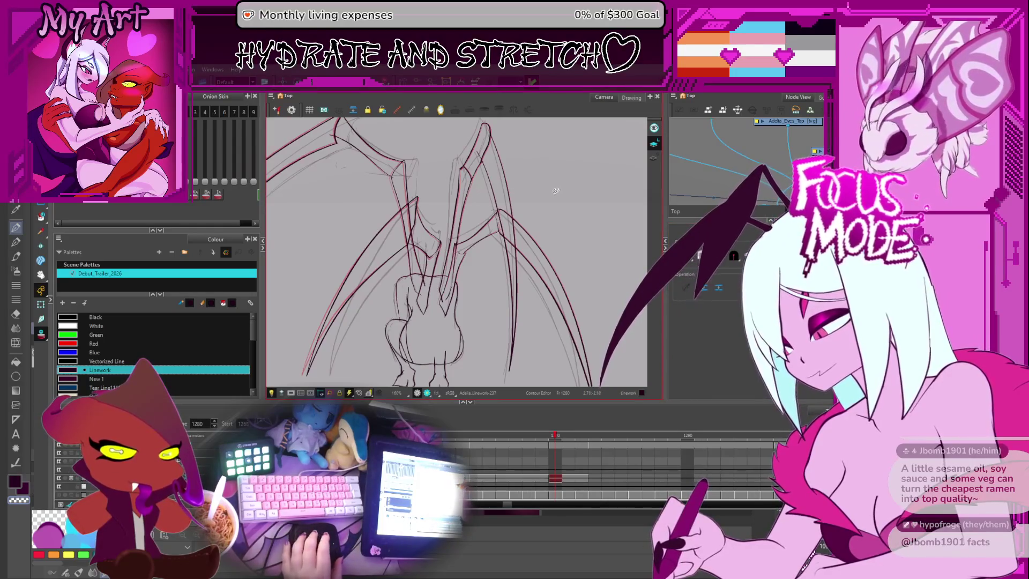
pyautogui.scroll(-2, 439, 268)
pyautogui.scroll(2, 514, 284)
pyautogui.hotkey('ctrl', 'alt')
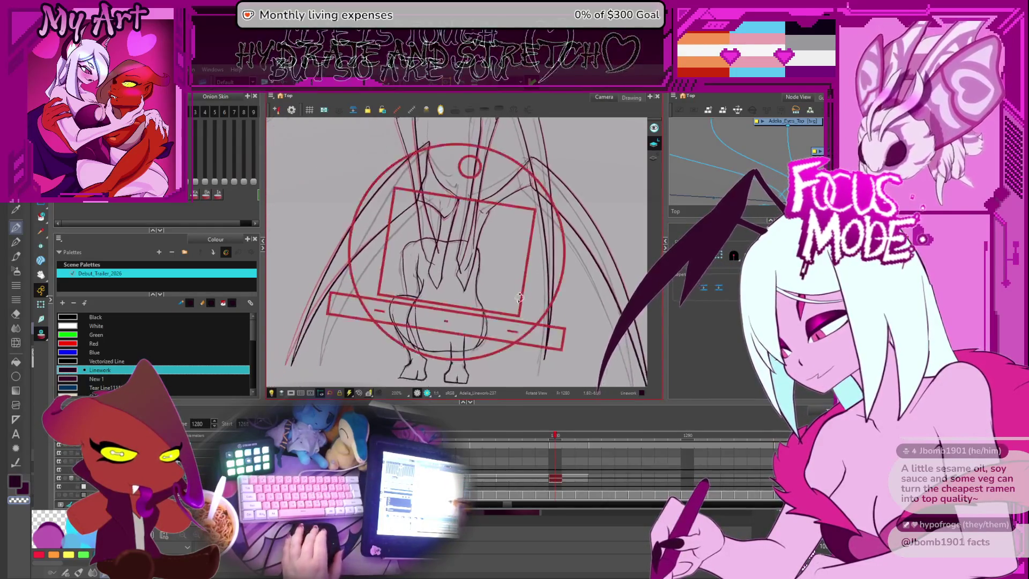
pyautogui.scroll(-3, 514, 284)
pyautogui.press(',')
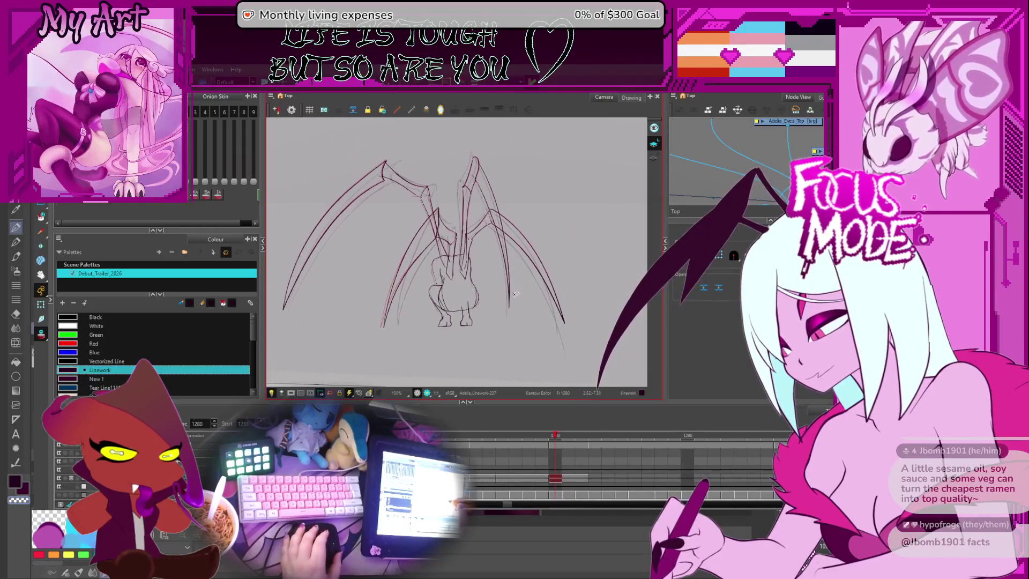
pyautogui.press('.')
pyautogui.press('.')
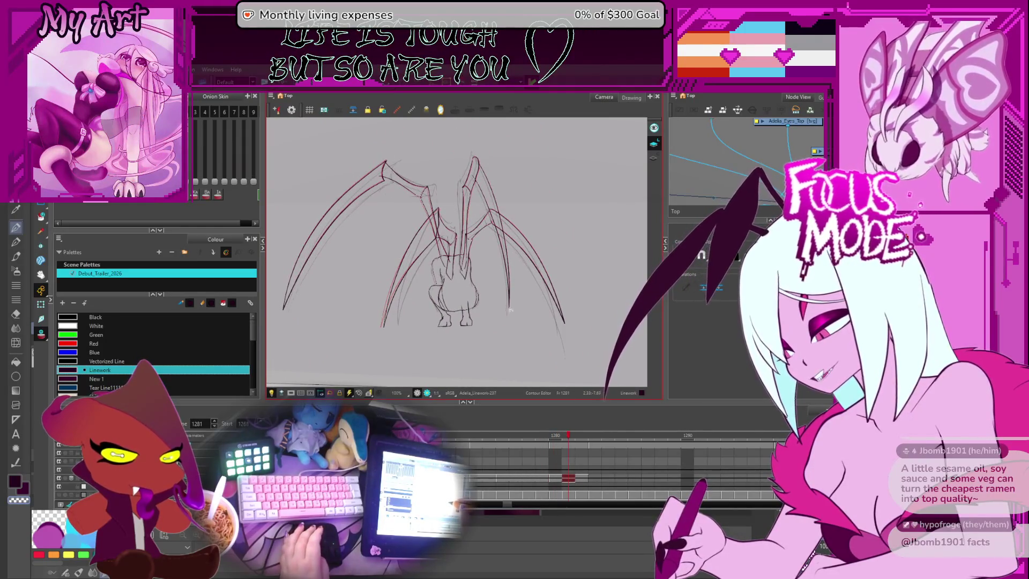
pyautogui.scroll(2, 510, 310)
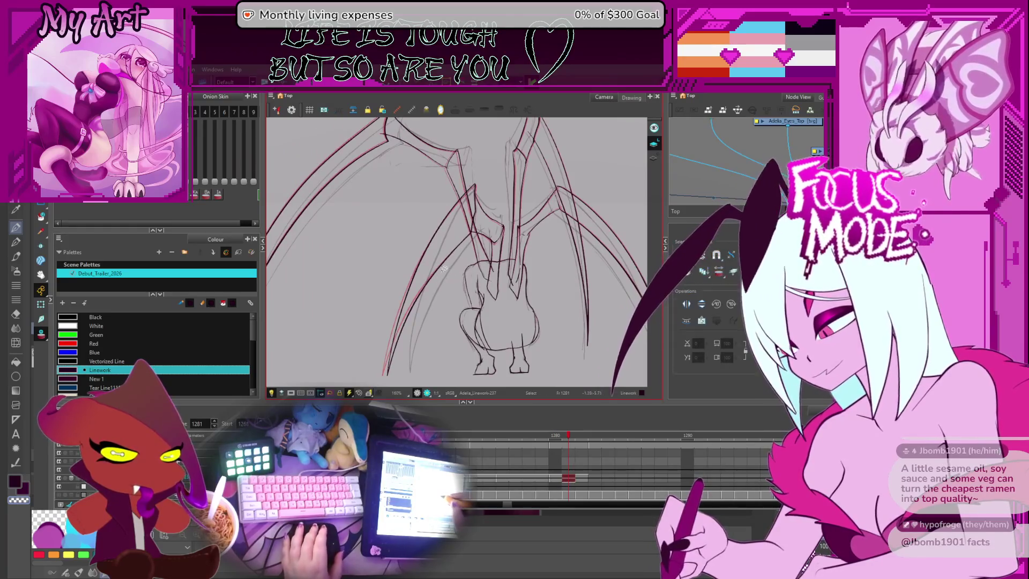
pyautogui.click(444, 269)
pyautogui.moveTo(419, 344); pyautogui.dragTo(442, 328)
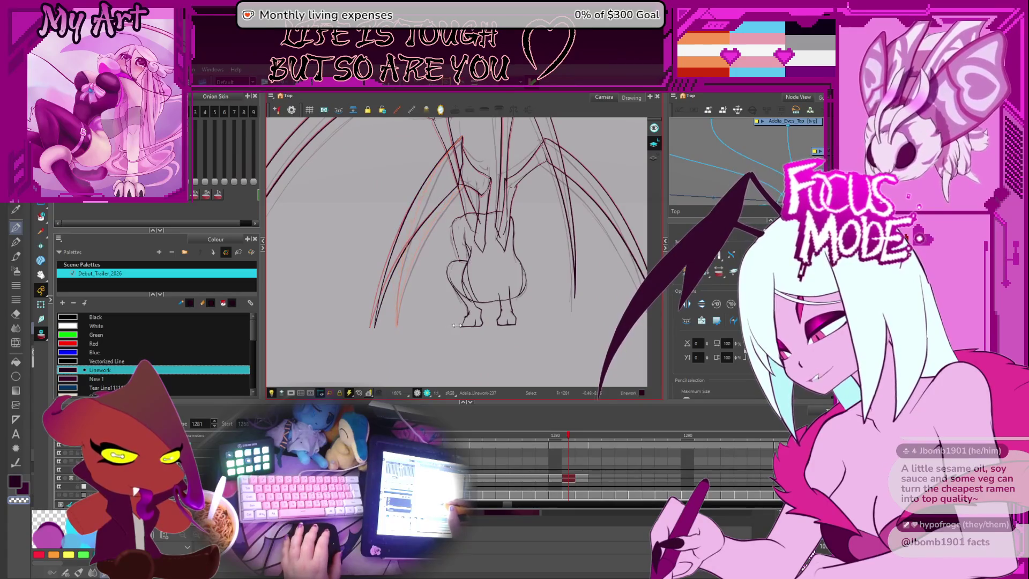
pyautogui.click(426, 241)
pyautogui.scroll(1, 457, 190)
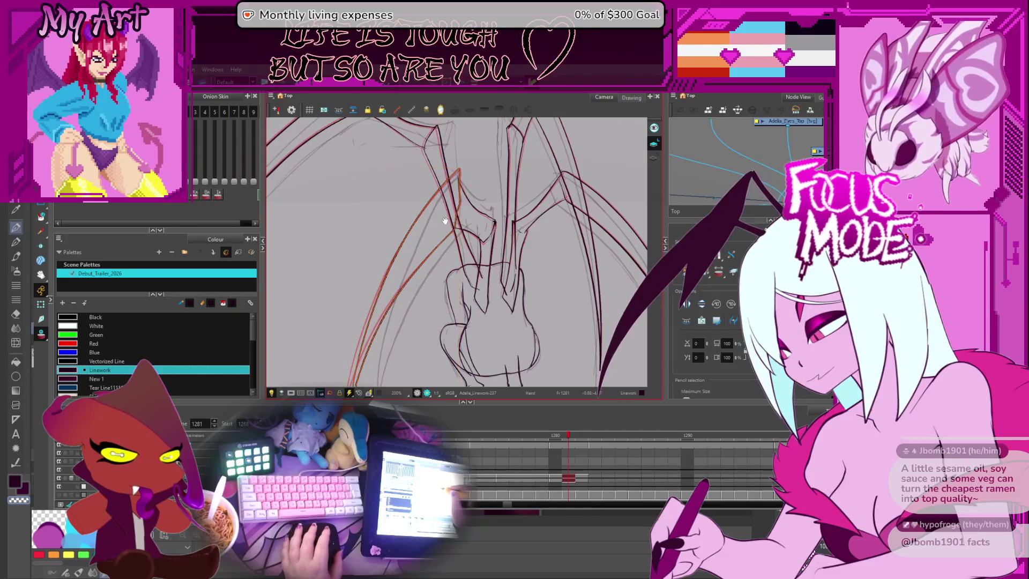
pyautogui.moveTo(439, 241); pyautogui.dragTo(450, 199)
pyautogui.click(451, 199)
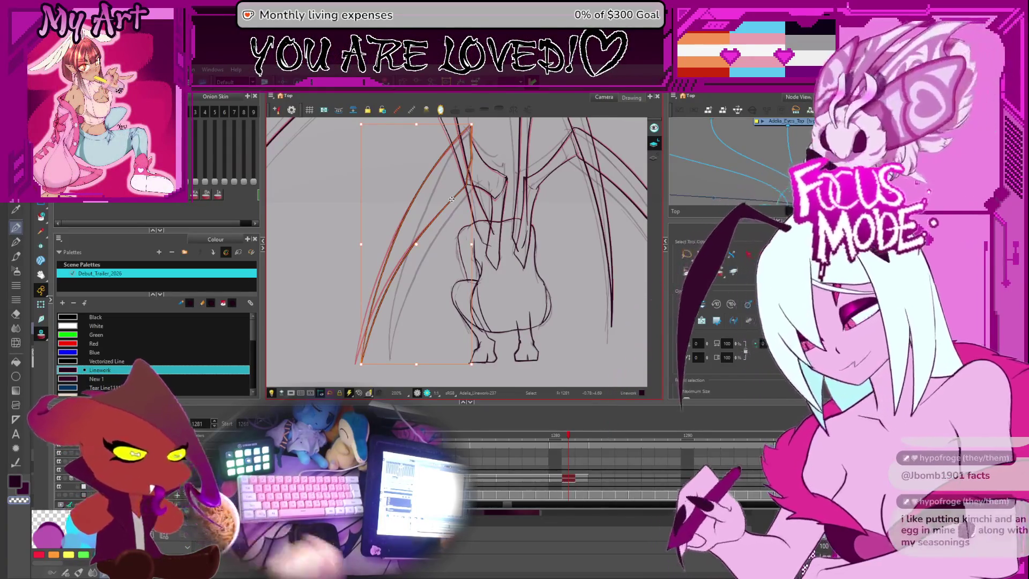
pyautogui.click(556, 240)
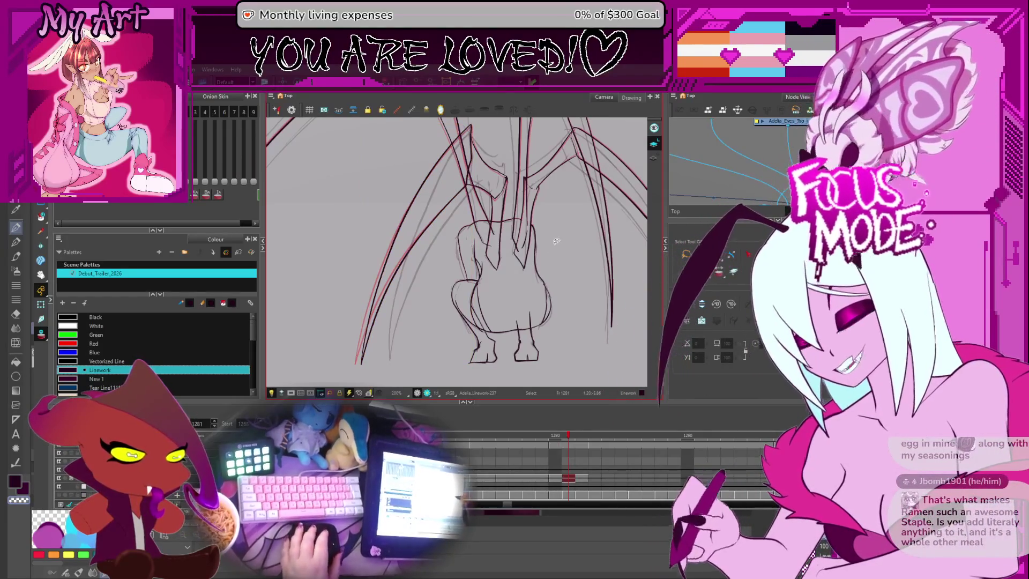
pyautogui.click(468, 152)
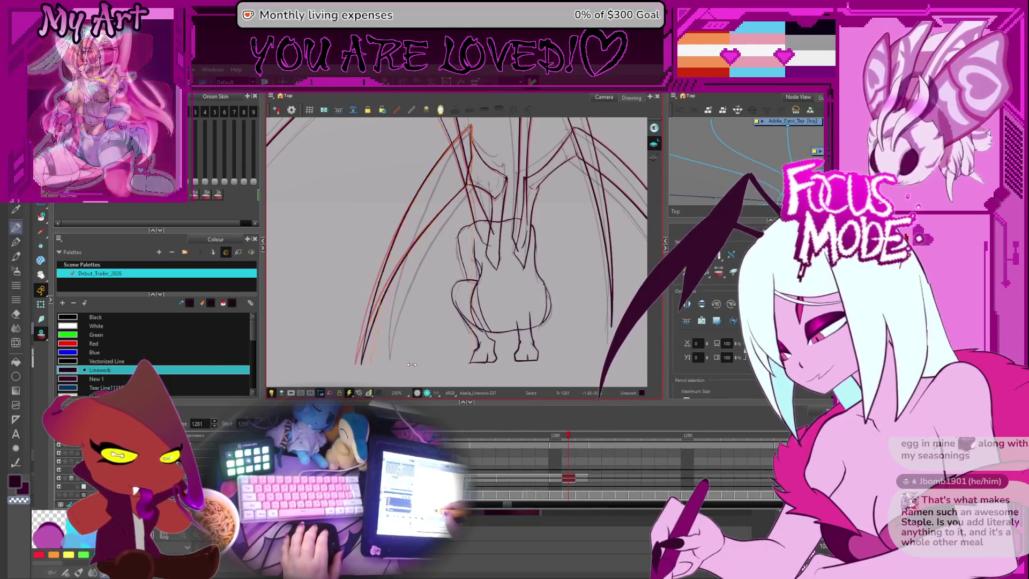
pyautogui.moveTo(455, 195); pyautogui.dragTo(448, 237)
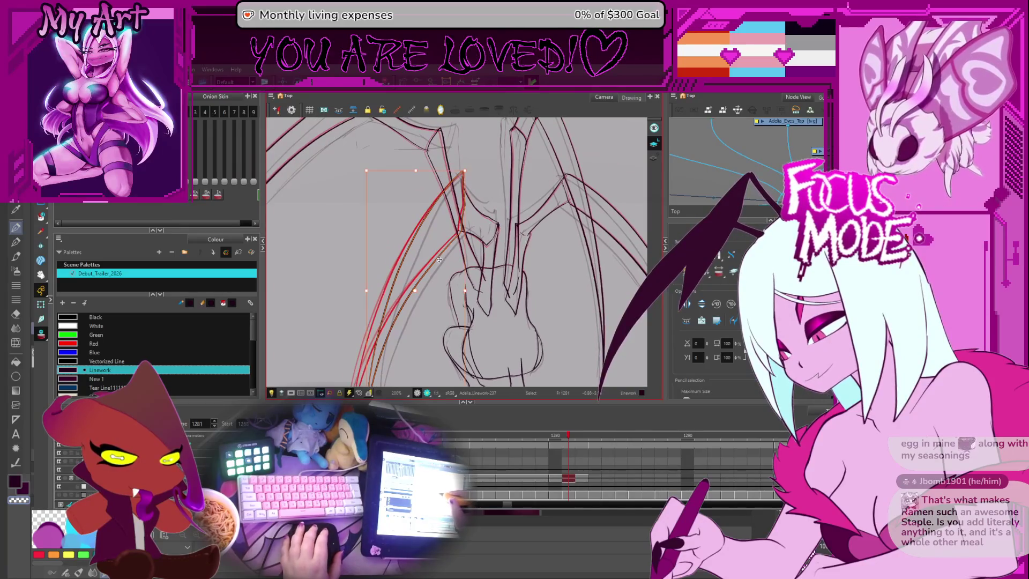
pyautogui.click(439, 259)
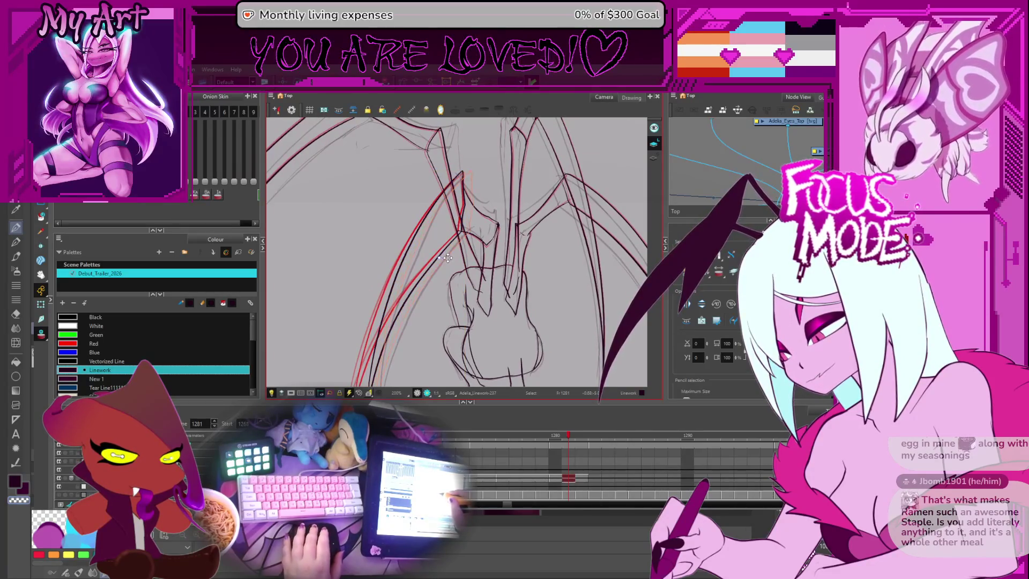
pyautogui.click(449, 258)
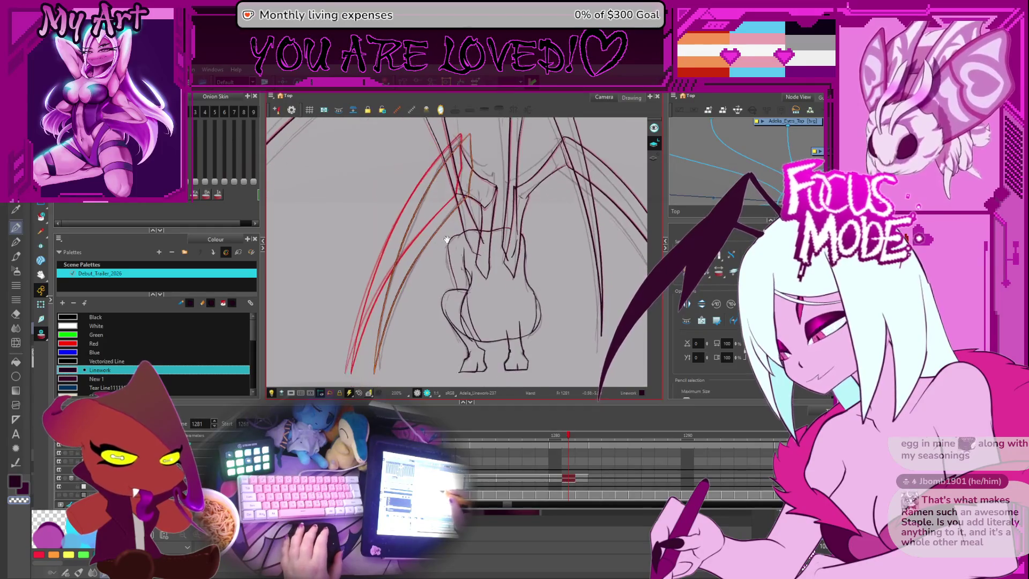
pyautogui.click(461, 173)
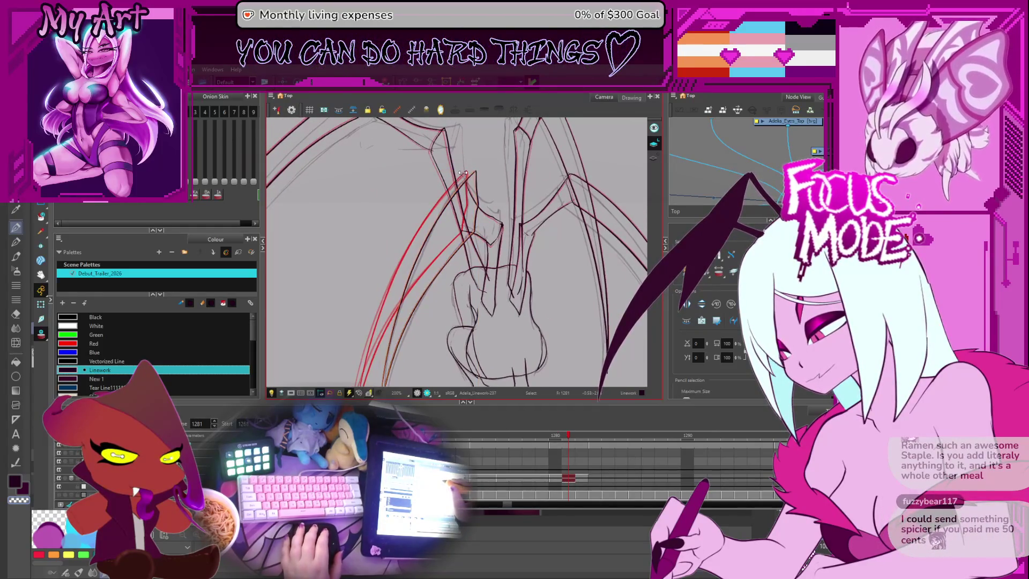
pyautogui.click(463, 172)
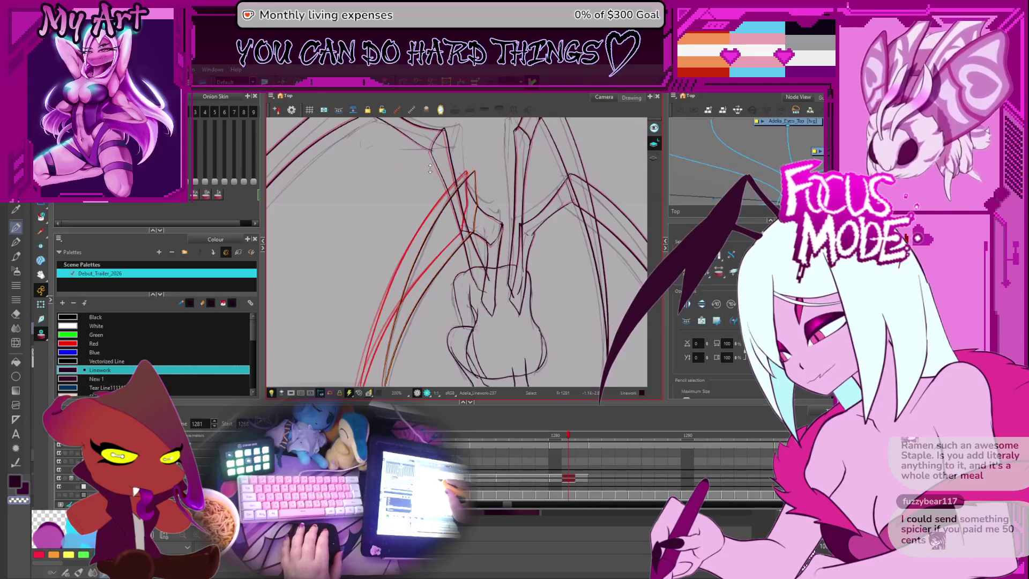
pyautogui.scroll(-3, 432, 214)
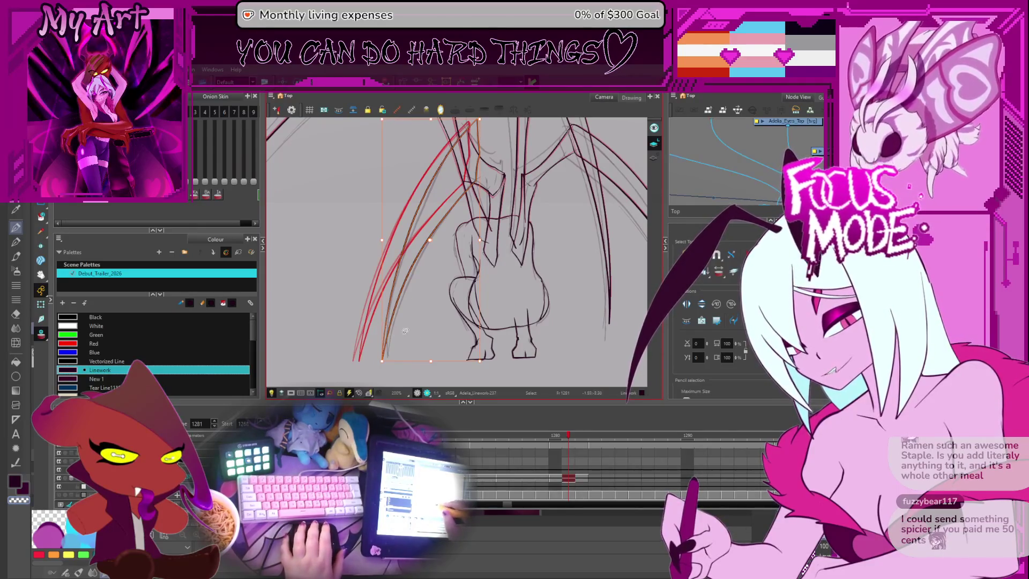
pyautogui.click(405, 331)
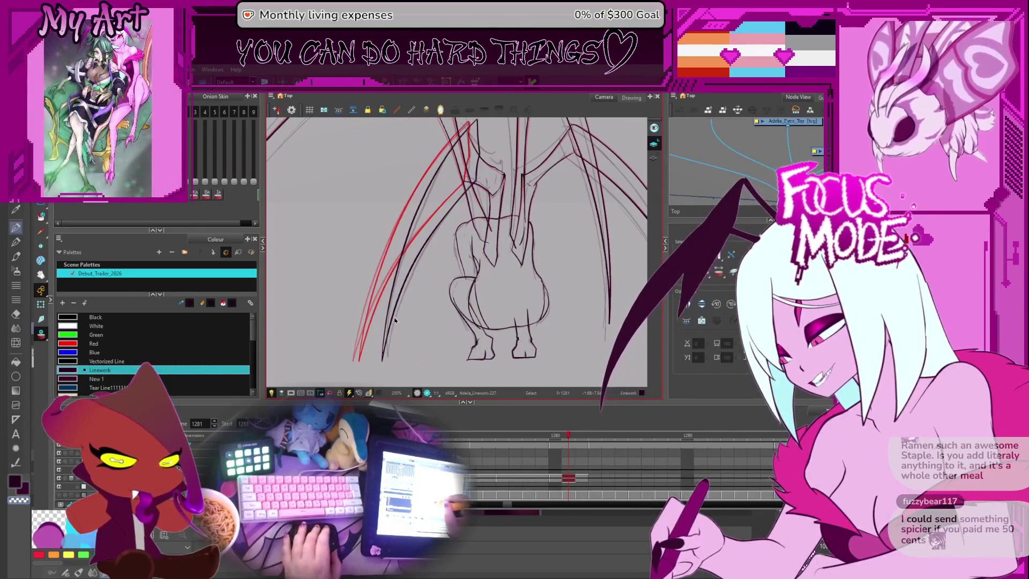
pyautogui.hotkey('alt', 'q')
pyautogui.click(396, 319)
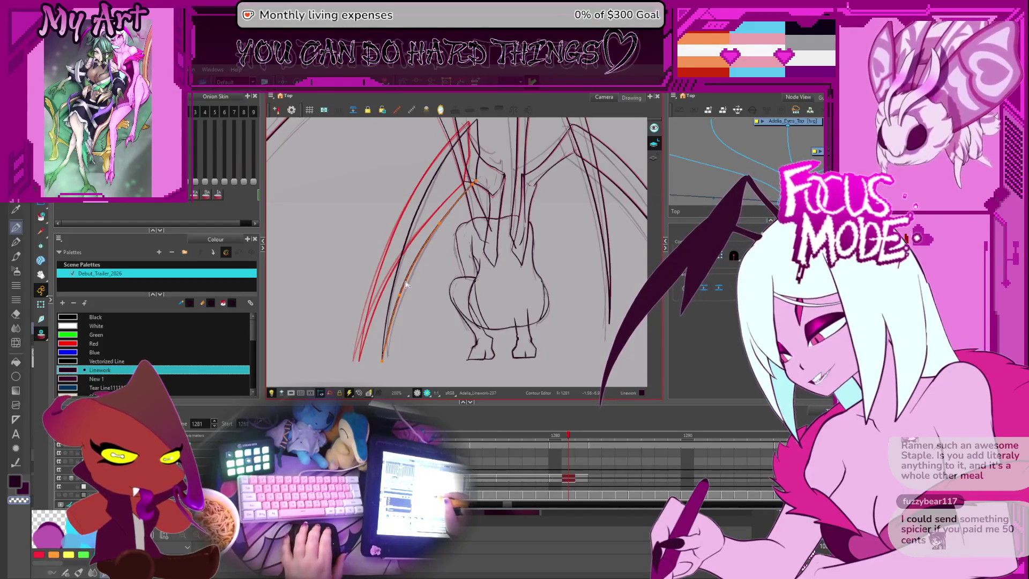
pyautogui.moveTo(403, 252); pyautogui.dragTo(403, 304)
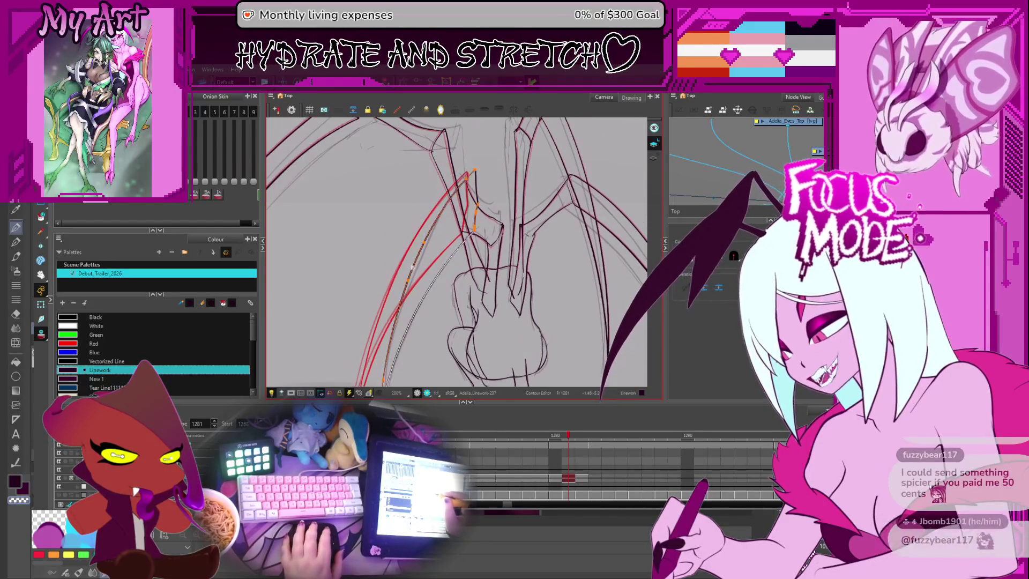
pyautogui.moveTo(415, 269); pyautogui.dragTo(486, 284)
# Step: Zoom in on the wing joint and select the dark stroke inside the red elbow
pyautogui.scroll(3, 486, 284)
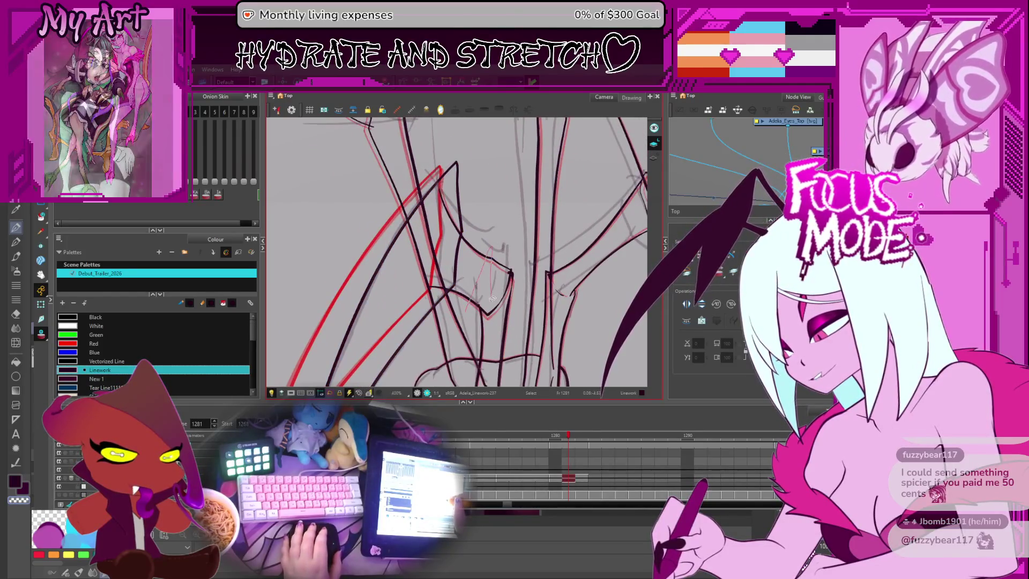
pyautogui.hotkey('alt', 's')
pyautogui.click(494, 257)
pyautogui.click(511, 232)
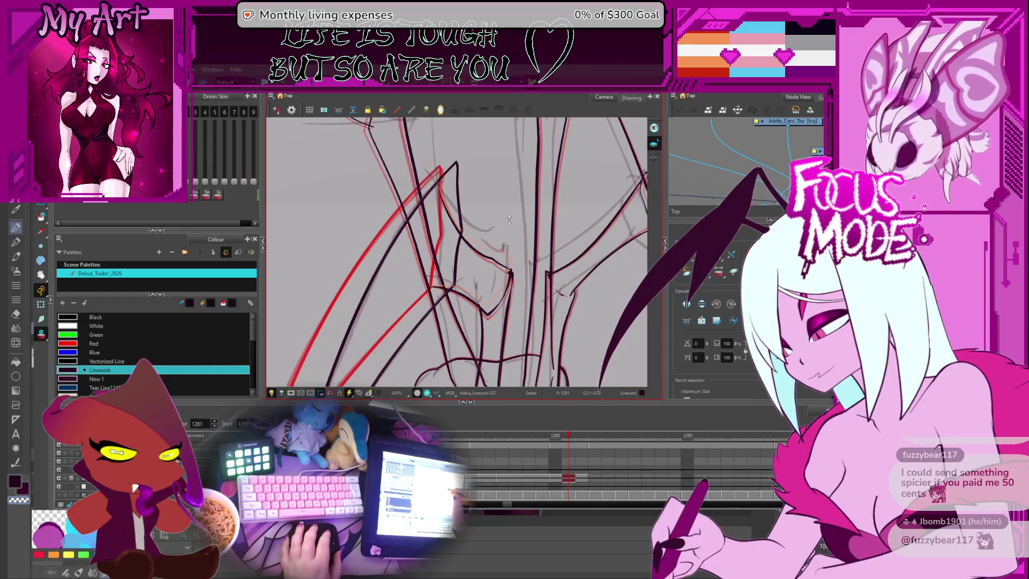
pyautogui.click(505, 260)
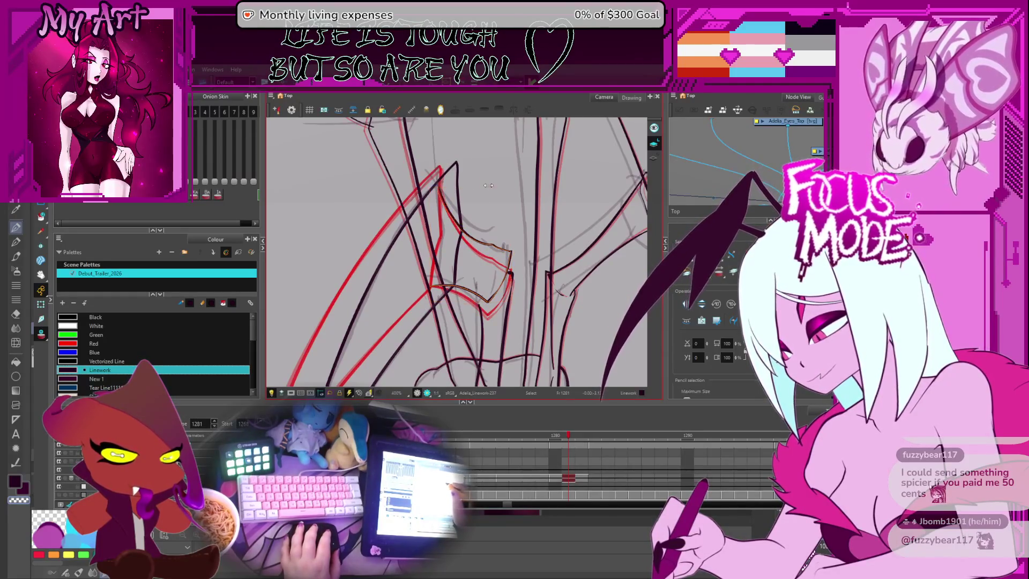
pyautogui.click(503, 255)
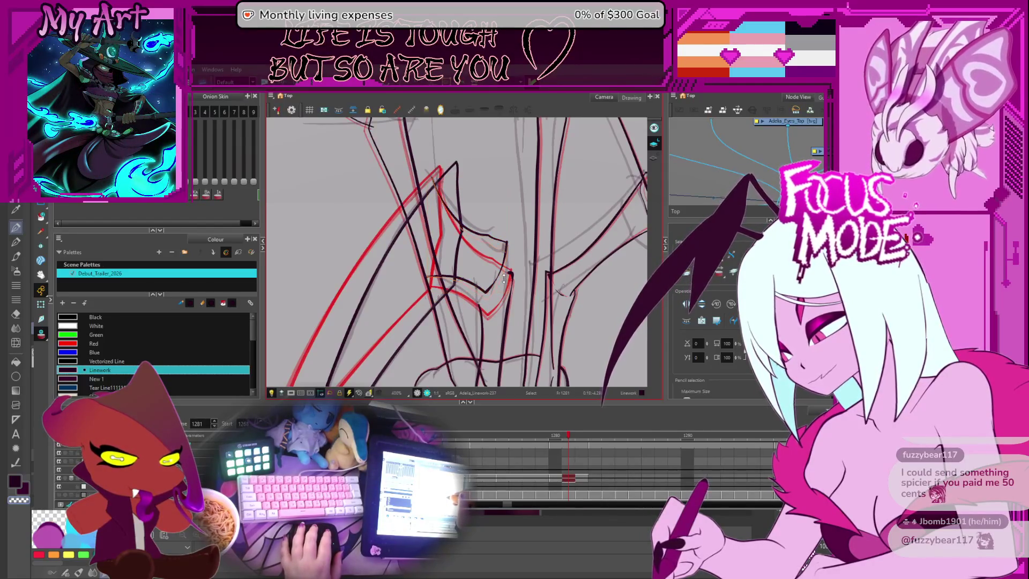
pyautogui.click(502, 280)
# Step: Drag the stroke's lower control points outward so it bows along the sketch
pyautogui.hotkey('alt', 'q')
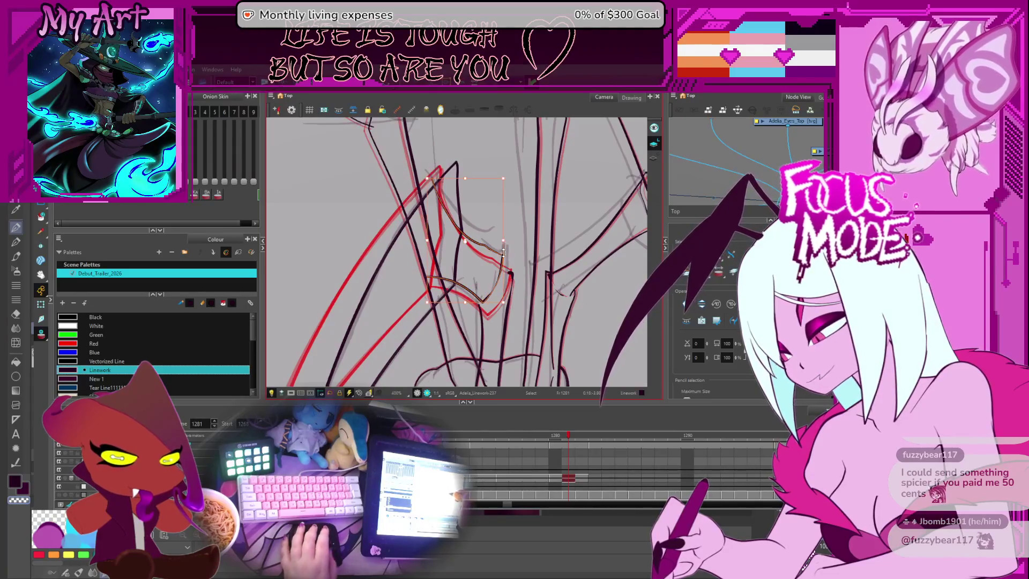
pyautogui.scroll(2, 511, 244)
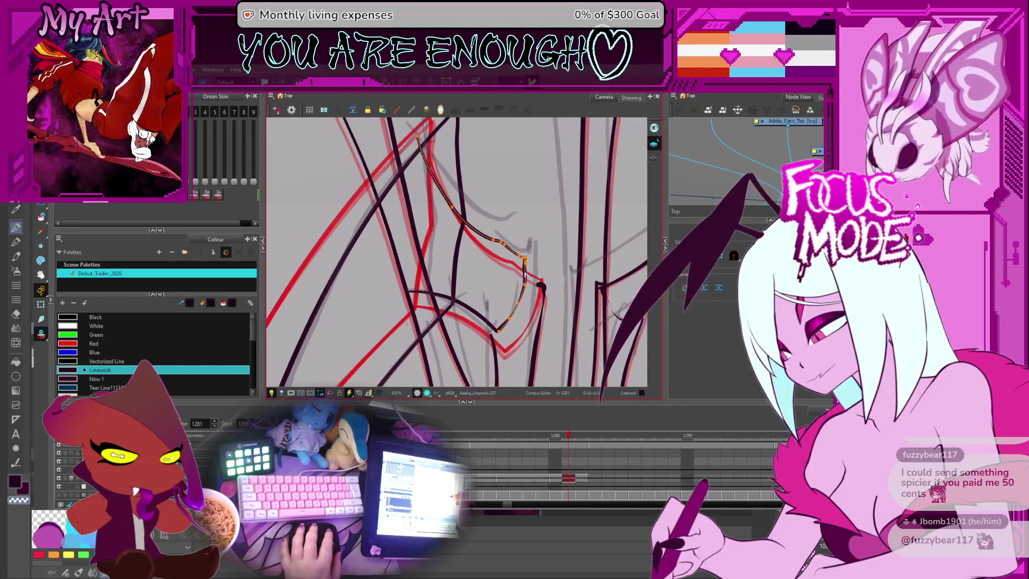
pyautogui.moveTo(524, 271)
pyautogui.mouseDown()
pyautogui.moveTo(528, 294)
pyautogui.moveTo(503, 249)
pyautogui.mouseUp()
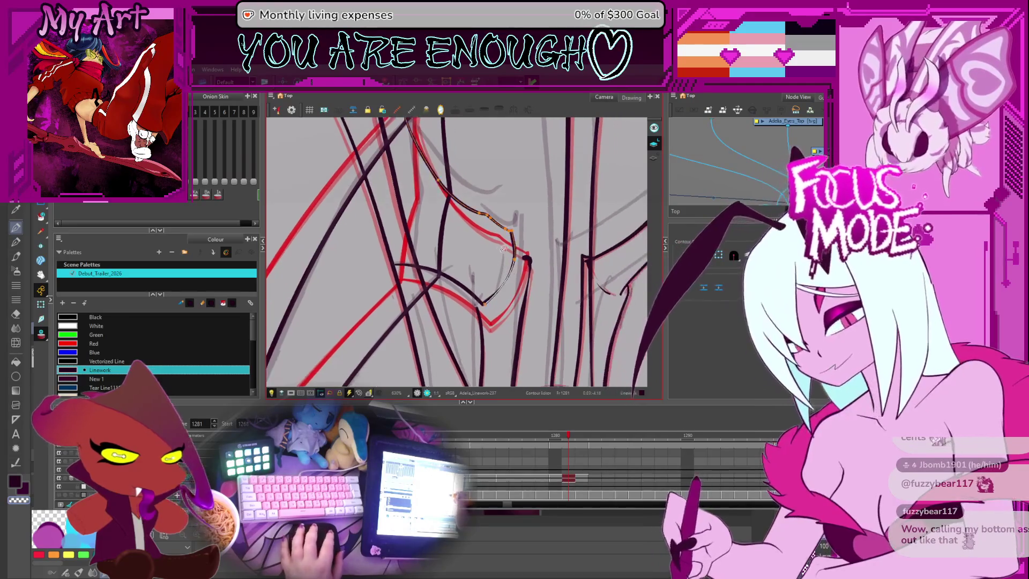
pyautogui.click(518, 268)
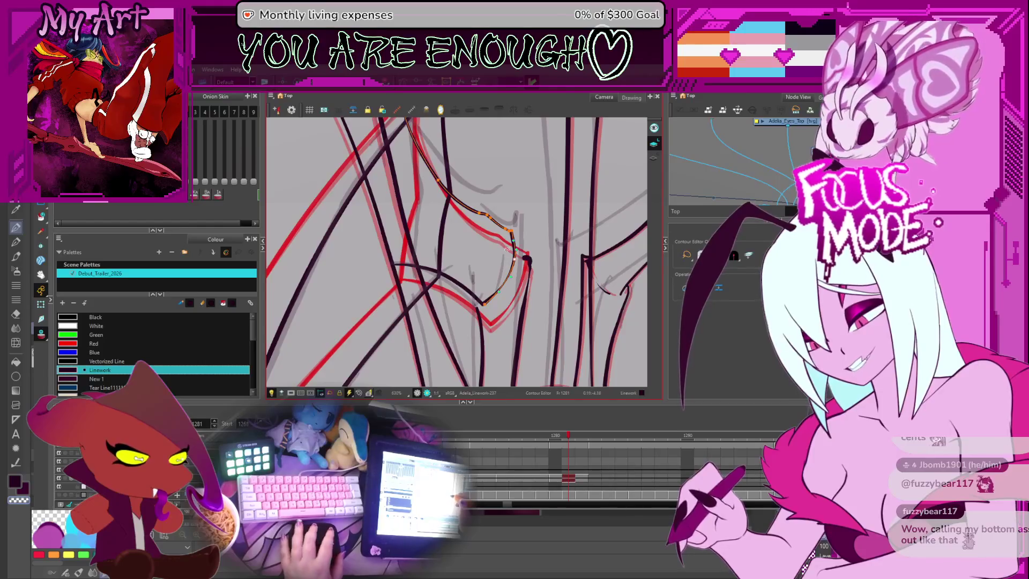
pyautogui.scroll(3, 506, 249)
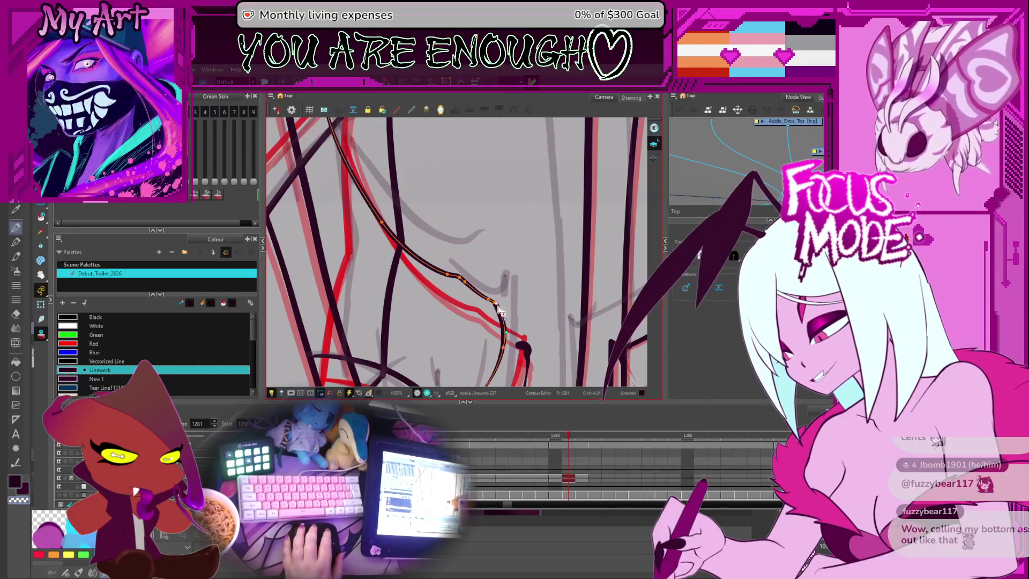
pyautogui.scroll(-3, 500, 310)
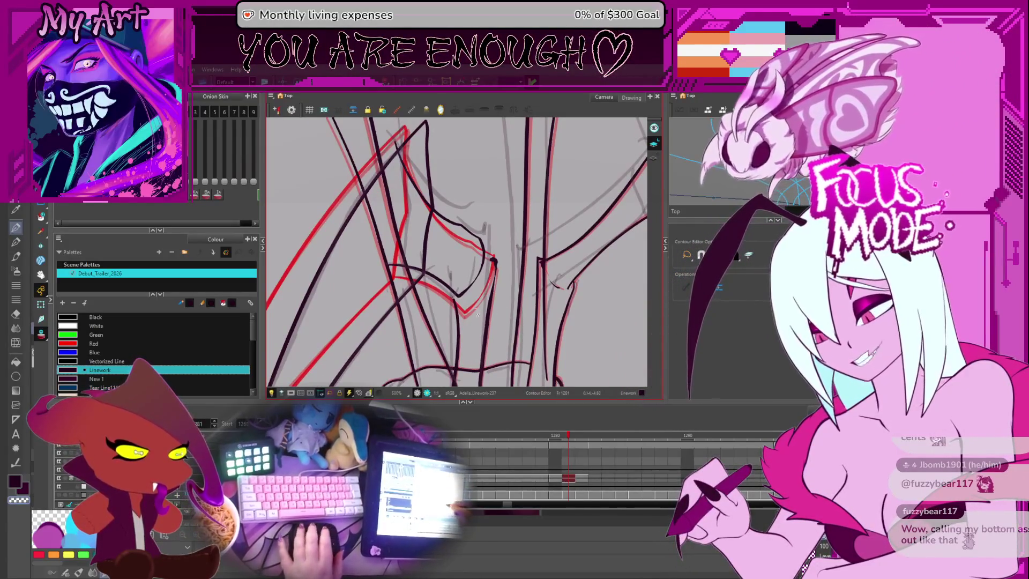
# Step: Inspect control points of the vertical and diagonal body strokes, then clear the selection
pyautogui.moveTo(478, 315); pyautogui.dragTo(493, 331)
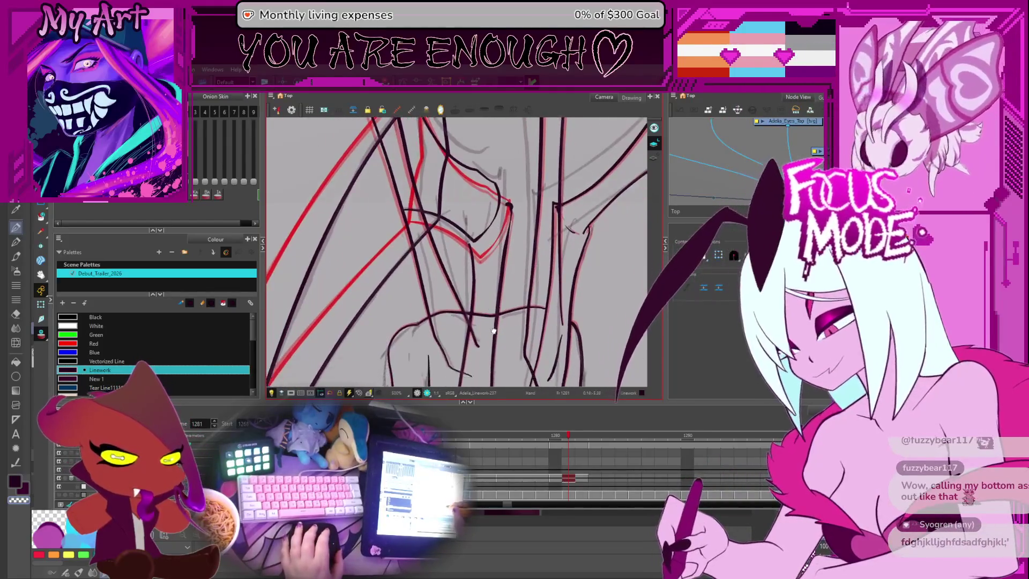
pyautogui.scroll(2, 493, 330)
pyautogui.click(456, 343)
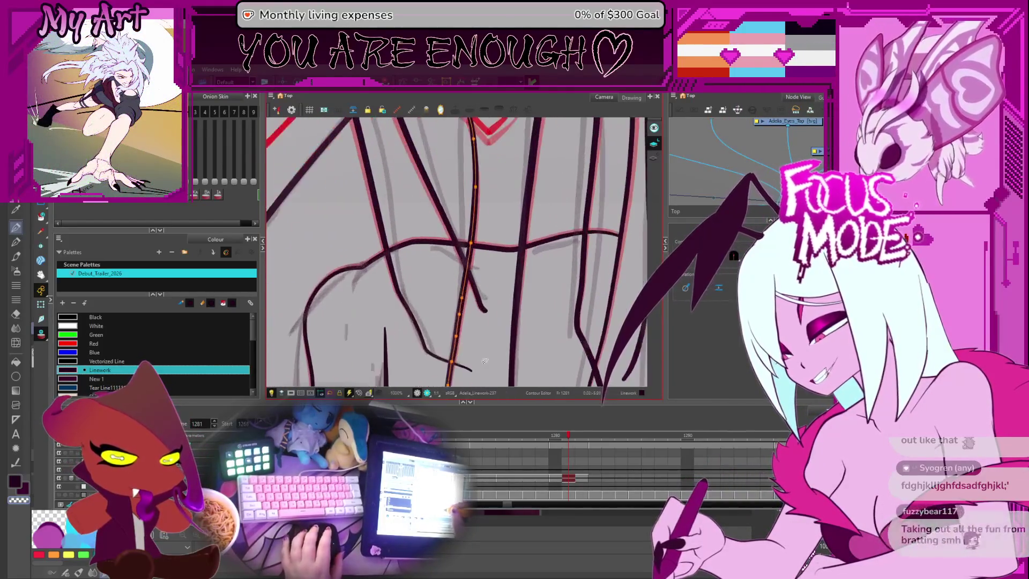
pyautogui.moveTo(484, 361); pyautogui.dragTo(471, 259)
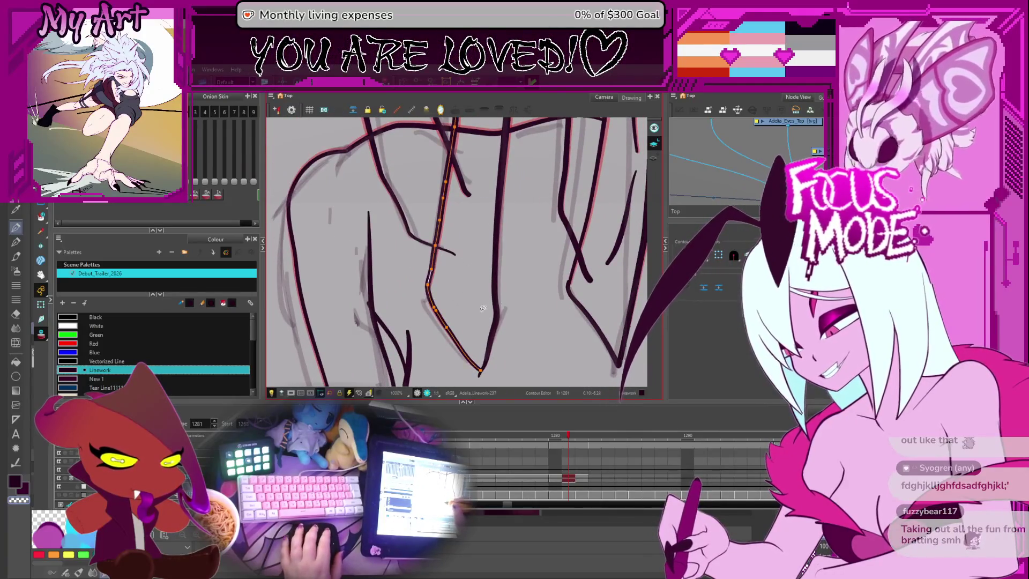
pyautogui.click(498, 310)
pyautogui.moveTo(494, 282); pyautogui.dragTo(502, 292)
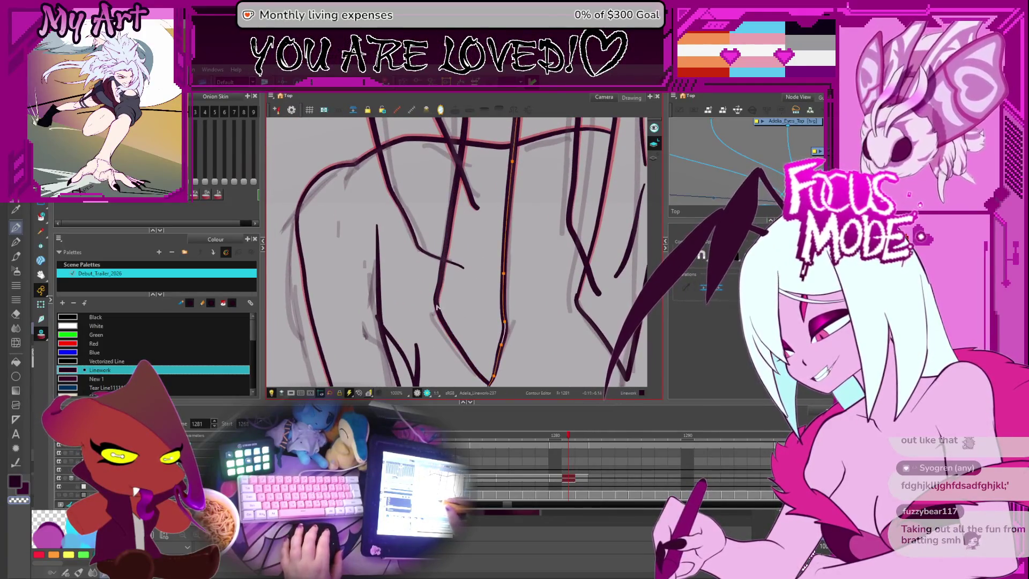
pyautogui.click(432, 307)
pyautogui.scroll(2, 435, 312)
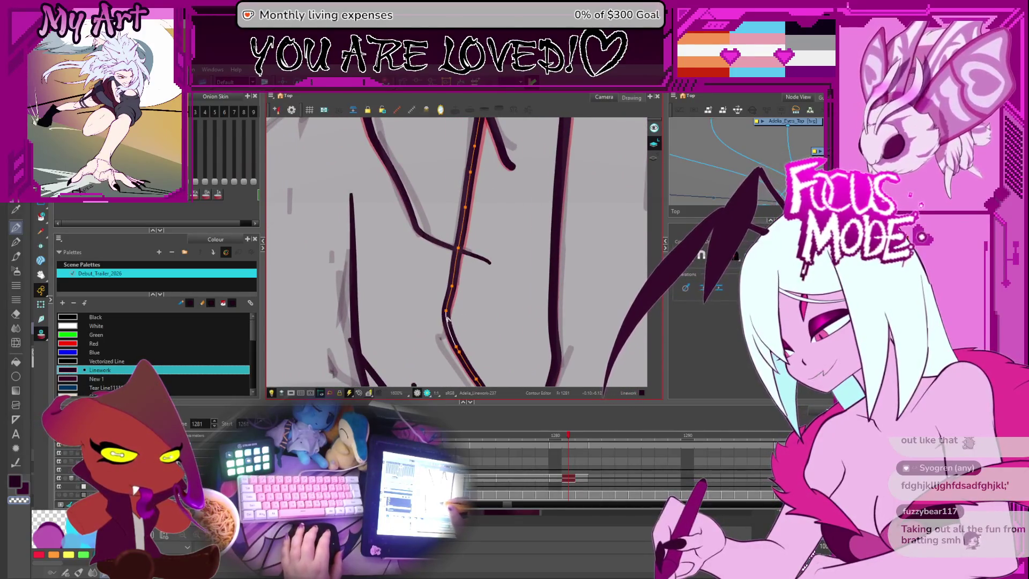
pyautogui.moveTo(447, 317); pyautogui.dragTo(449, 314)
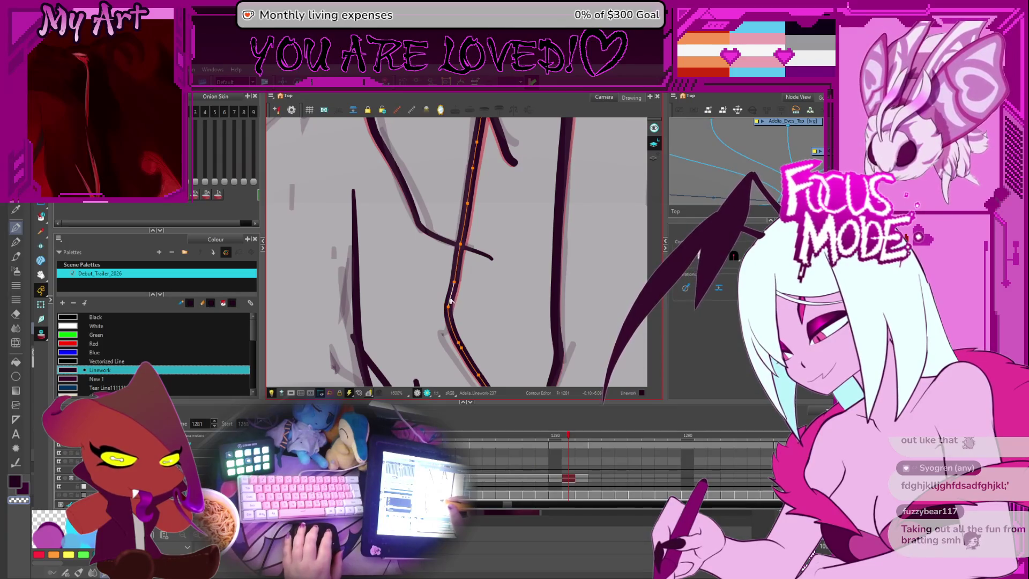
pyautogui.click(465, 311)
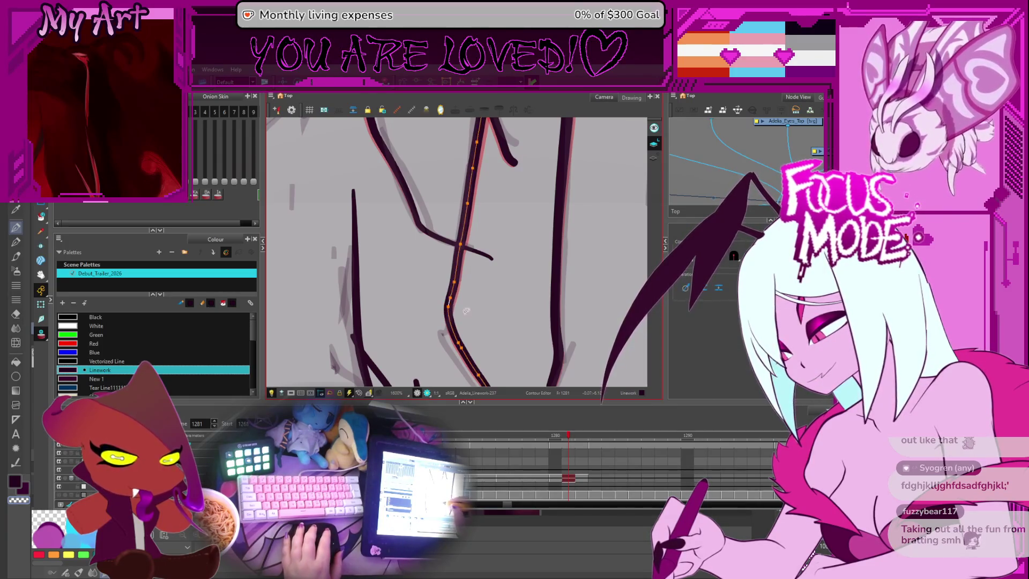
# Step: Expose the right-hand dark stroke's contour points and pan along it
pyautogui.click(561, 348)
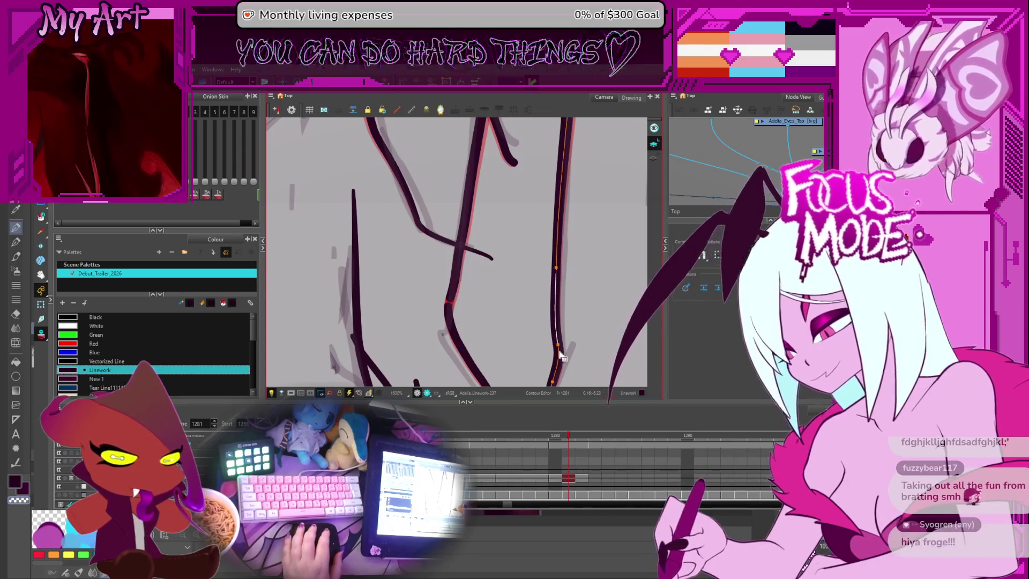
pyautogui.press('space')
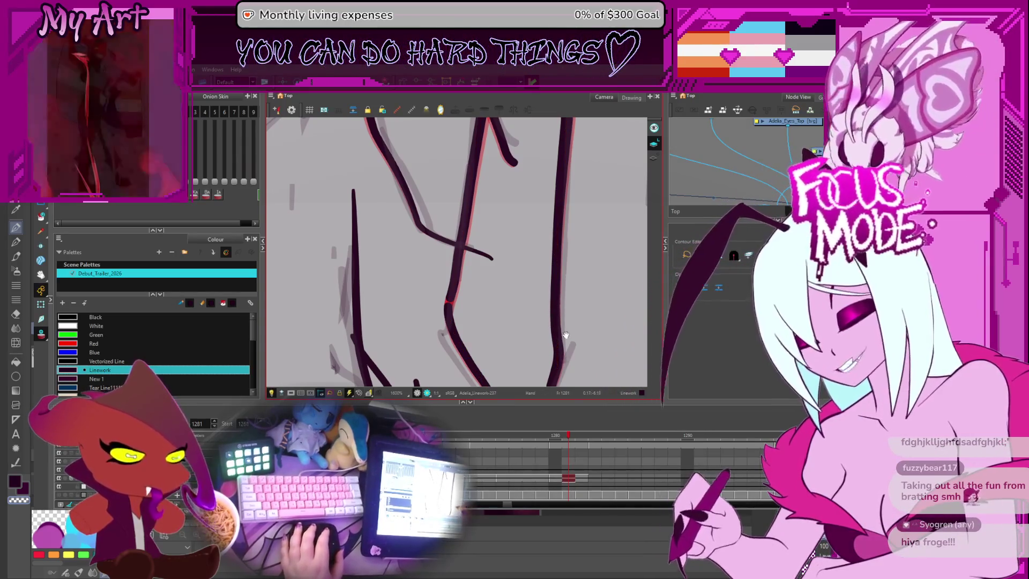
pyautogui.moveTo(547, 324); pyautogui.dragTo(524, 306)
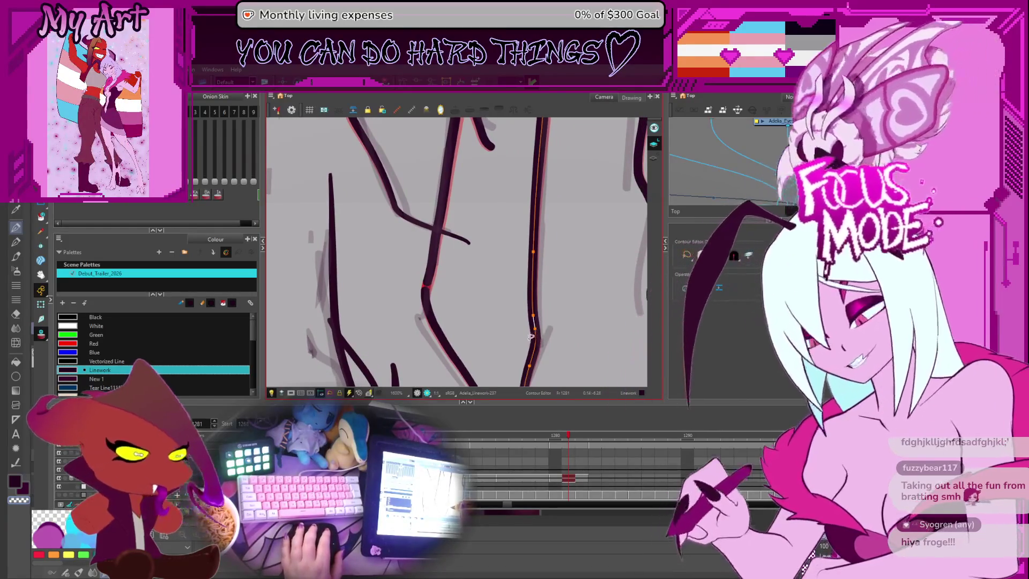
pyautogui.press('space')
pyautogui.moveTo(522, 264); pyautogui.dragTo(547, 280)
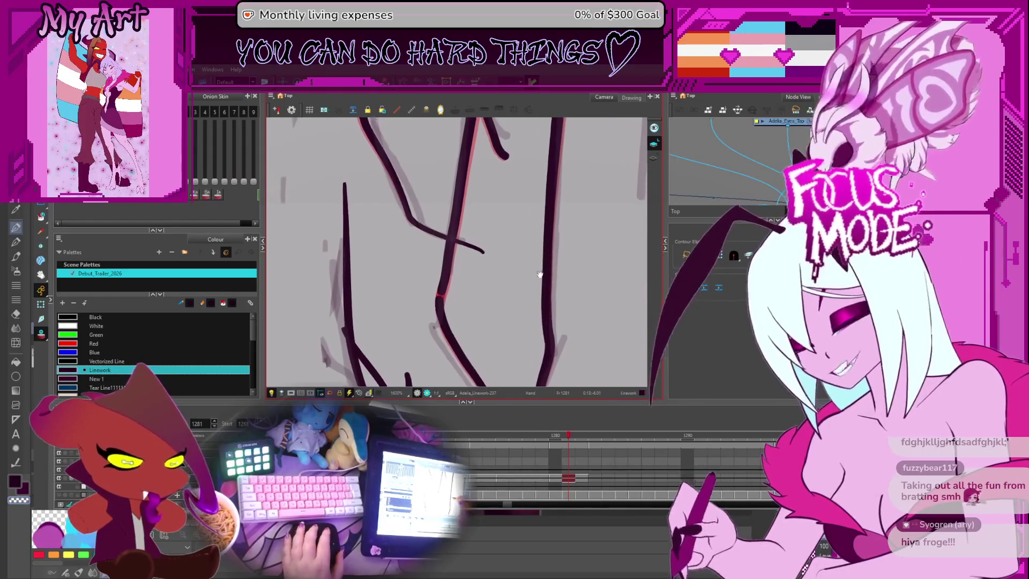
pyautogui.click(454, 303)
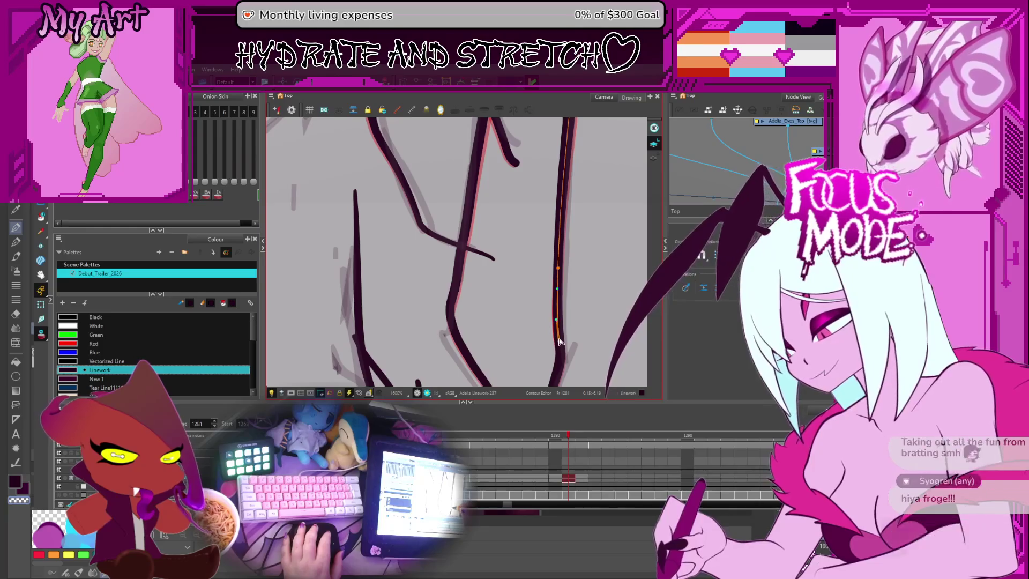
pyautogui.click(596, 290)
pyautogui.scroll(1, 595, 291)
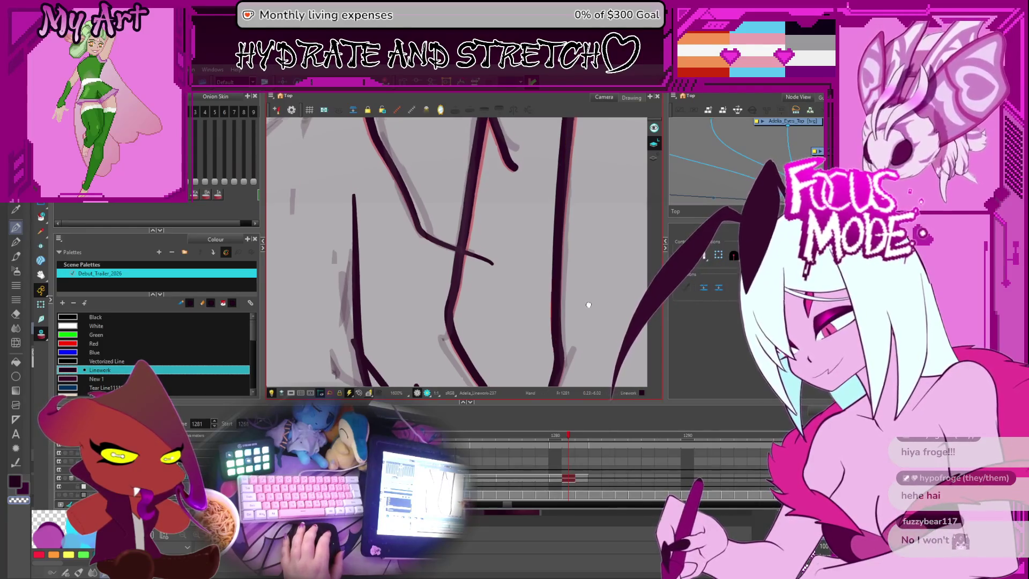
pyautogui.click(588, 321)
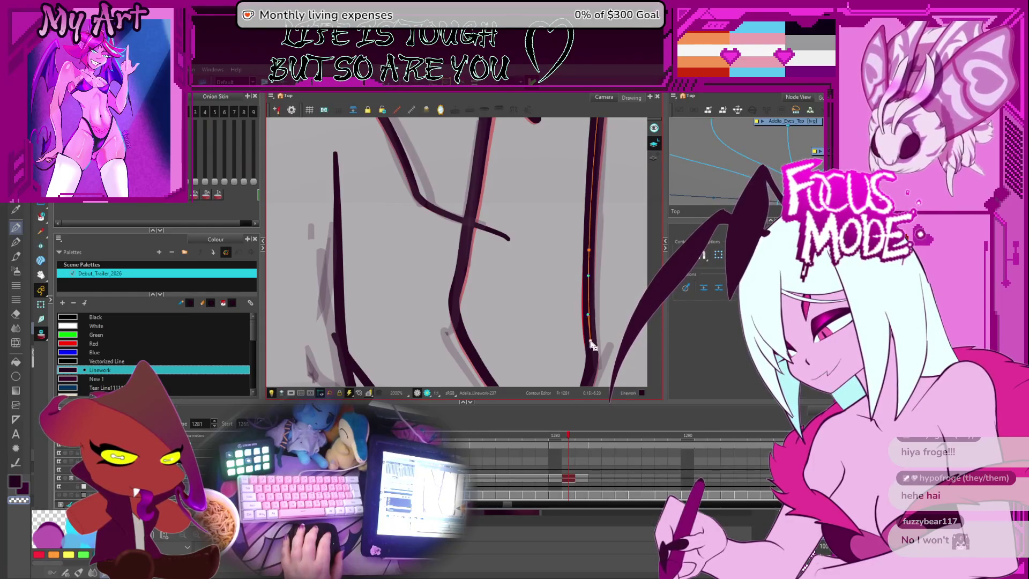
pyautogui.moveTo(593, 346); pyautogui.dragTo(545, 464)
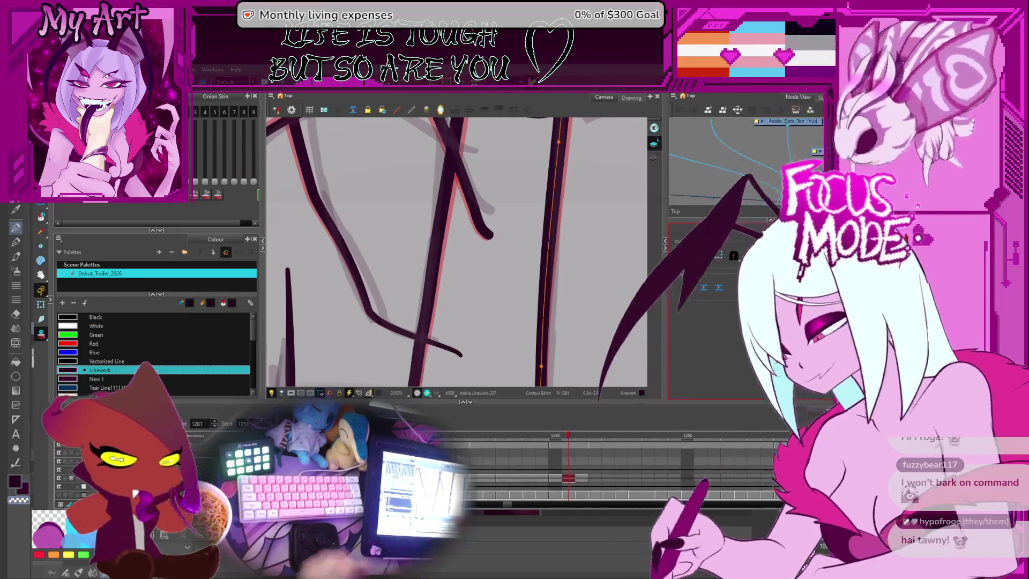
# Step: Select the thin vertical stroke and its top control points in the Contour Editor
pyautogui.scroll(-6, 487, 226)
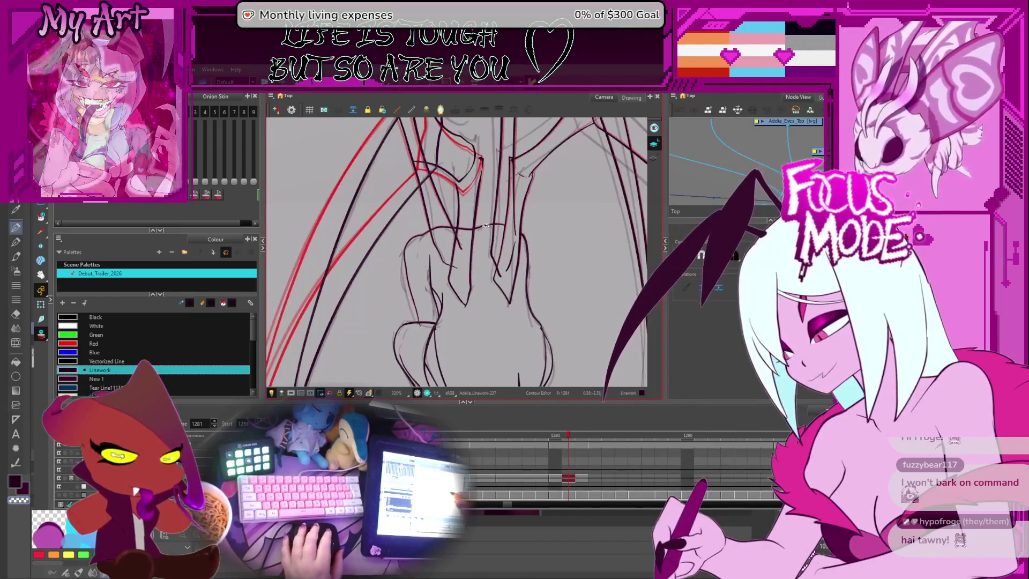
pyautogui.click(479, 210)
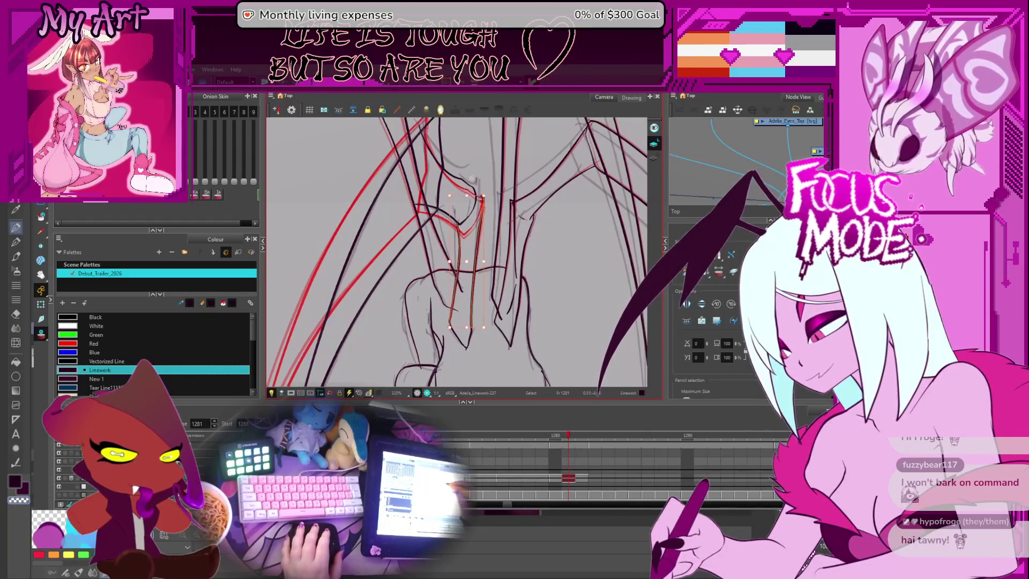
pyautogui.hotkey('alt', 'q')
pyautogui.scroll(3, 484, 190)
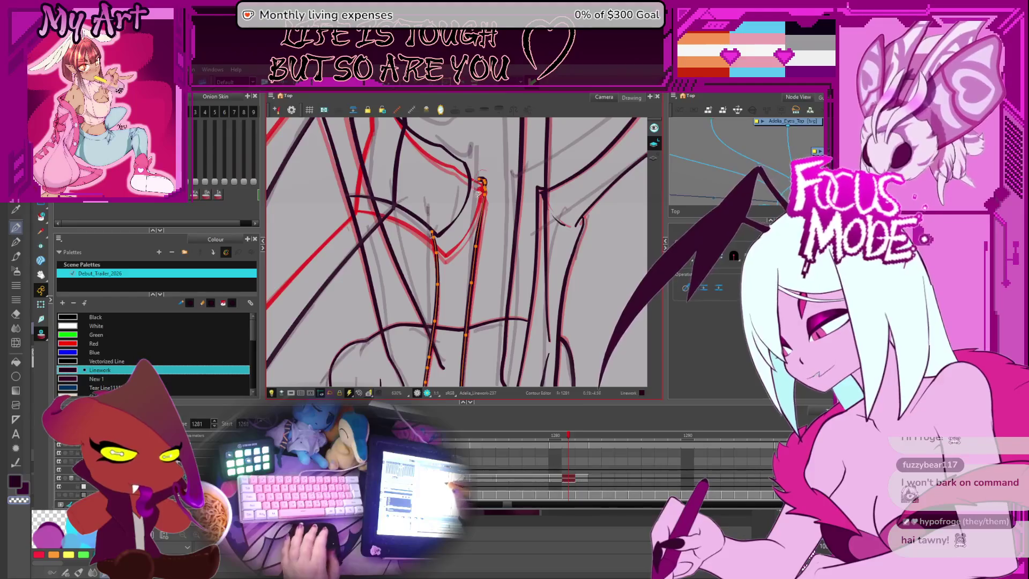
pyautogui.moveTo(478, 194); pyautogui.dragTo(496, 185)
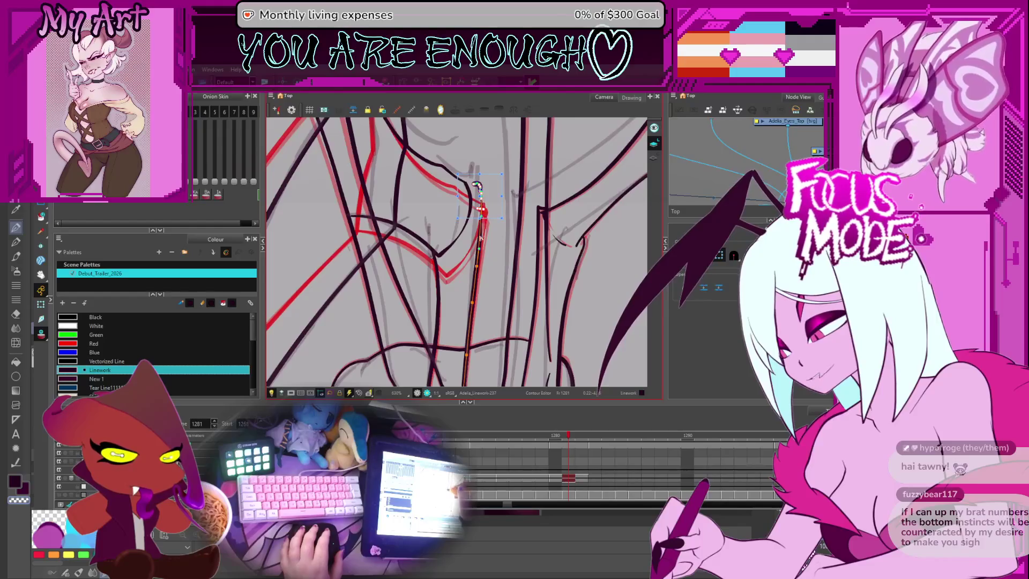
pyautogui.scroll(-2, 477, 242)
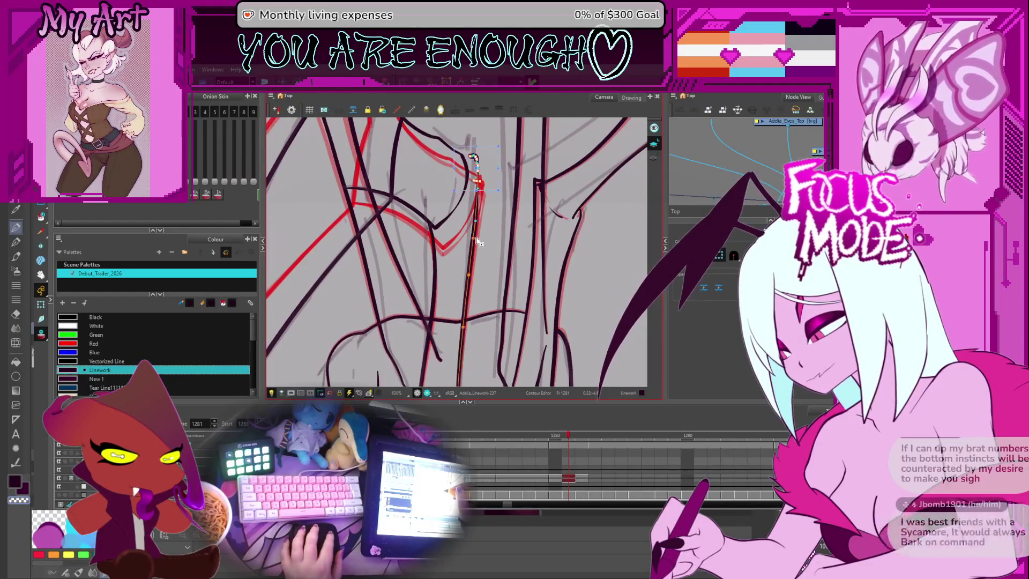
pyautogui.moveTo(471, 253)
pyautogui.mouseDown()
pyautogui.moveTo(477, 203)
pyautogui.moveTo(487, 253)
pyautogui.mouseUp()
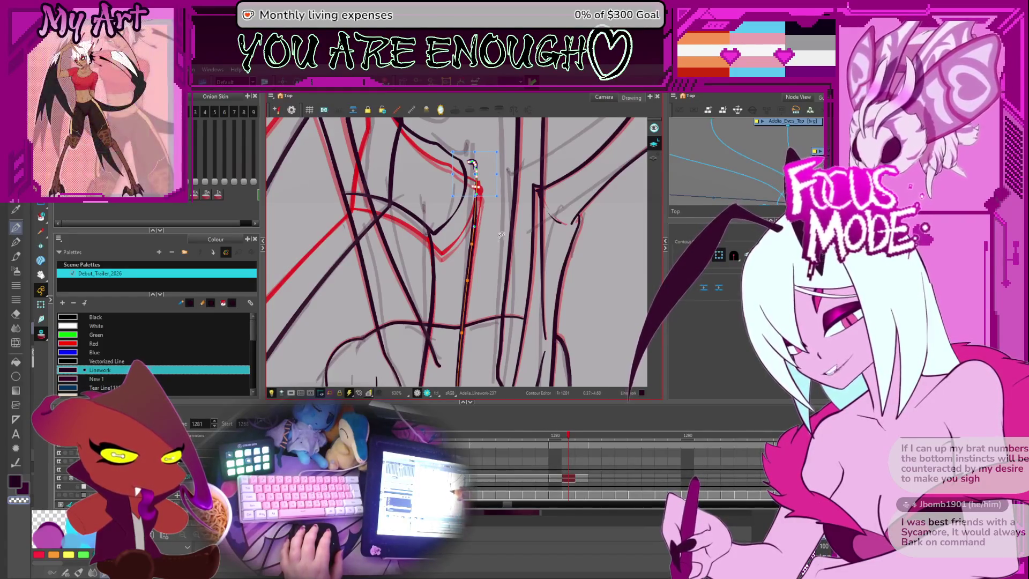
# Step: Reshape the stroke's top into a hook extending left
pyautogui.moveTo(489, 238)
pyautogui.mouseDown()
pyautogui.moveTo(468, 298)
pyautogui.moveTo(474, 250)
pyautogui.mouseUp()
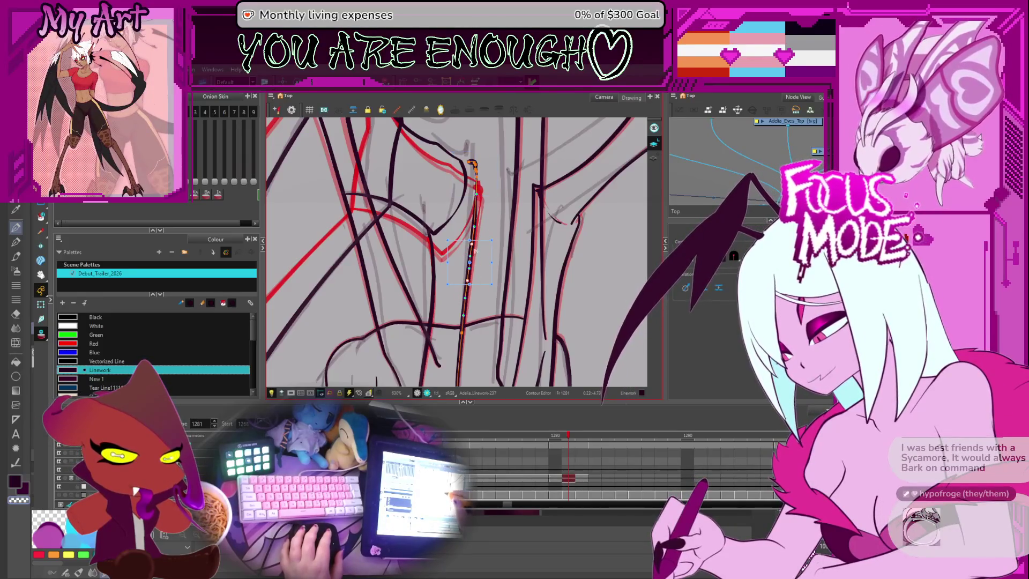
pyautogui.scroll(-2, 477, 284)
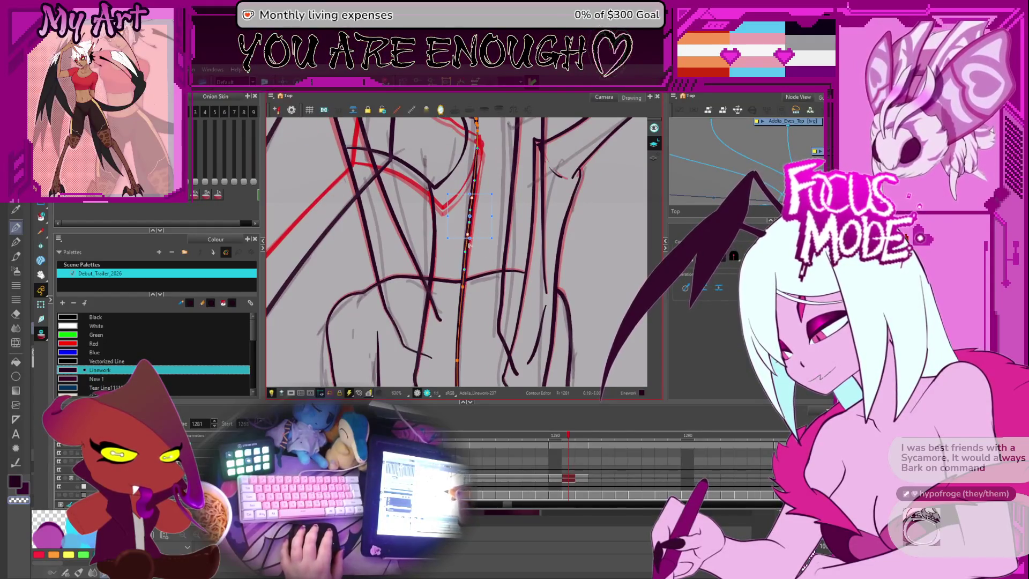
pyautogui.click(466, 247)
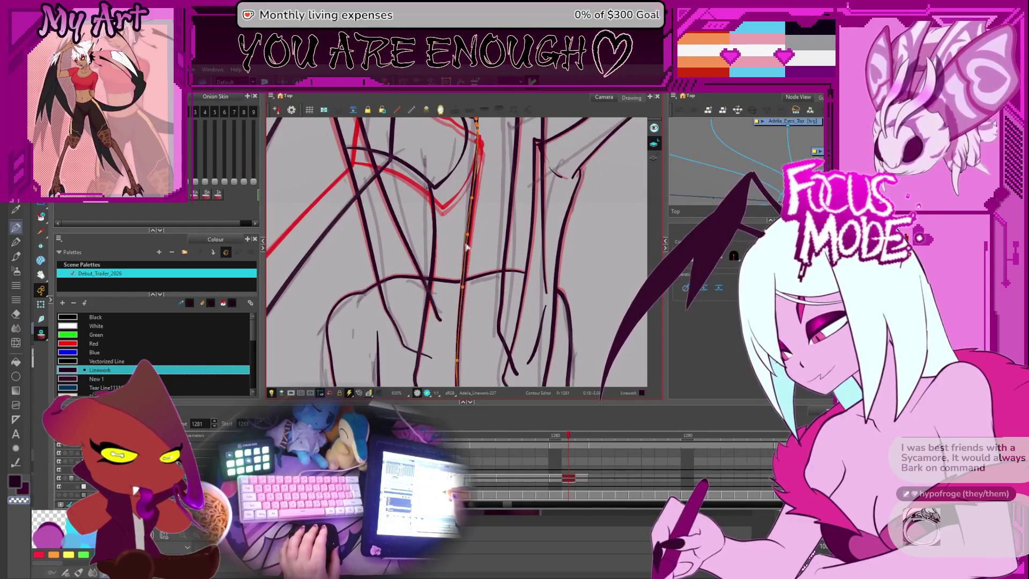
pyautogui.scroll(1, 472, 252)
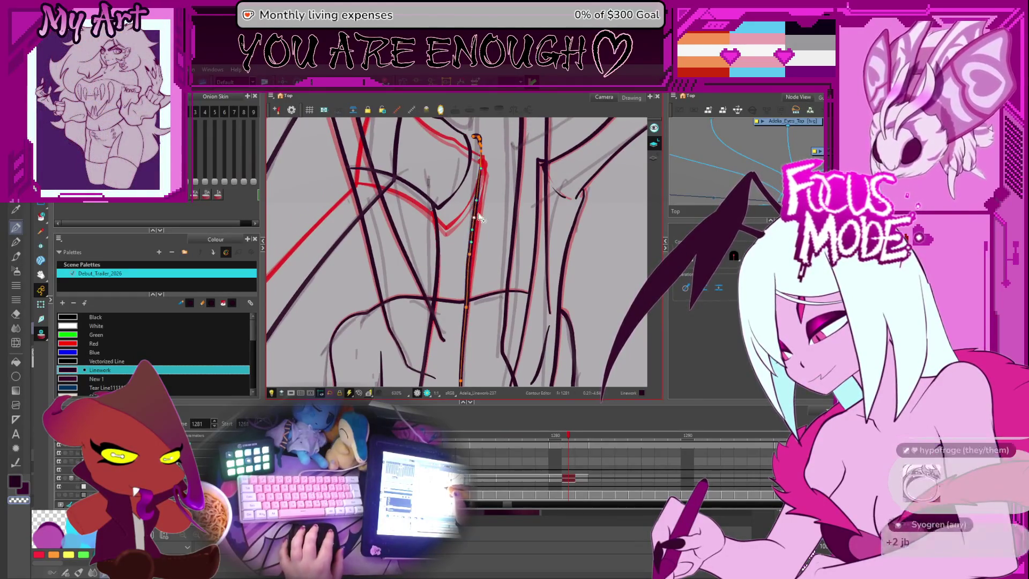
pyautogui.scroll(3, 475, 220)
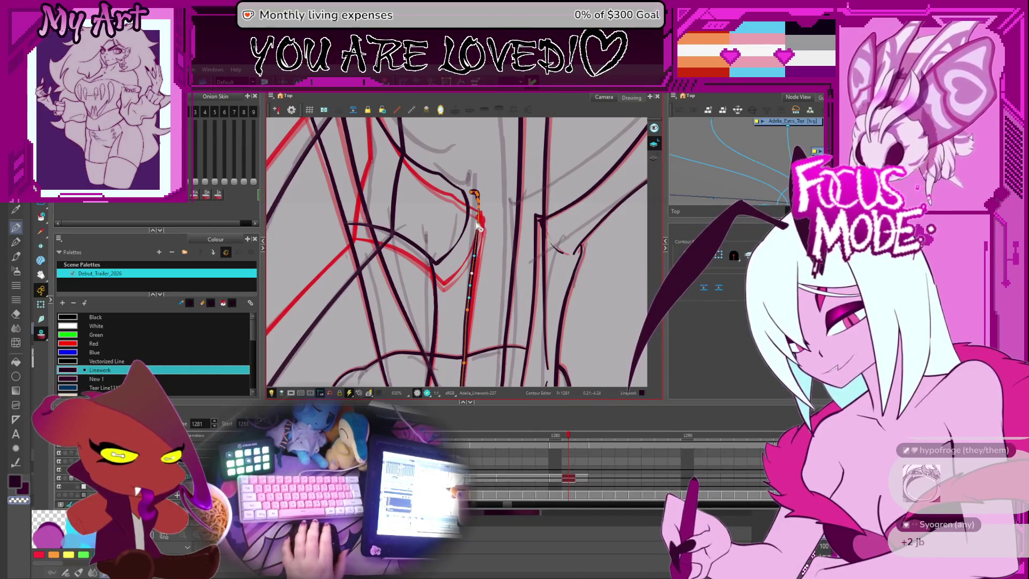
pyautogui.scroll(1, 472, 227)
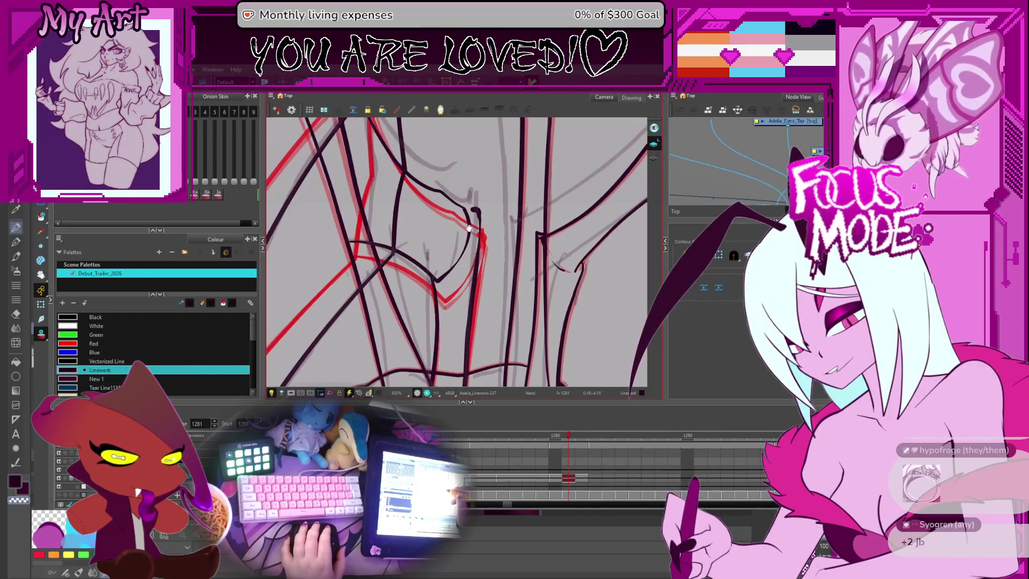
pyautogui.press('space')
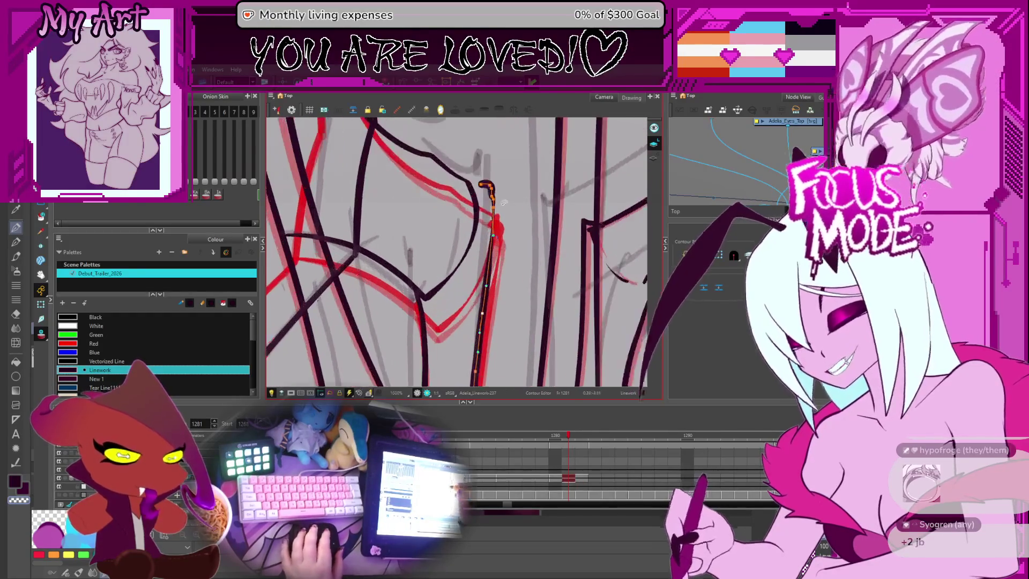
pyautogui.scroll(1, 468, 227)
pyautogui.scroll(1, 484, 201)
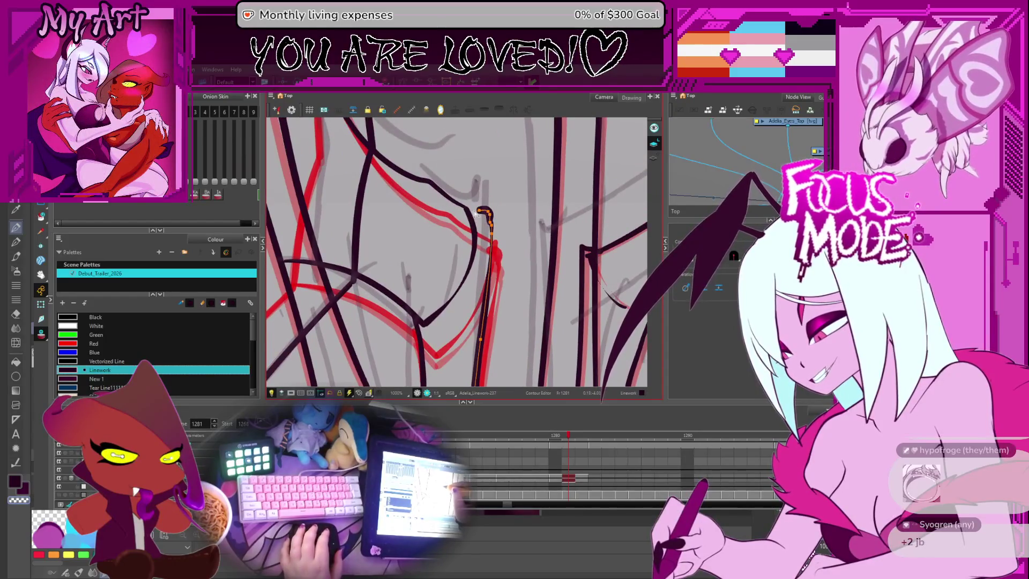
pyautogui.moveTo(468, 214); pyautogui.dragTo(478, 211)
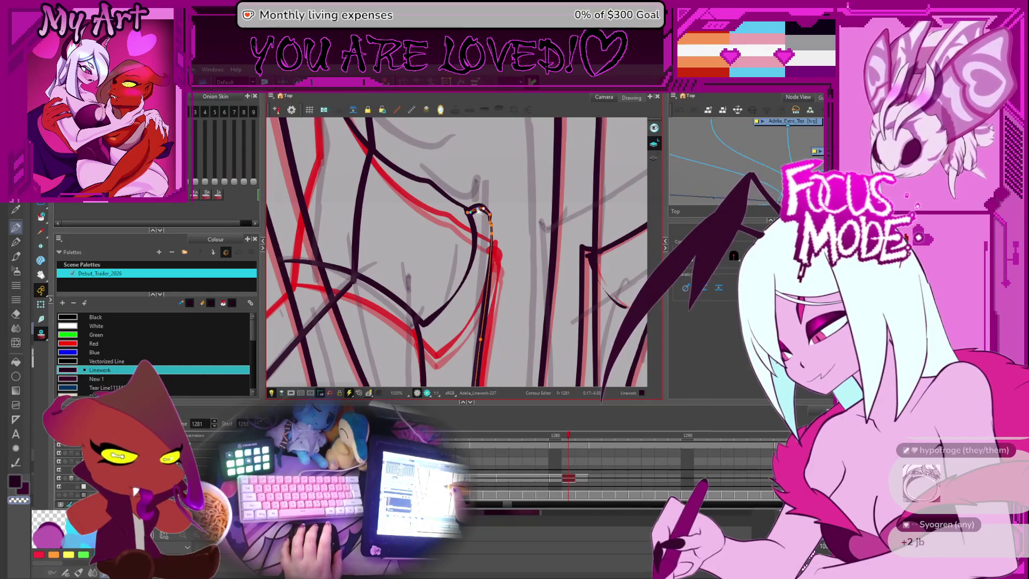
# Step: Thicken the hooked stroke along its length with the Pencil Editor
pyautogui.hotkey('alt', 'shift', 'q')
pyautogui.scroll(2, 498, 225)
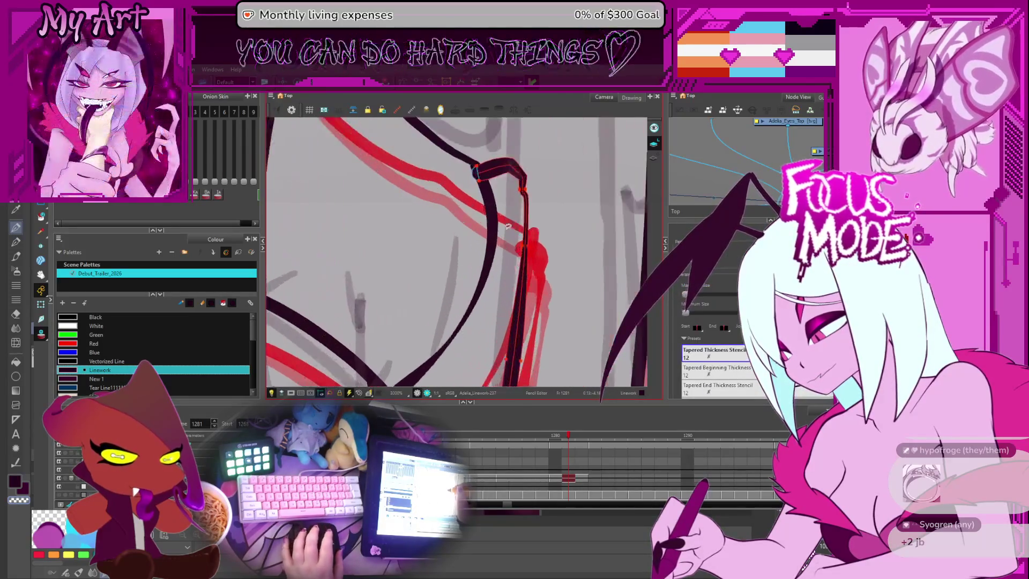
pyautogui.click(516, 208)
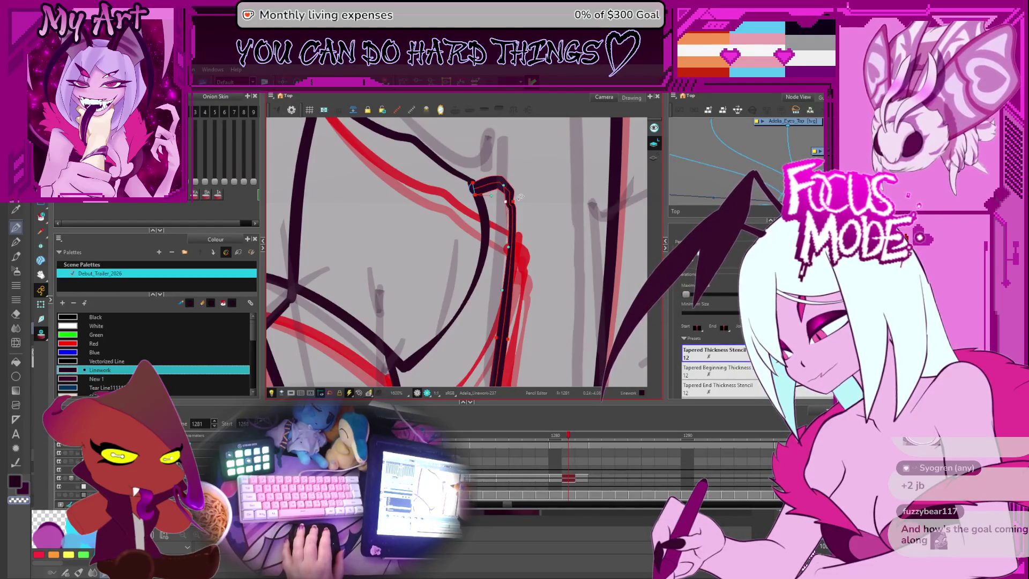
pyautogui.click(528, 197)
pyautogui.scroll(-4, 510, 261)
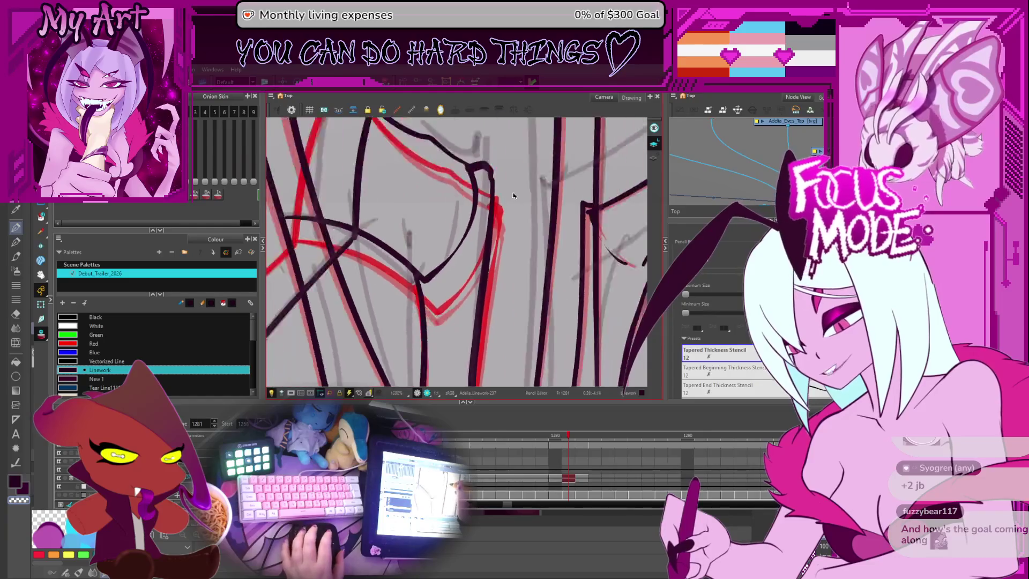
# Step: Flip back and forth around frames 1279–1281 to compare the drawings, ending on frame 1281
pyautogui.scroll(-2, 484, 243)
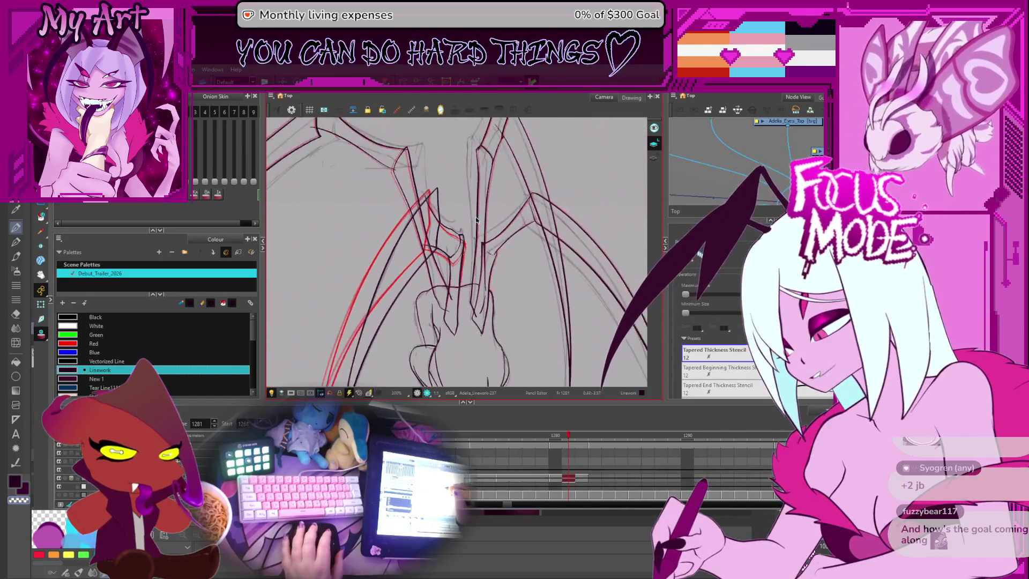
pyautogui.press(',')
pyautogui.press('.')
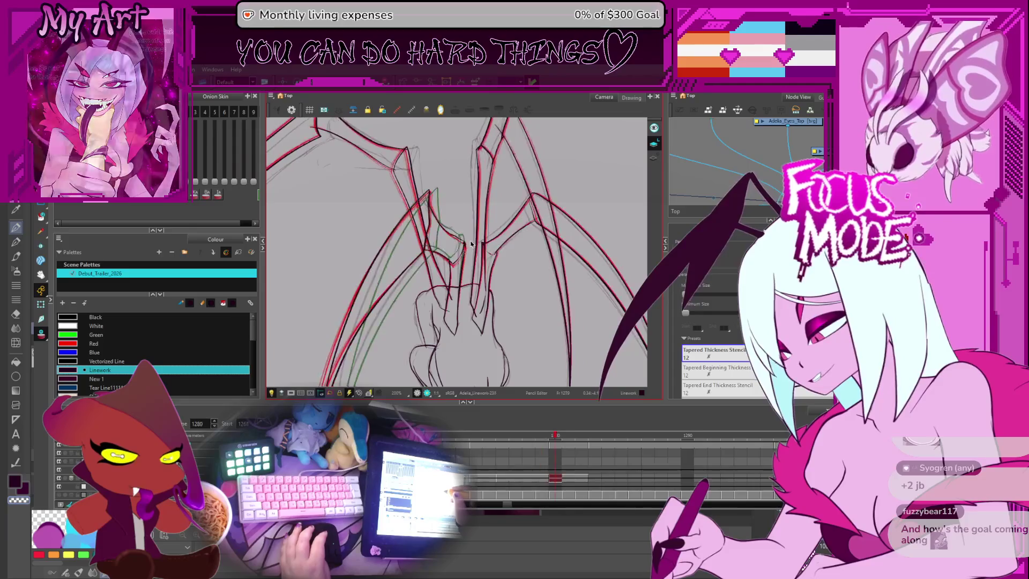
pyautogui.press(',')
pyautogui.press('.')
pyautogui.press(',')
pyautogui.press('.')
pyautogui.press(',')
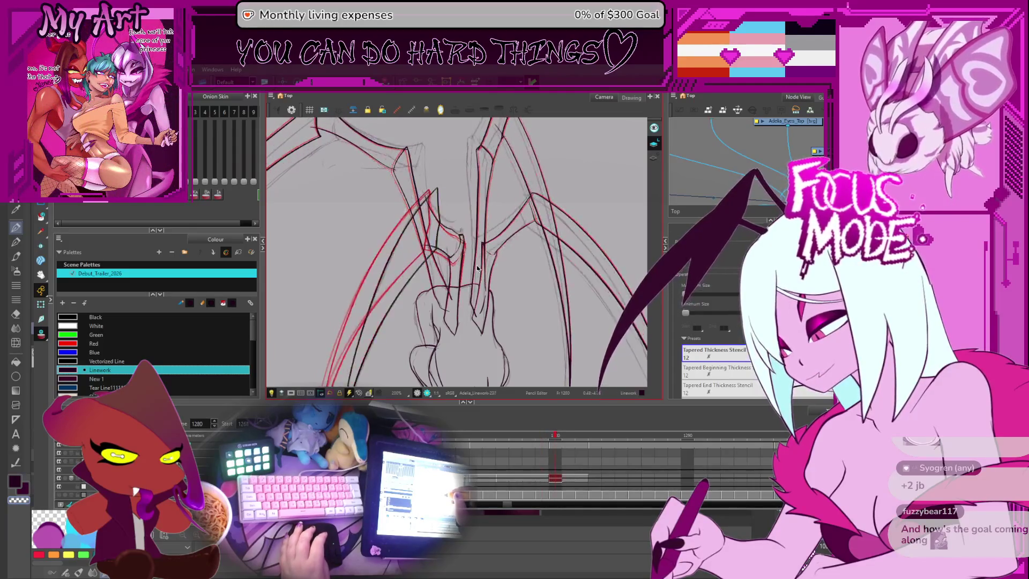
pyautogui.press(',')
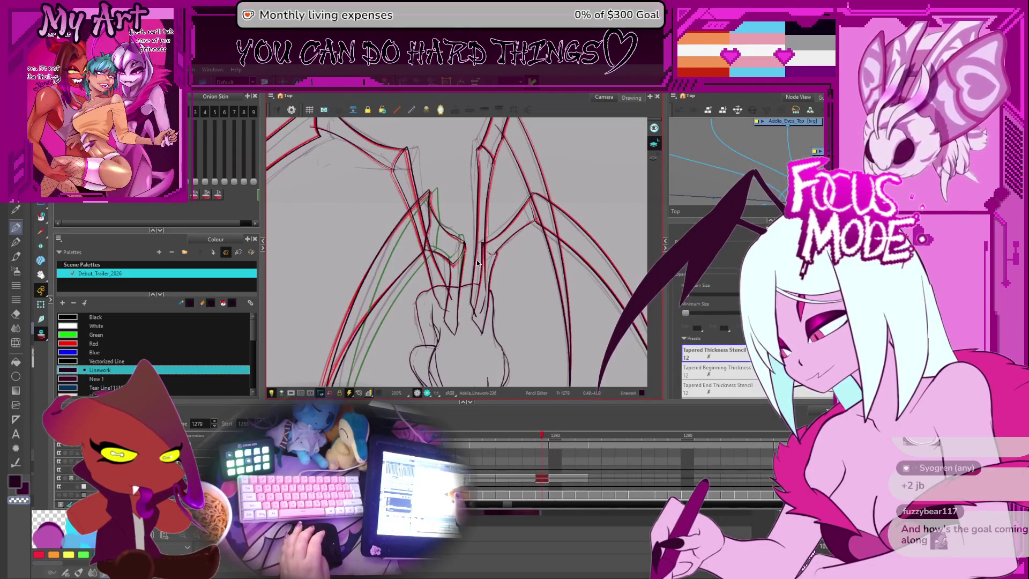
pyautogui.press('.')
pyautogui.press(',')
pyautogui.press('.')
pyautogui.press(',')
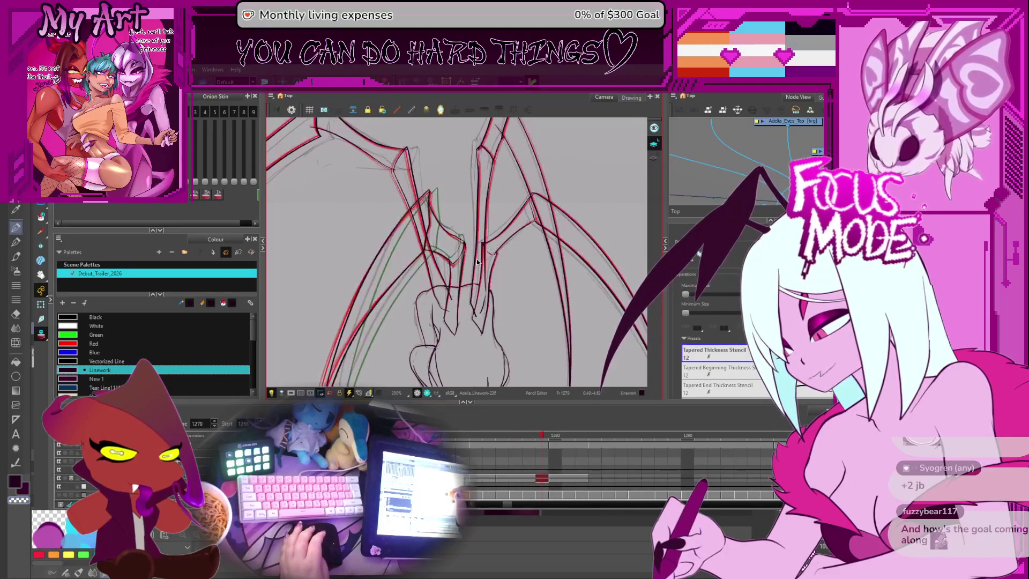
pyautogui.press('.')
pyautogui.press('.')
pyautogui.press('.')
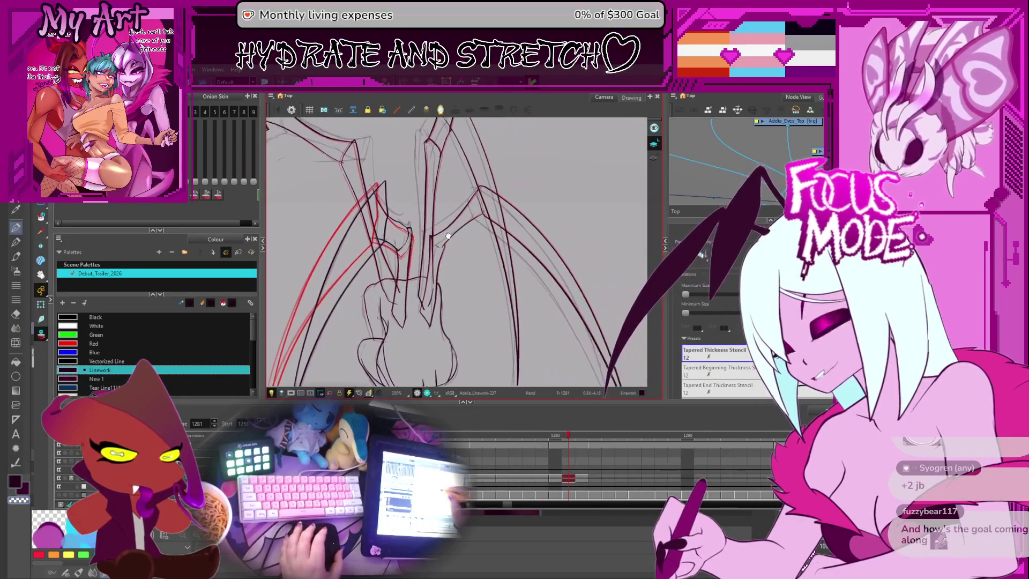
pyautogui.press(',')
# Step: Select the dark joint stroke's end points with the Contour Editor, trim them, then zoom out
pyautogui.moveTo(461, 252)
pyautogui.mouseDown()
pyautogui.moveTo(459, 275)
pyautogui.moveTo(487, 223)
pyautogui.moveTo(424, 206)
pyautogui.mouseUp()
pyautogui.scroll(4, 445, 333)
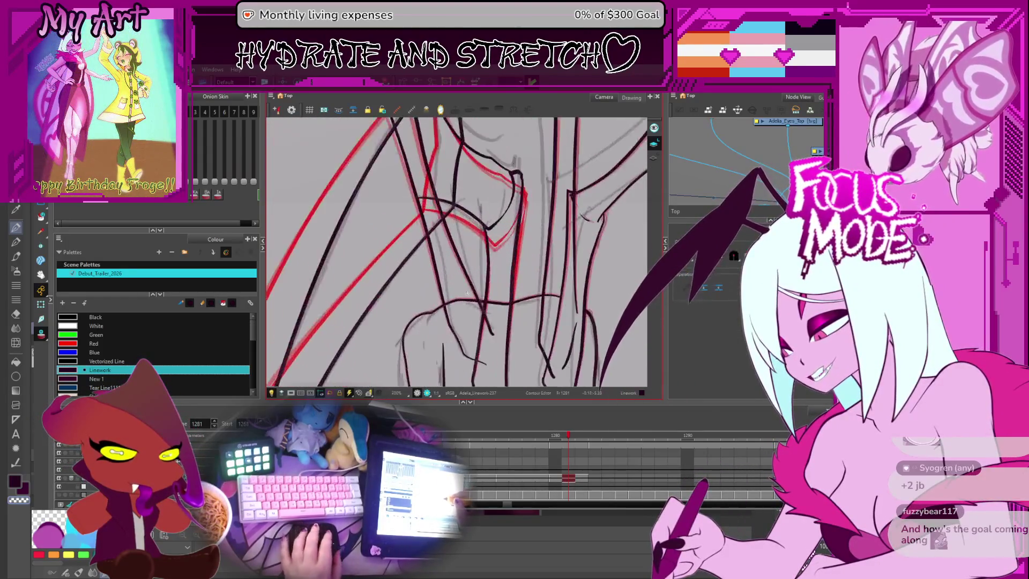
pyautogui.moveTo(444, 333); pyautogui.dragTo(456, 289)
pyautogui.click(456, 314)
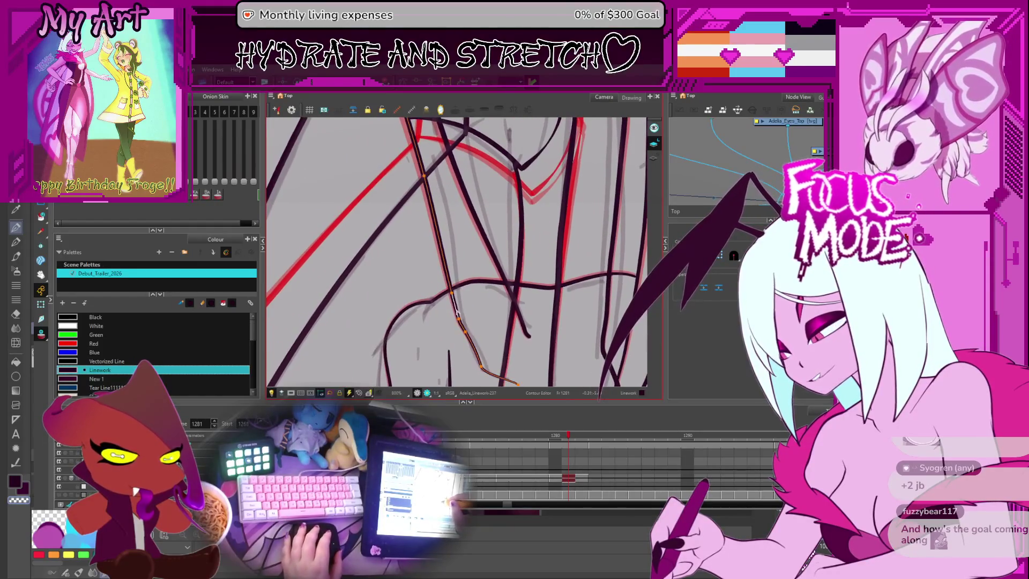
pyautogui.scroll(1, 460, 318)
pyautogui.scroll(1, 475, 331)
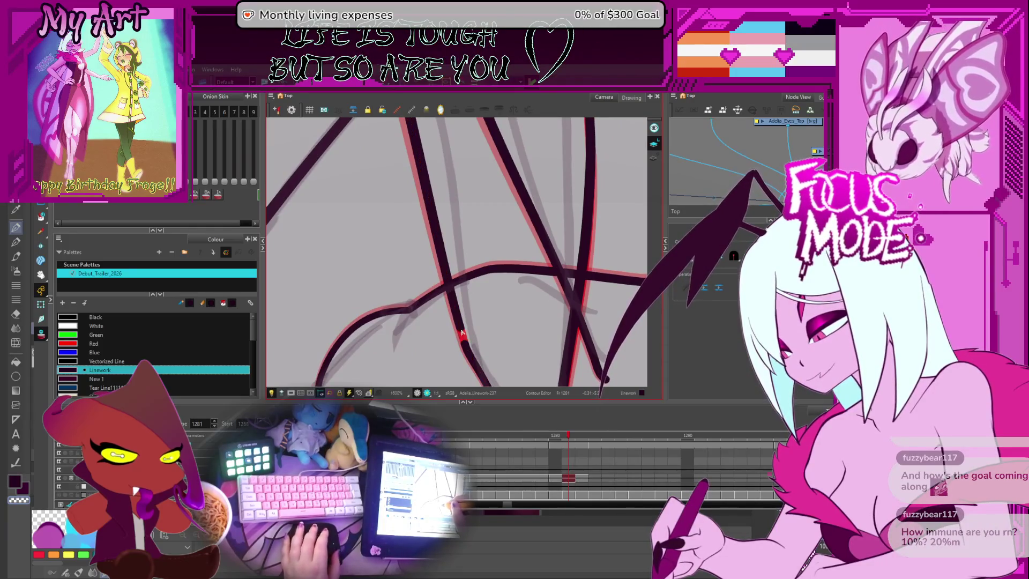
pyautogui.click(462, 332)
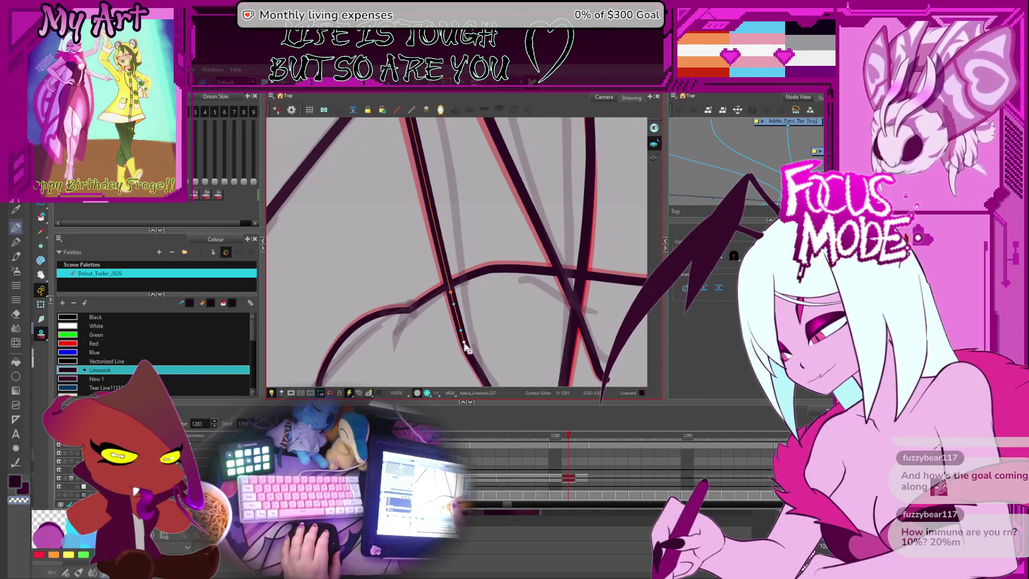
pyautogui.scroll(-3, 465, 346)
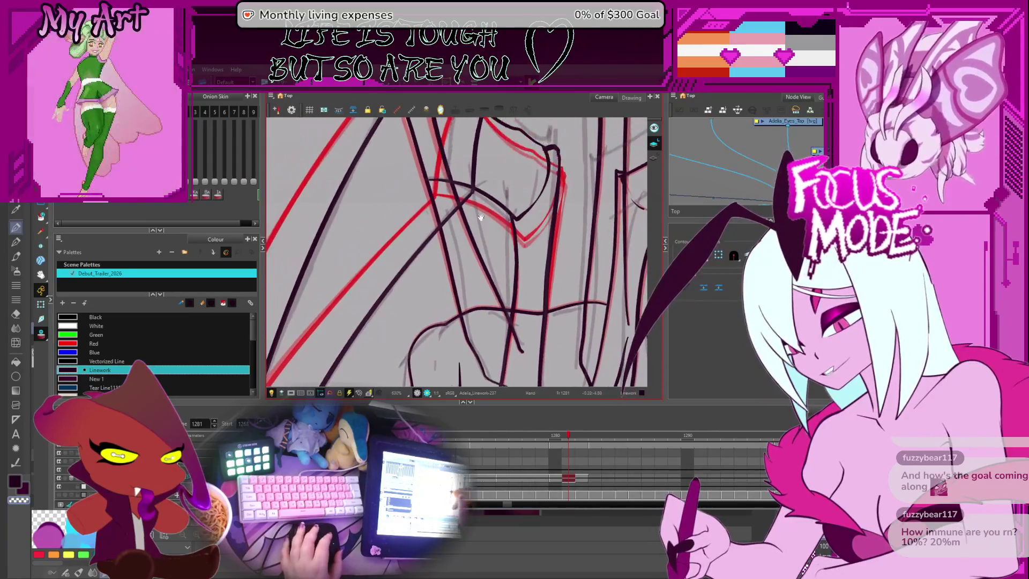
pyautogui.scroll(-5, 544, 264)
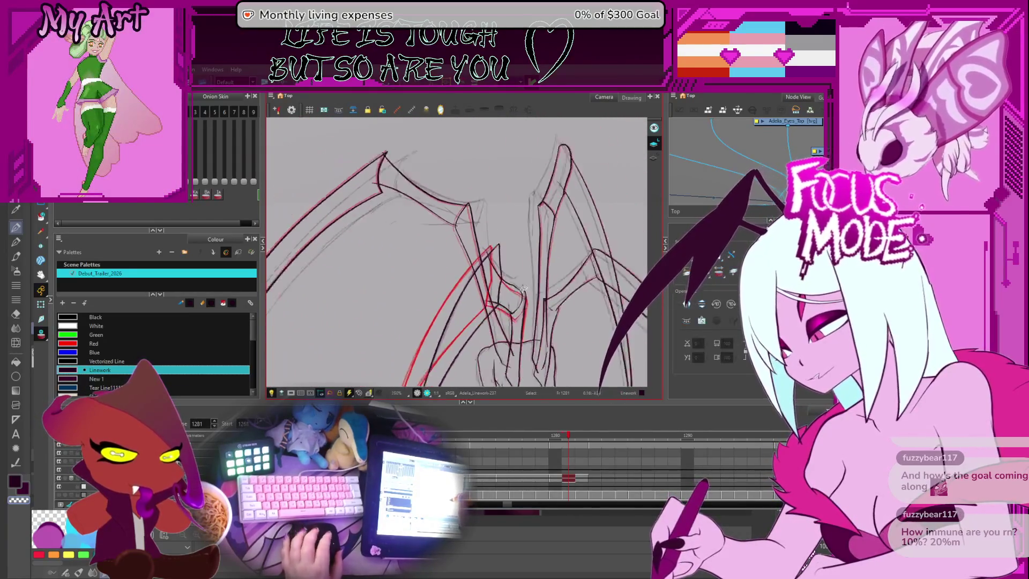
pyautogui.scroll(5, 490, 281)
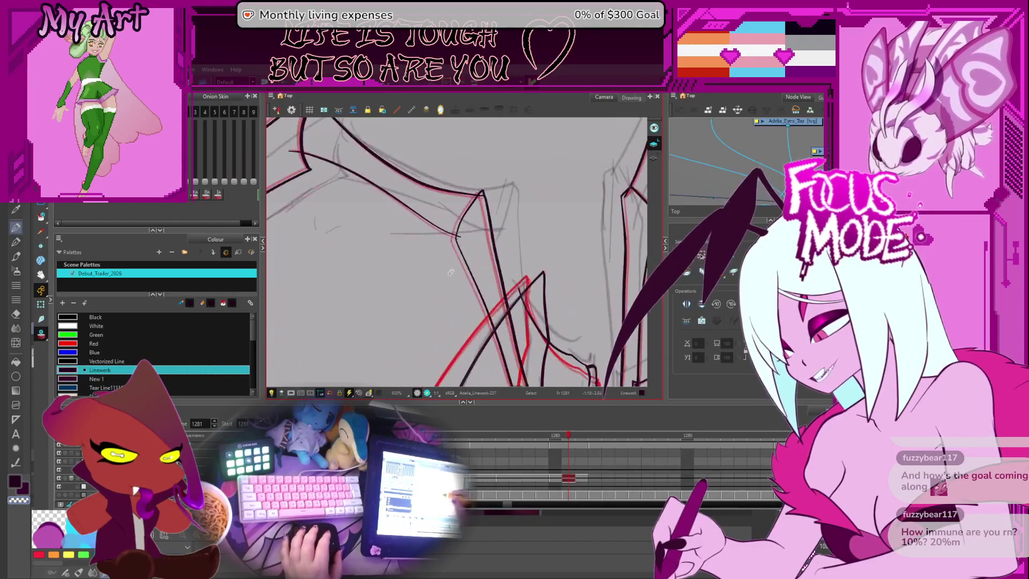
pyautogui.hotkey('alt', 's')
pyautogui.moveTo(510, 201); pyautogui.dragTo(499, 207)
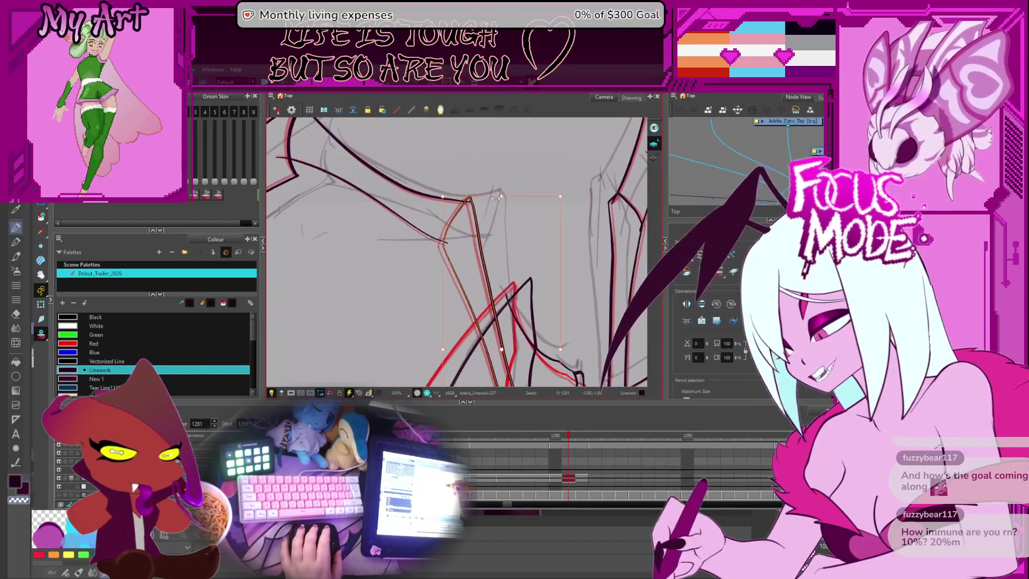
pyautogui.click(488, 196)
pyautogui.click(488, 196)
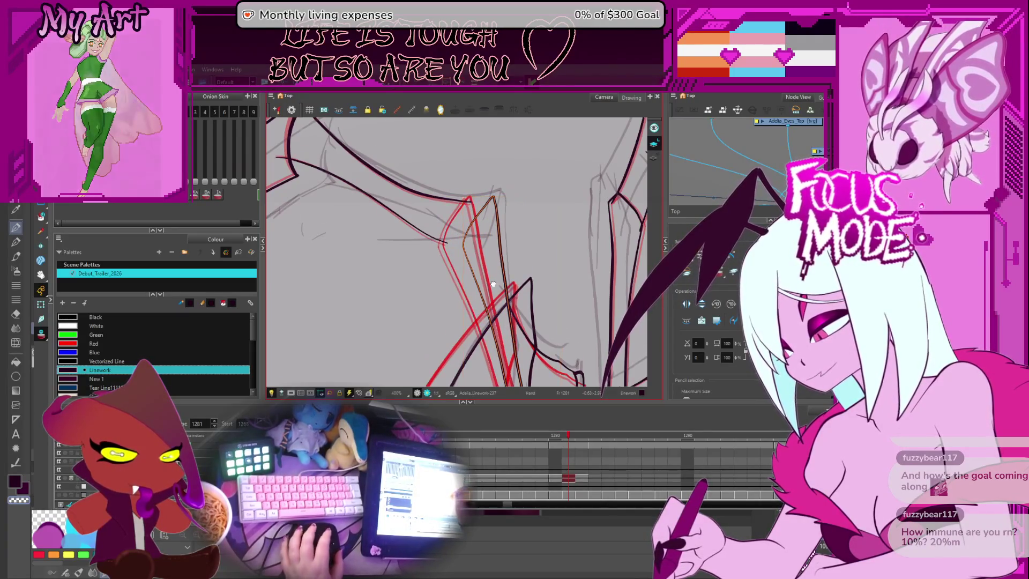
pyautogui.scroll(-1, 509, 200)
pyautogui.moveTo(498, 193)
pyautogui.mouseDown()
pyautogui.moveTo(484, 185)
pyautogui.moveTo(493, 244)
pyautogui.mouseUp()
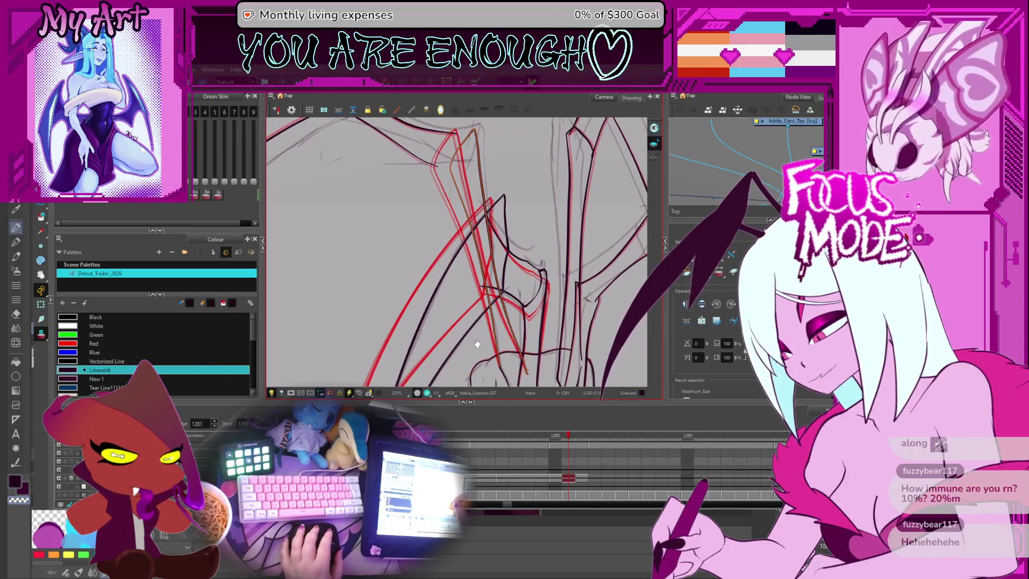
pyautogui.moveTo(505, 364); pyautogui.dragTo(494, 287)
pyautogui.press('2')
pyautogui.press('2')
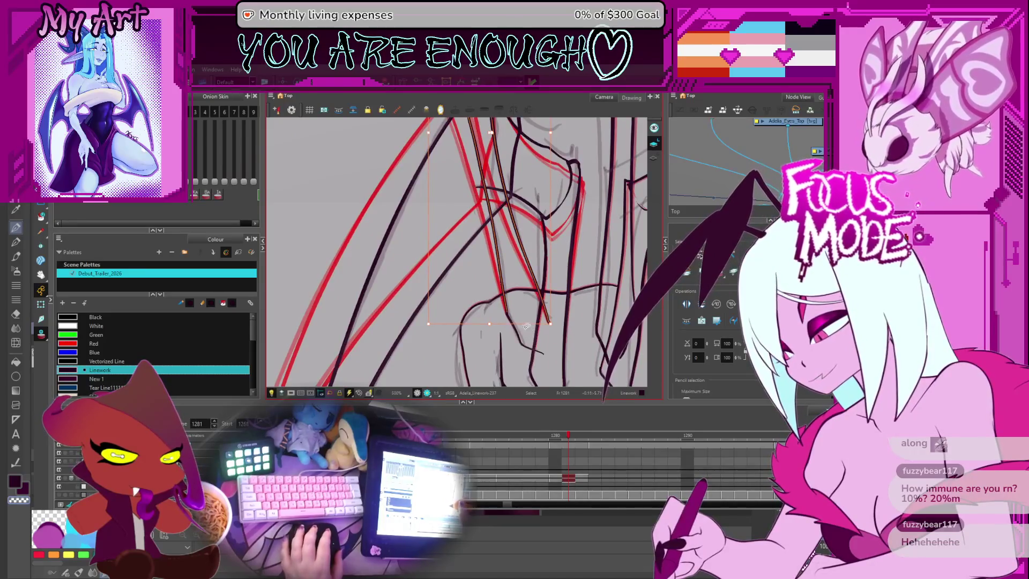
pyautogui.click(523, 327)
pyautogui.click(523, 328)
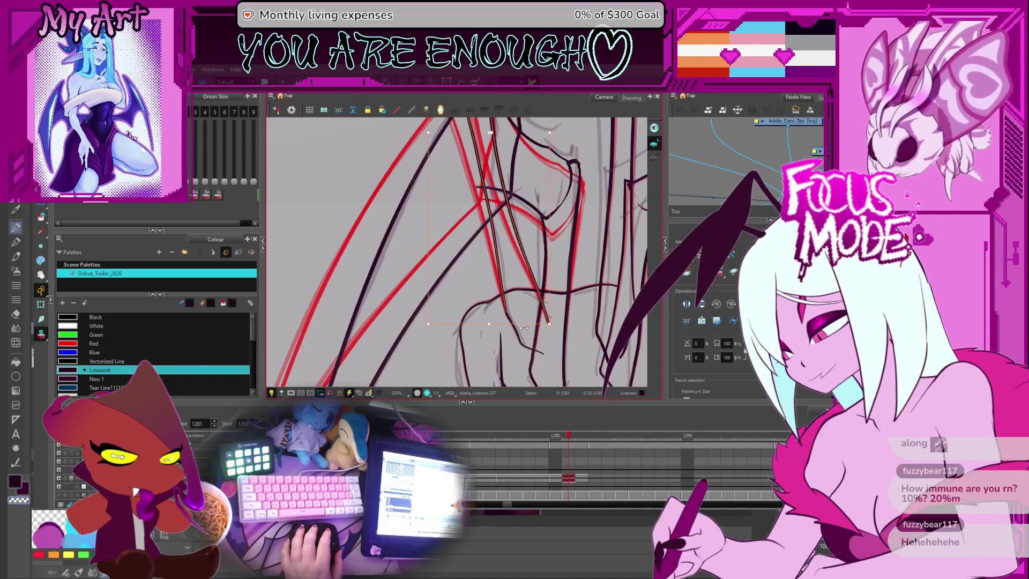
pyautogui.moveTo(509, 248); pyautogui.dragTo(515, 279)
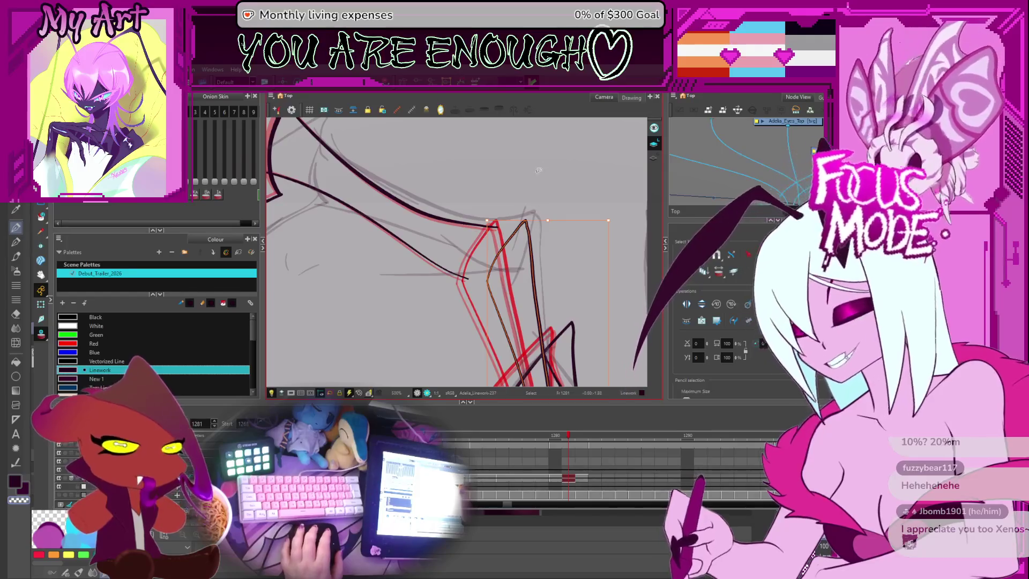
pyautogui.click(546, 216)
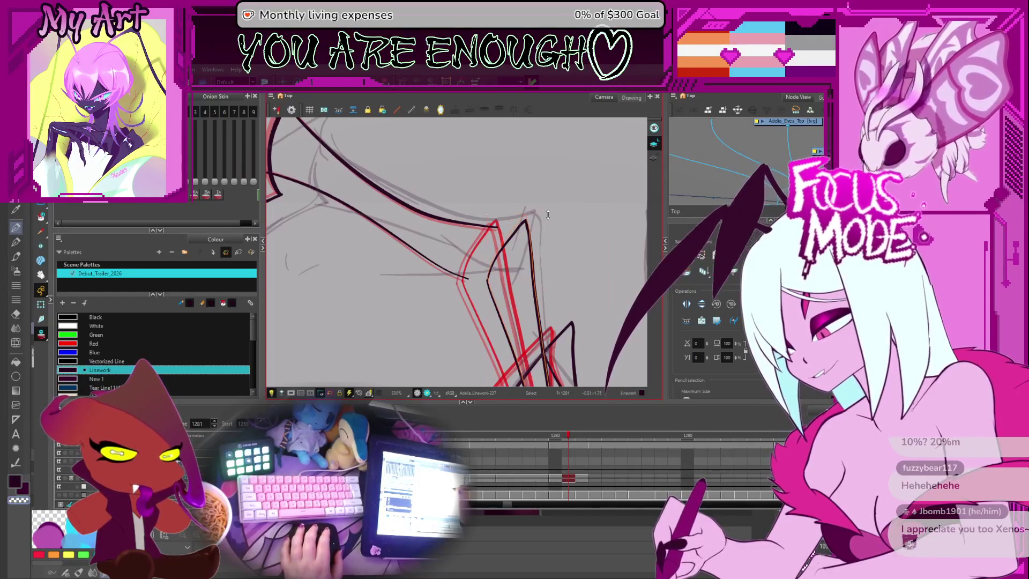
# Step: Select the two dark upper-wing strokes, rotate them by the corner handle and move them over the red lines
pyautogui.moveTo(494, 239); pyautogui.dragTo(536, 266)
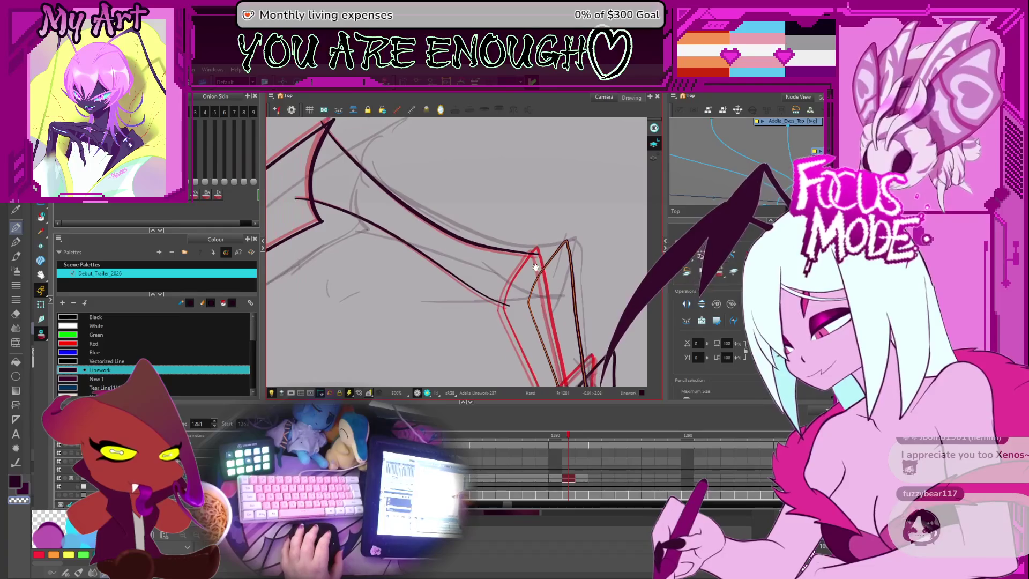
pyautogui.moveTo(503, 181)
pyautogui.mouseDown()
pyautogui.moveTo(509, 194)
pyautogui.moveTo(539, 200)
pyautogui.mouseUp()
pyautogui.click(482, 248)
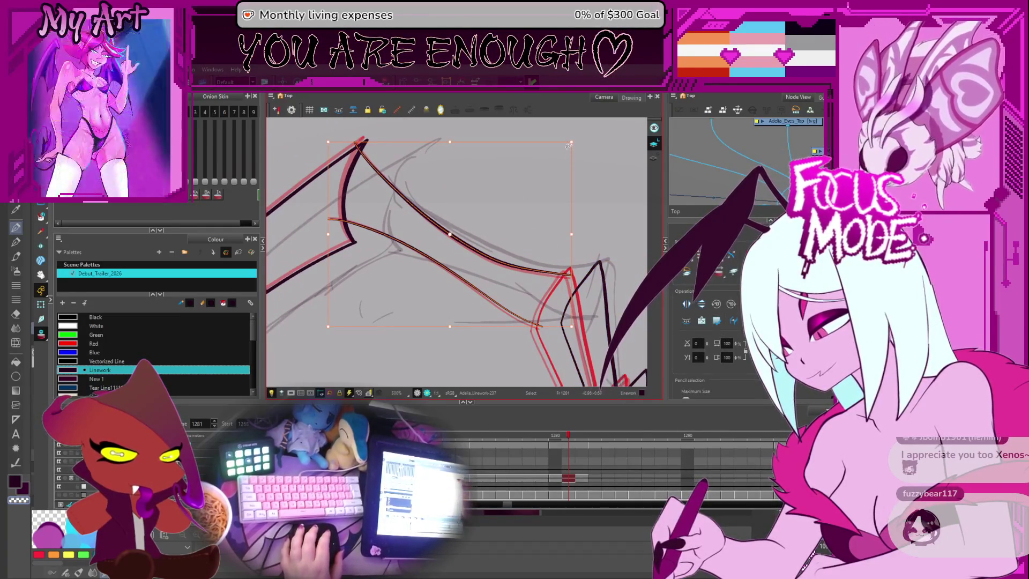
pyautogui.moveTo(569, 145)
pyautogui.mouseDown()
pyautogui.moveTo(571, 129)
pyautogui.moveTo(563, 133)
pyautogui.mouseUp()
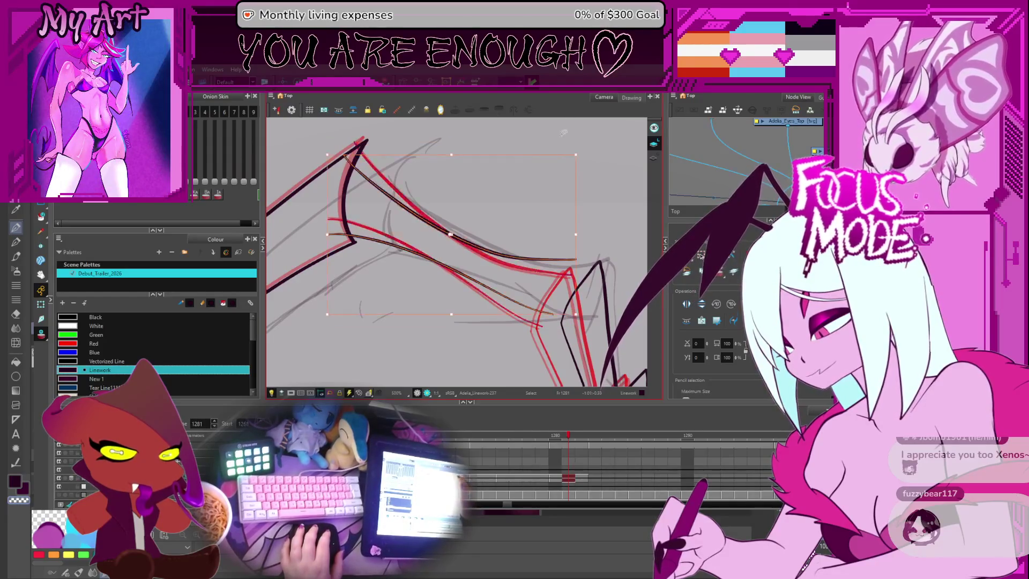
pyautogui.moveTo(474, 246); pyautogui.dragTo(496, 252)
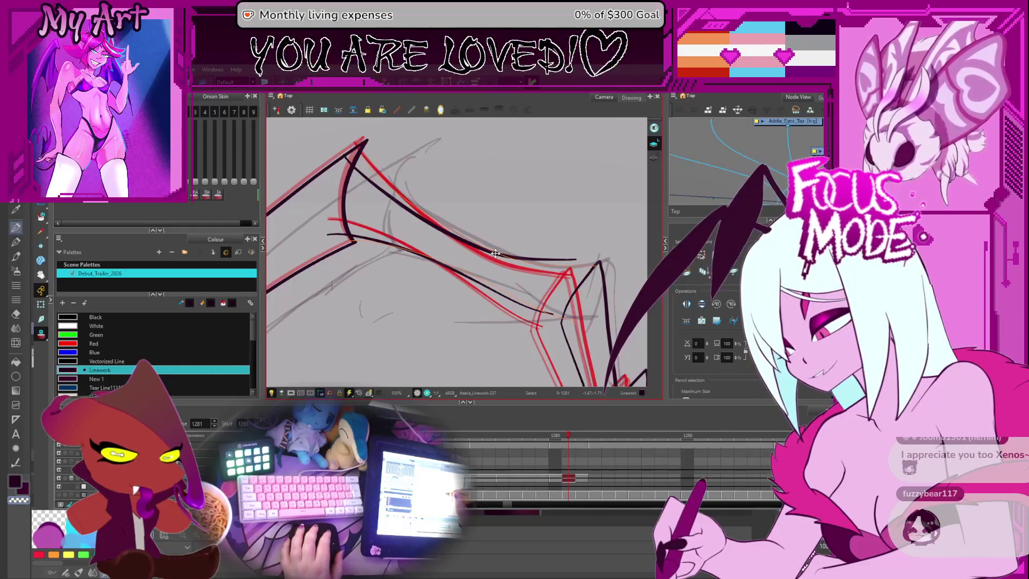
pyautogui.moveTo(497, 254); pyautogui.dragTo(496, 256)
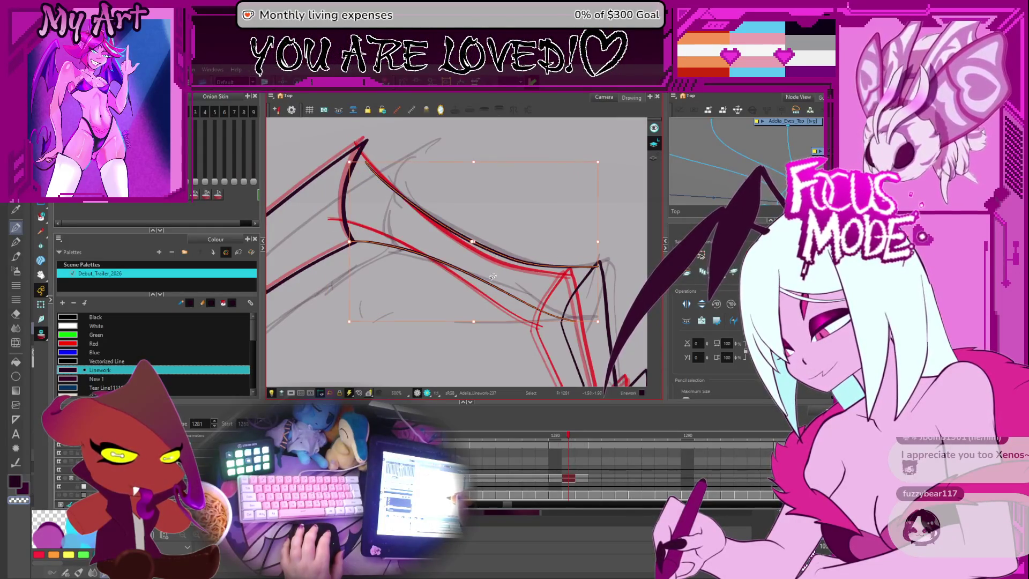
pyautogui.moveTo(451, 231); pyautogui.dragTo(479, 256)
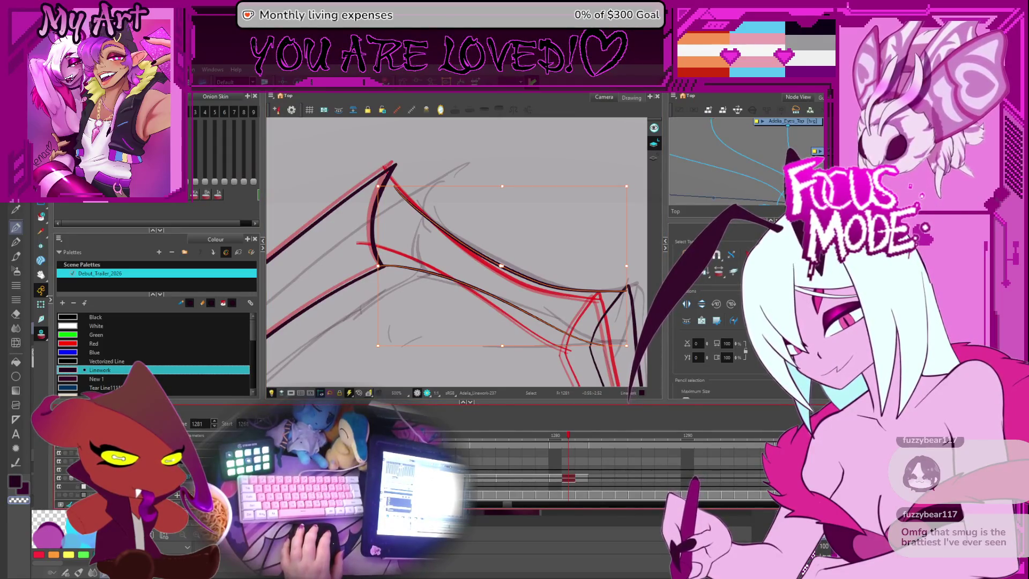
pyautogui.press('Escape')
# Step: Zoom in on the wing edge, reselect the strokes and undo their last move
pyautogui.scroll(3, 545, 236)
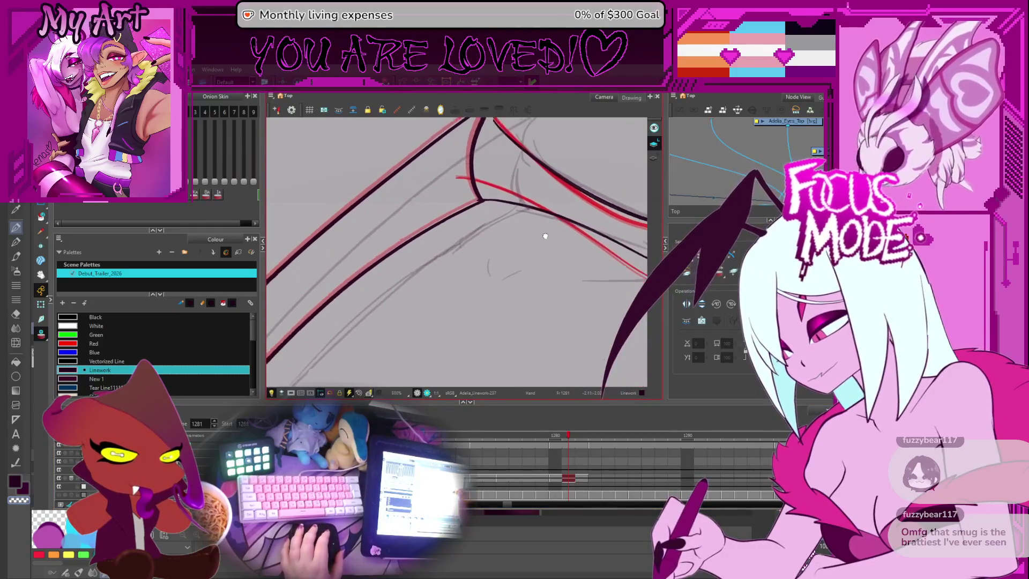
pyautogui.moveTo(545, 236); pyautogui.dragTo(436, 221)
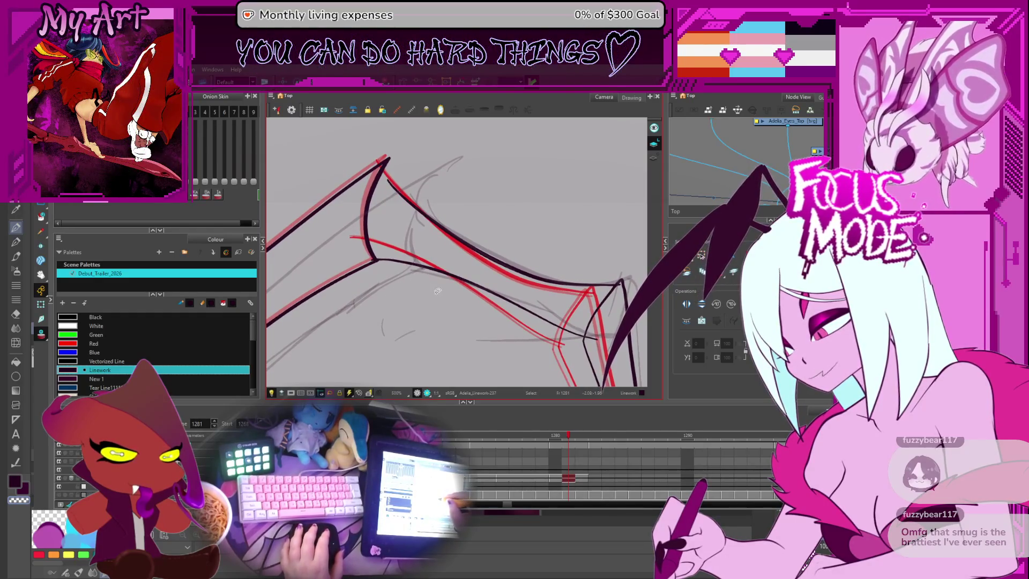
pyautogui.moveTo(437, 291)
pyautogui.mouseDown()
pyautogui.moveTo(457, 212)
pyautogui.moveTo(472, 249)
pyautogui.moveTo(501, 267)
pyautogui.mouseUp()
pyautogui.press('Escape')
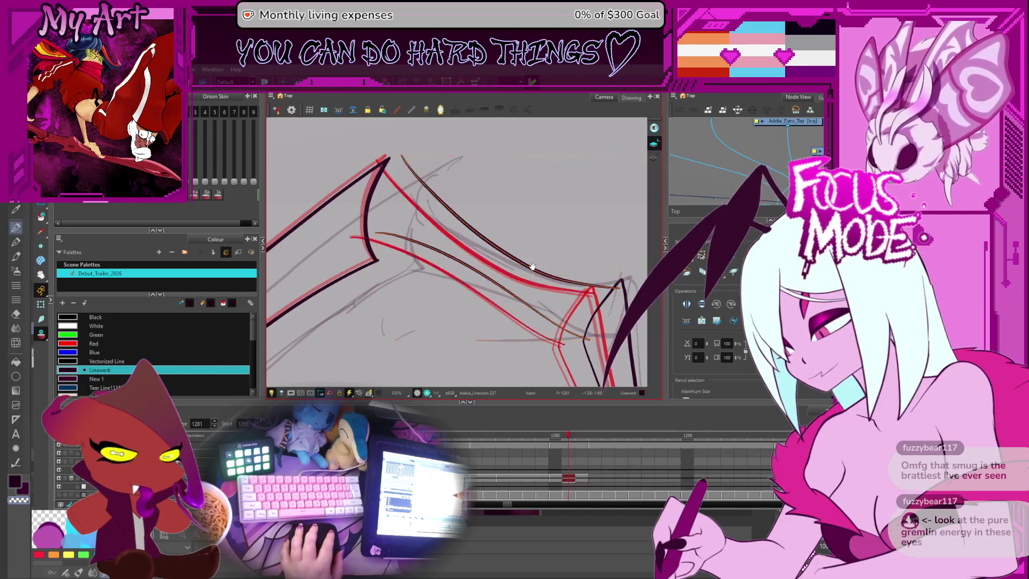
pyautogui.hotkey('ctrl', 'z')
pyautogui.hotkey('ctrl', 'z')
pyautogui.hotkey('ctrl', 'z')
pyautogui.moveTo(531, 262); pyautogui.dragTo(509, 244)
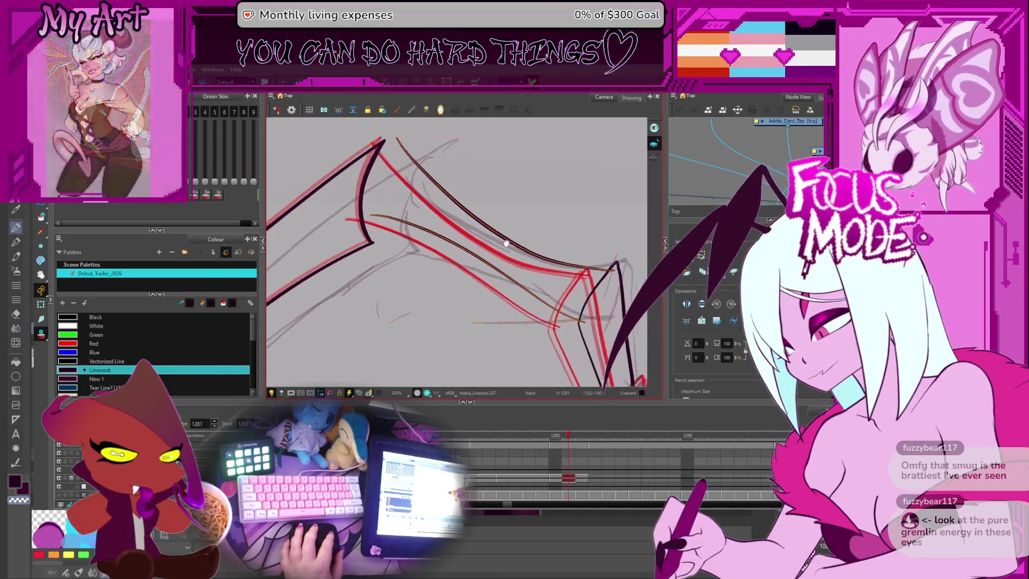
pyautogui.hotkey('ctrl', 'z')
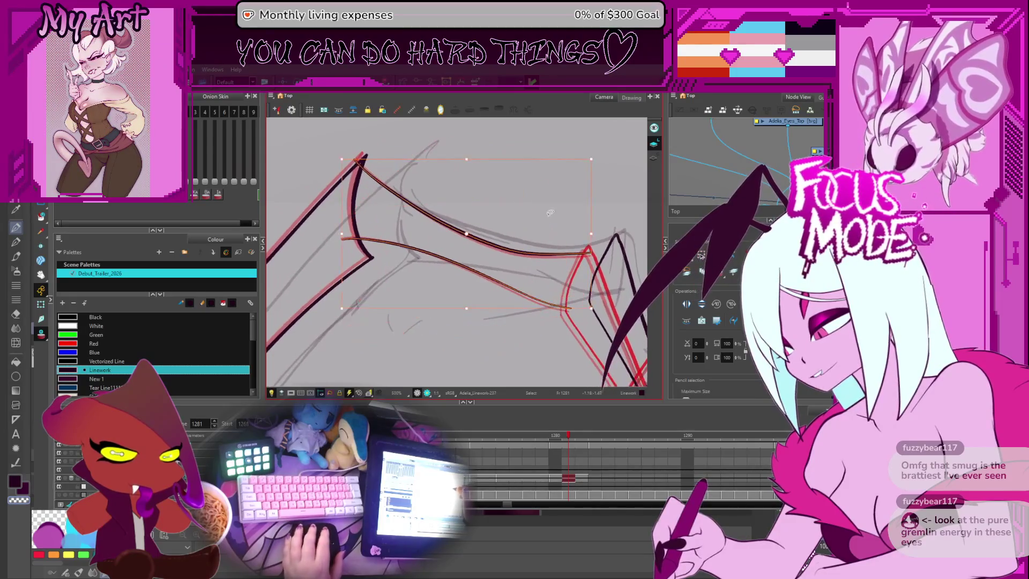
# Step: Reselect both dark wing strokes and nudge them slightly up and left alongside the red lines
pyautogui.moveTo(484, 243); pyautogui.dragTo(516, 244)
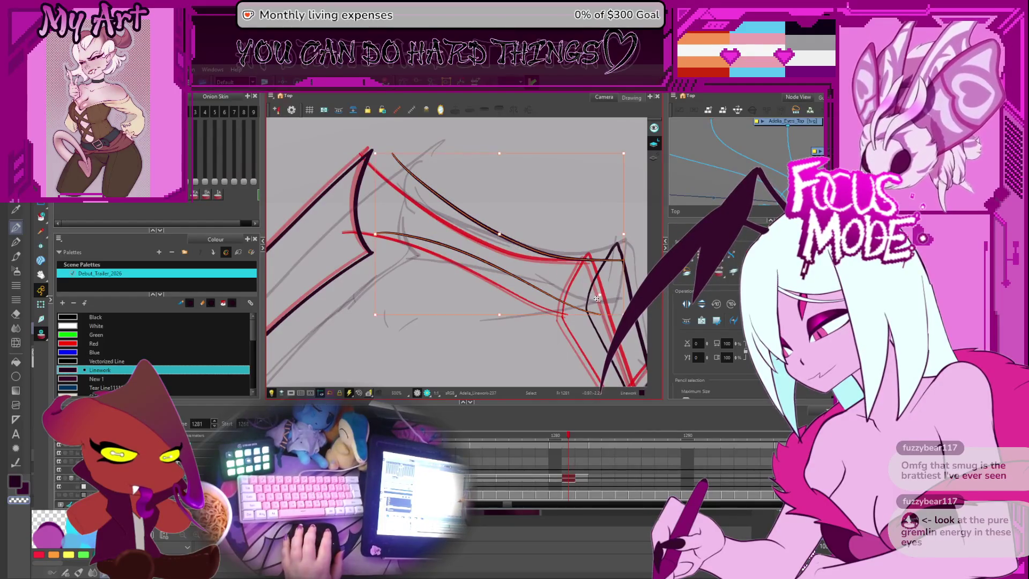
pyautogui.moveTo(609, 173); pyautogui.dragTo(578, 200)
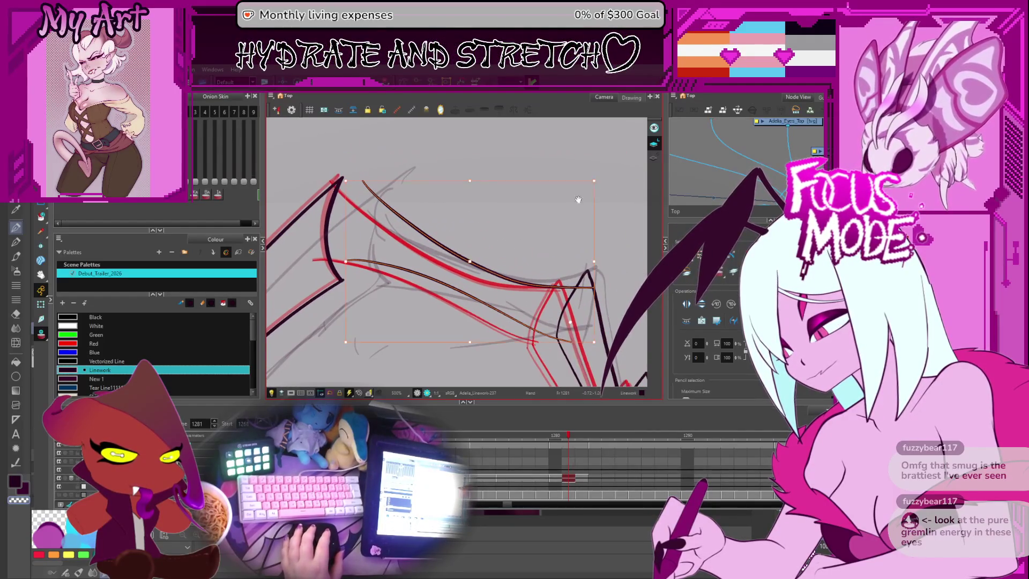
pyautogui.click(602, 178)
pyautogui.hotkey('ctrl', 'a')
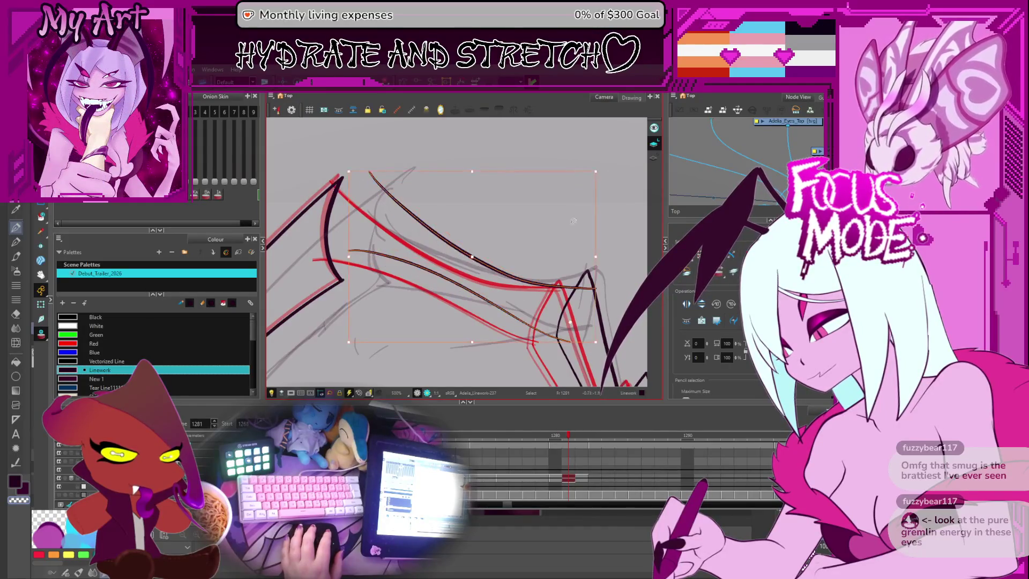
pyautogui.moveTo(545, 284); pyautogui.dragTo(541, 283)
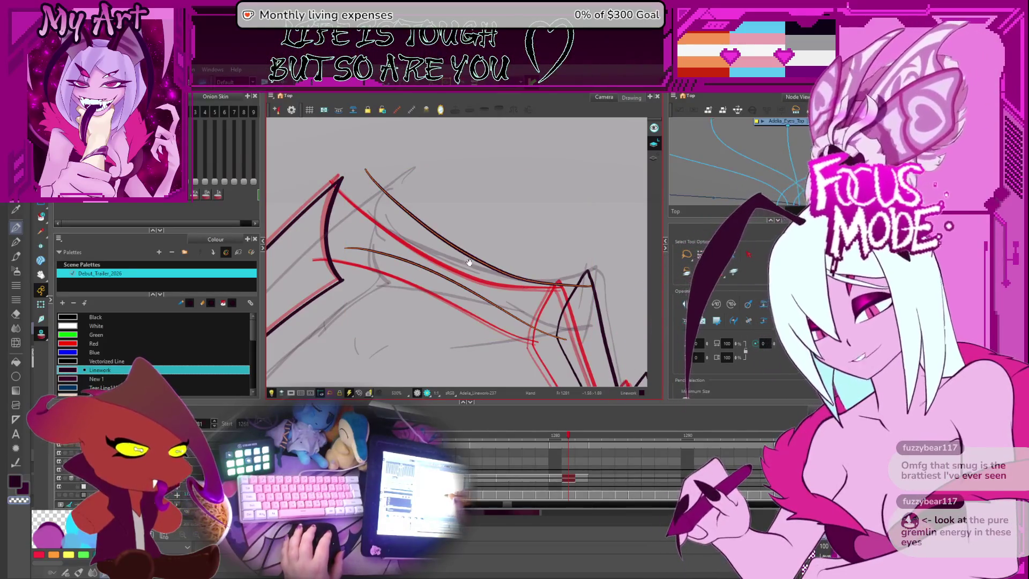
pyautogui.moveTo(469, 262); pyautogui.dragTo(479, 253)
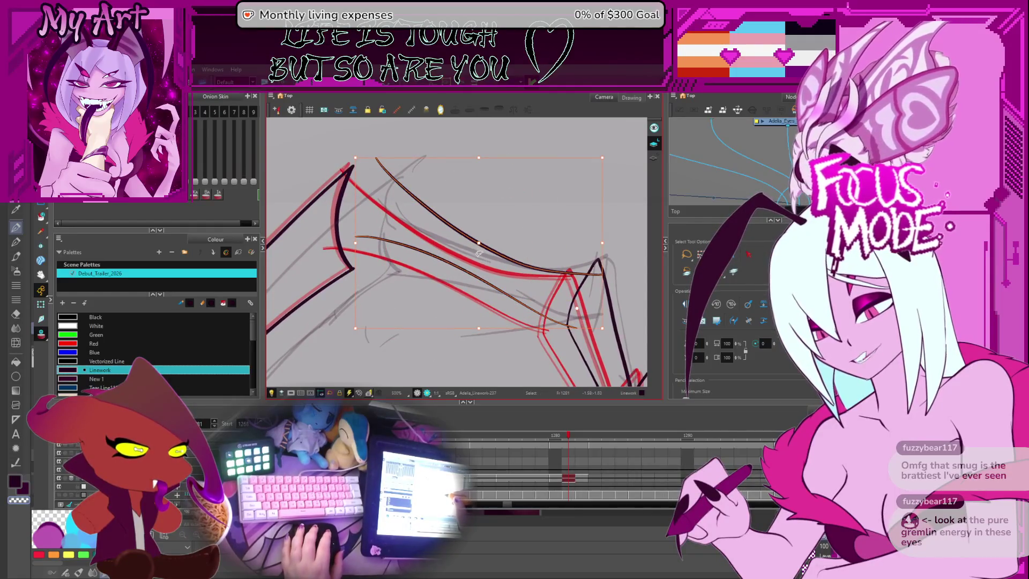
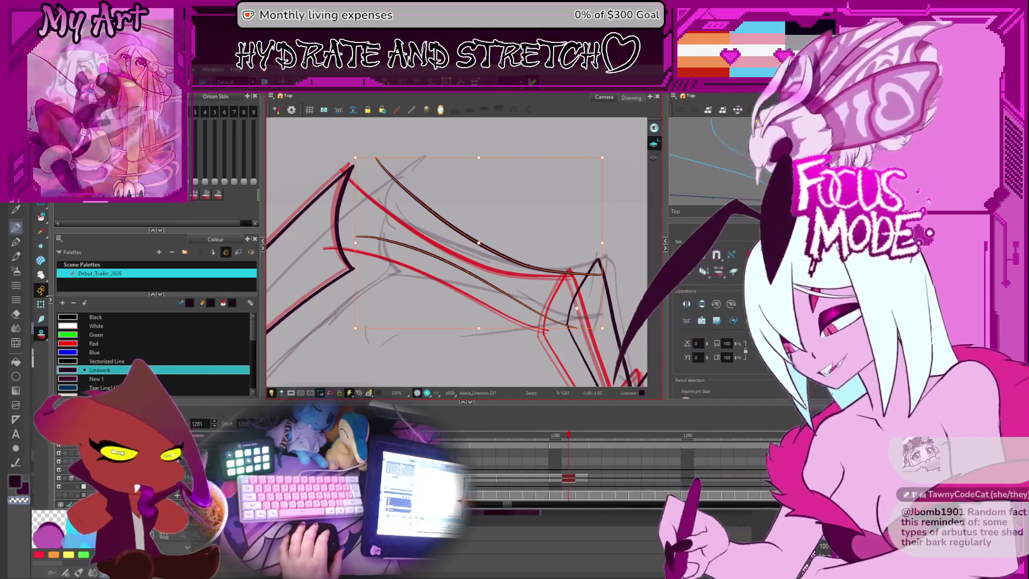
# Step: Zoom out and frame the whole left wing and its leading edge
pyautogui.press('Escape')
pyautogui.press('2')
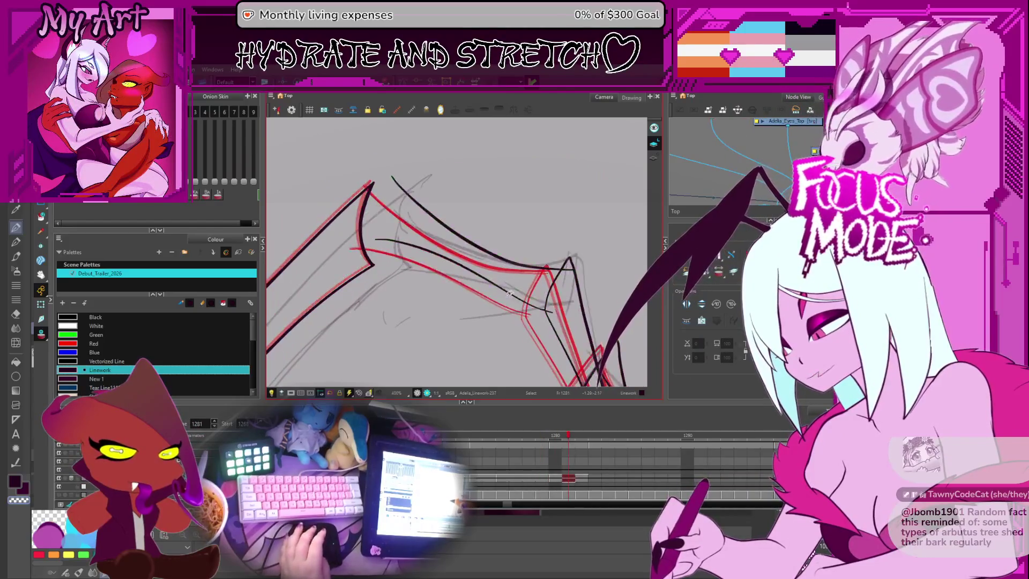
pyautogui.moveTo(509, 293); pyautogui.dragTo(582, 275)
pyautogui.click(430, 167)
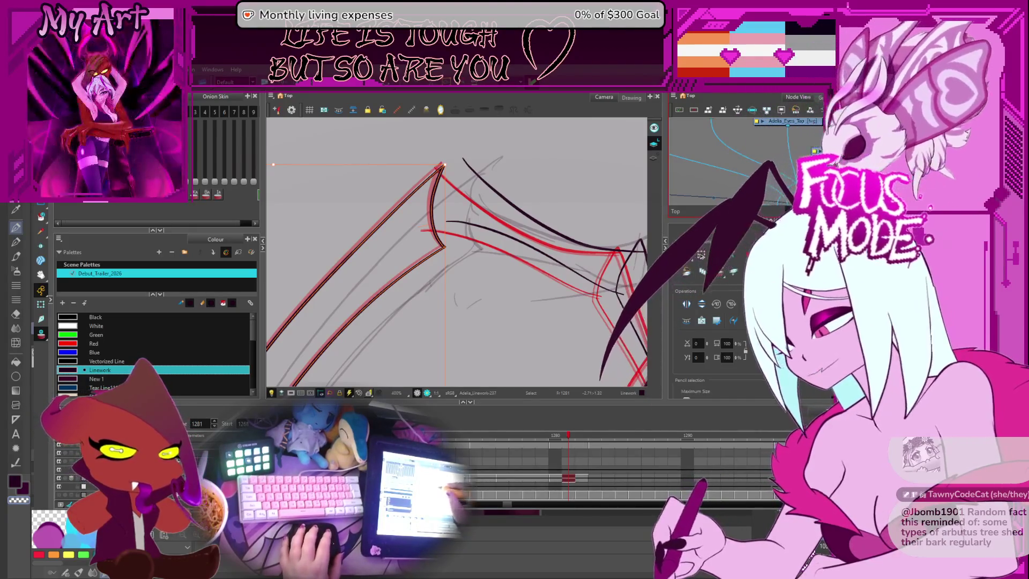
pyautogui.moveTo(437, 255); pyautogui.dragTo(452, 274)
pyautogui.press('2')
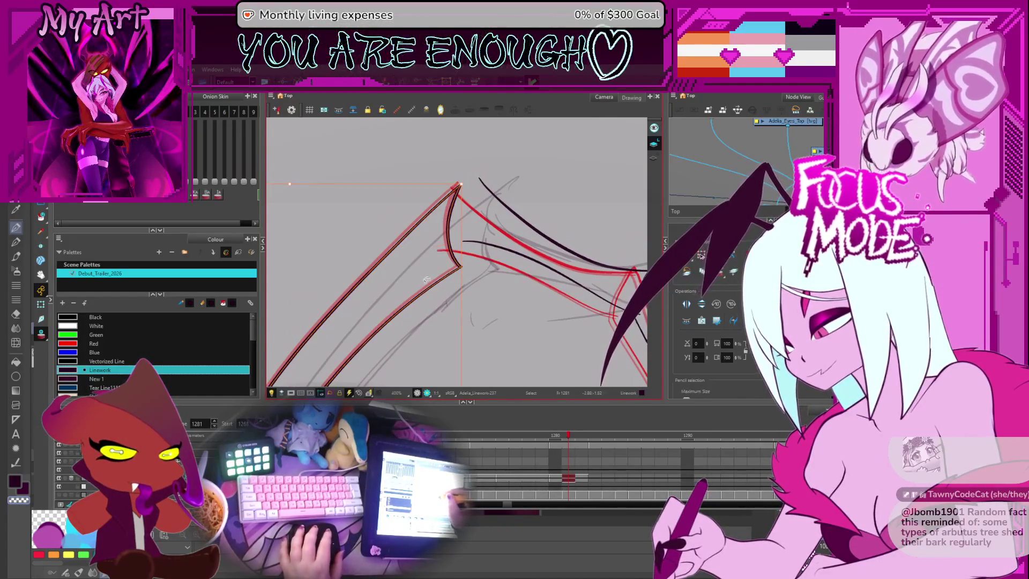
pyautogui.click(407, 272)
pyautogui.click(404, 326)
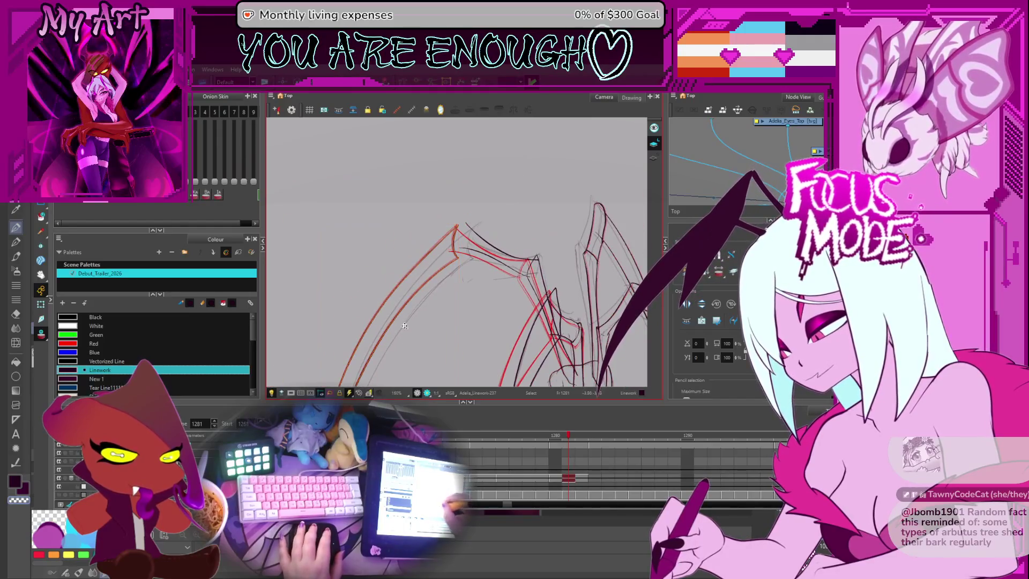
# Step: Select the black stroke along the left wing's leading edge
pyautogui.scroll(2, 451, 236)
pyautogui.click(453, 231)
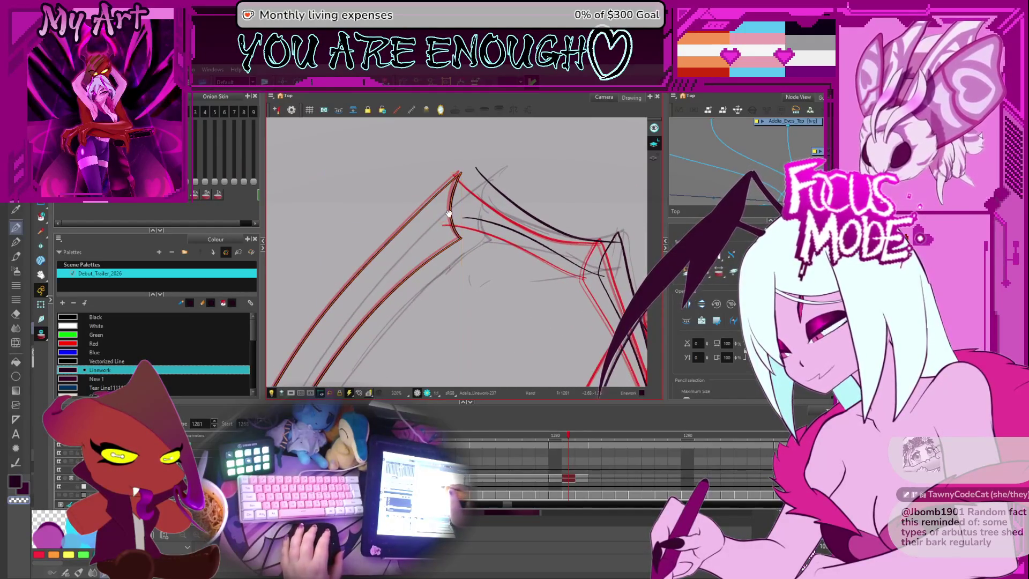
pyautogui.click(460, 231)
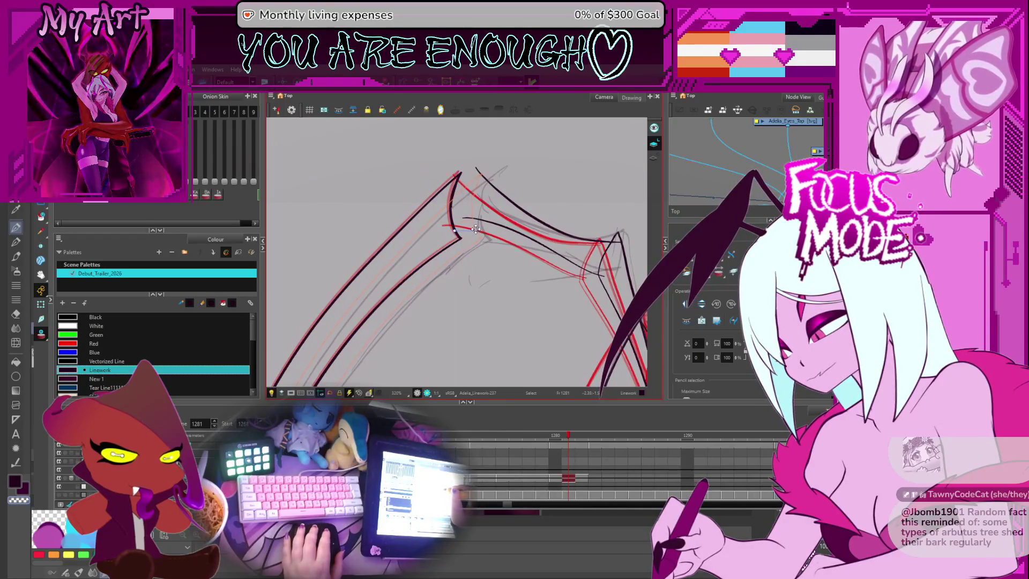
pyautogui.click(473, 229)
pyautogui.scroll(-4, 472, 229)
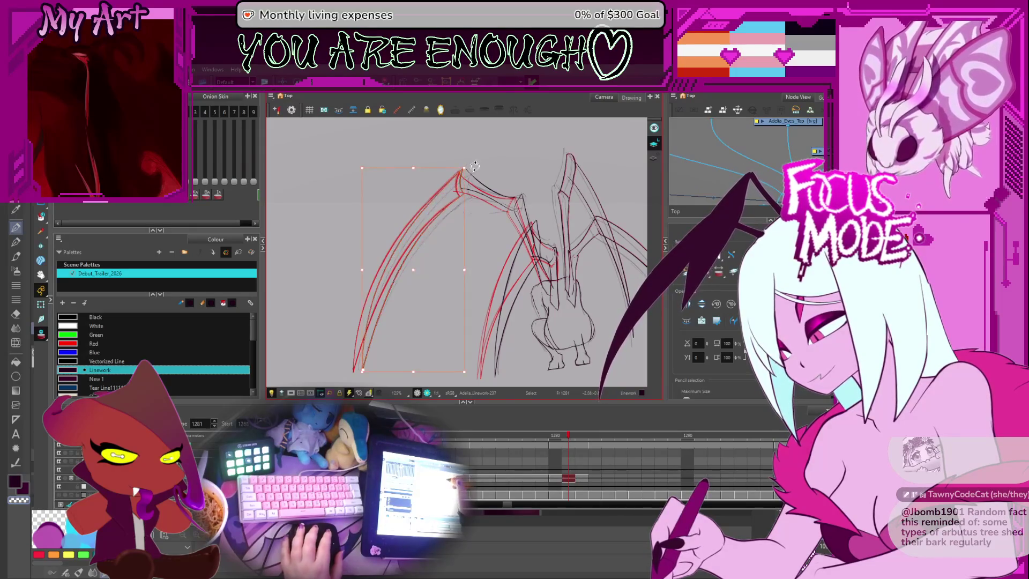
pyautogui.scroll(4, 471, 165)
pyautogui.click(451, 234)
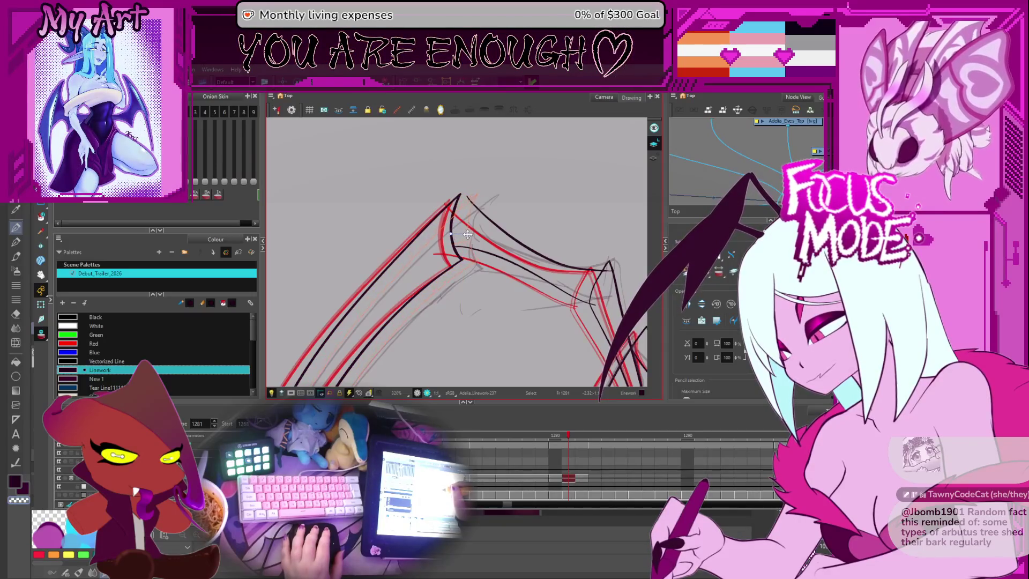
# Step: Drag the left wing's black stroke right onto its red guide
pyautogui.moveTo(468, 234)
pyautogui.mouseDown()
pyautogui.moveTo(487, 188)
pyautogui.moveTo(479, 218)
pyautogui.moveTo(464, 229)
pyautogui.mouseUp()
pyautogui.hotkey('alt', 't')
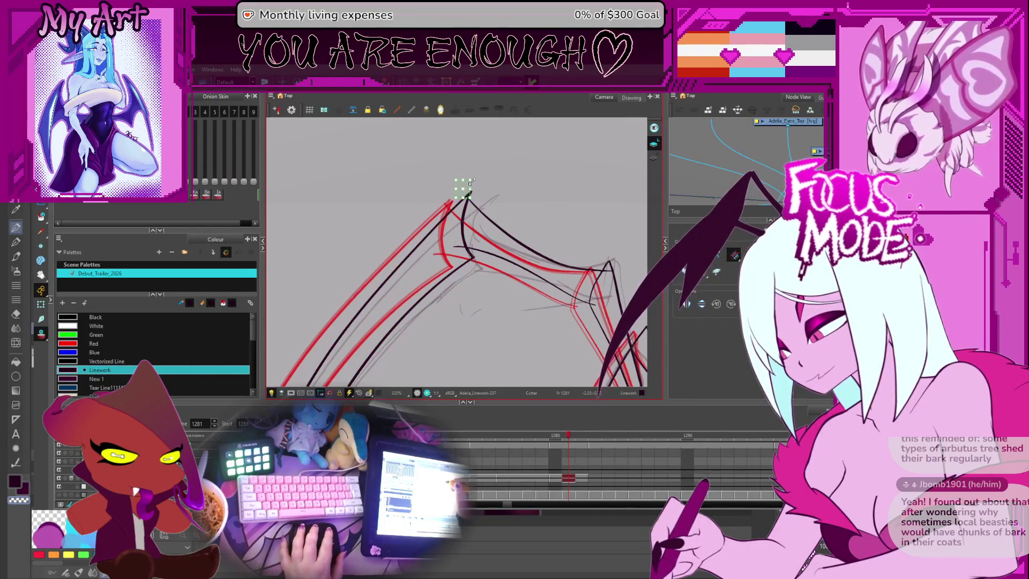
pyautogui.scroll(-2, 470, 183)
pyautogui.moveTo(470, 183)
pyautogui.mouseDown()
pyautogui.moveTo(387, 279)
pyautogui.moveTo(426, 289)
pyautogui.moveTo(423, 297)
pyautogui.mouseUp()
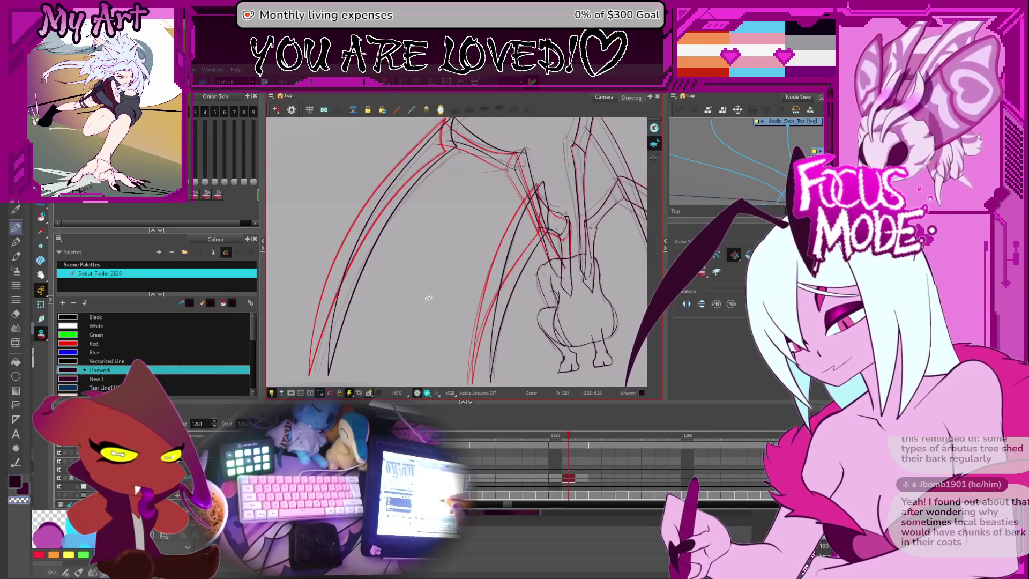
# Step: Pan and zoom to bring the long inner bone line and the figure's body into view
pyautogui.moveTo(433, 285); pyautogui.dragTo(445, 262)
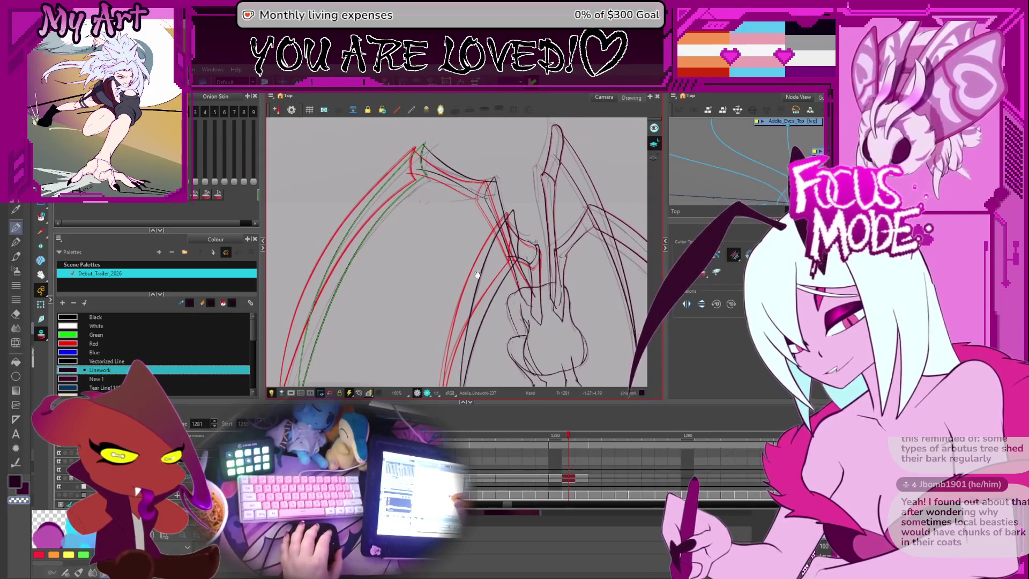
pyautogui.moveTo(473, 285)
pyautogui.mouseDown()
pyautogui.moveTo(453, 260)
pyautogui.moveTo(487, 283)
pyautogui.mouseUp()
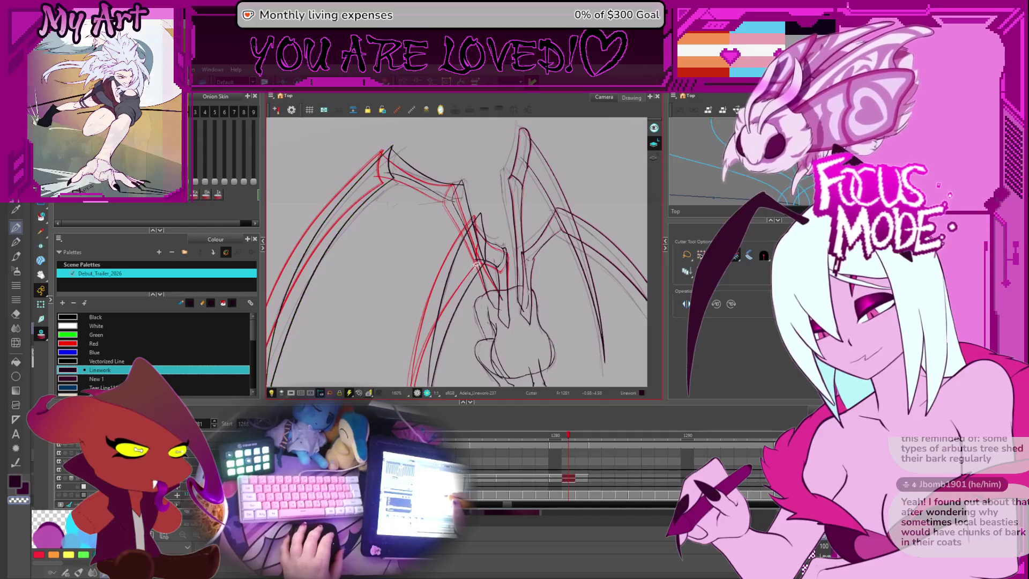
pyautogui.moveTo(442, 254)
pyautogui.mouseDown()
pyautogui.moveTo(453, 263)
pyautogui.moveTo(506, 233)
pyautogui.mouseUp()
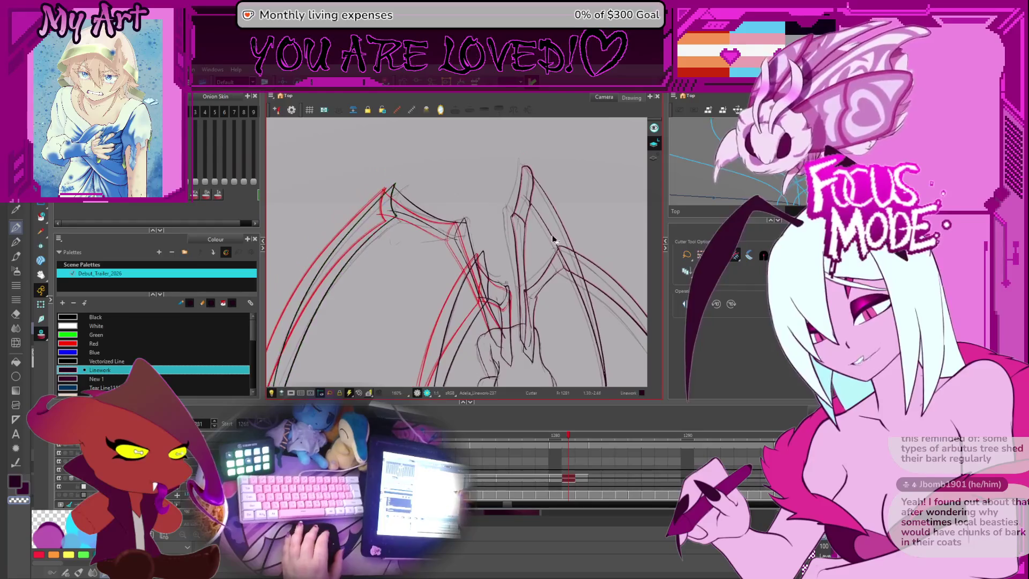
pyautogui.scroll(1, 539, 225)
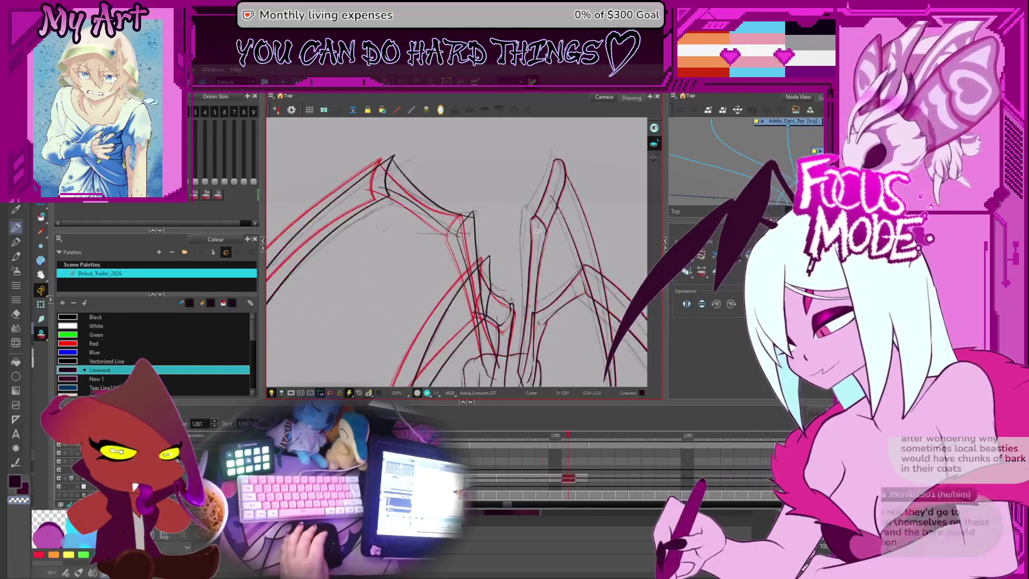
pyautogui.moveTo(530, 253)
pyautogui.mouseDown()
pyautogui.moveTo(538, 199)
pyautogui.moveTo(512, 268)
pyautogui.mouseUp()
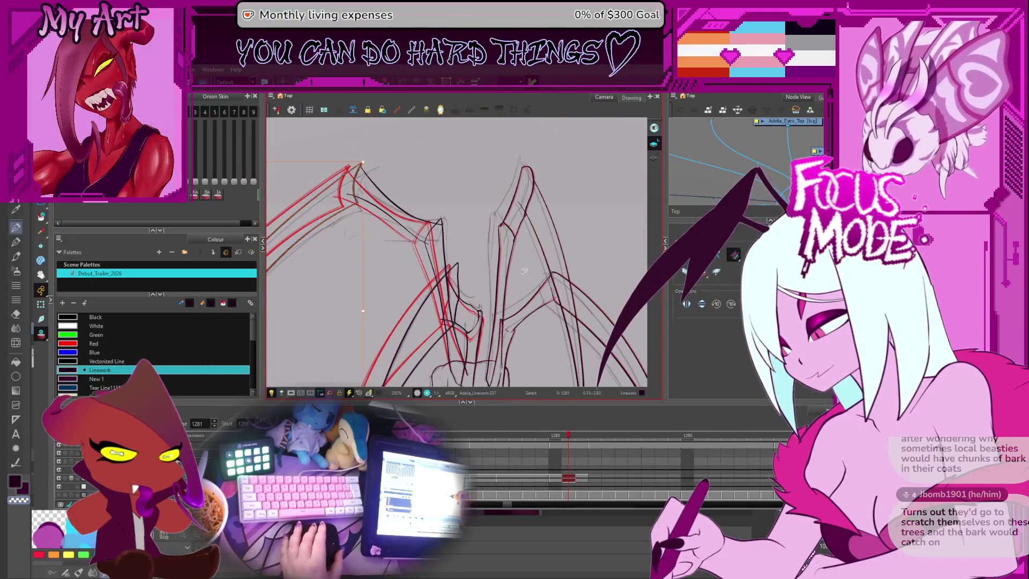
pyautogui.scroll(3, 524, 271)
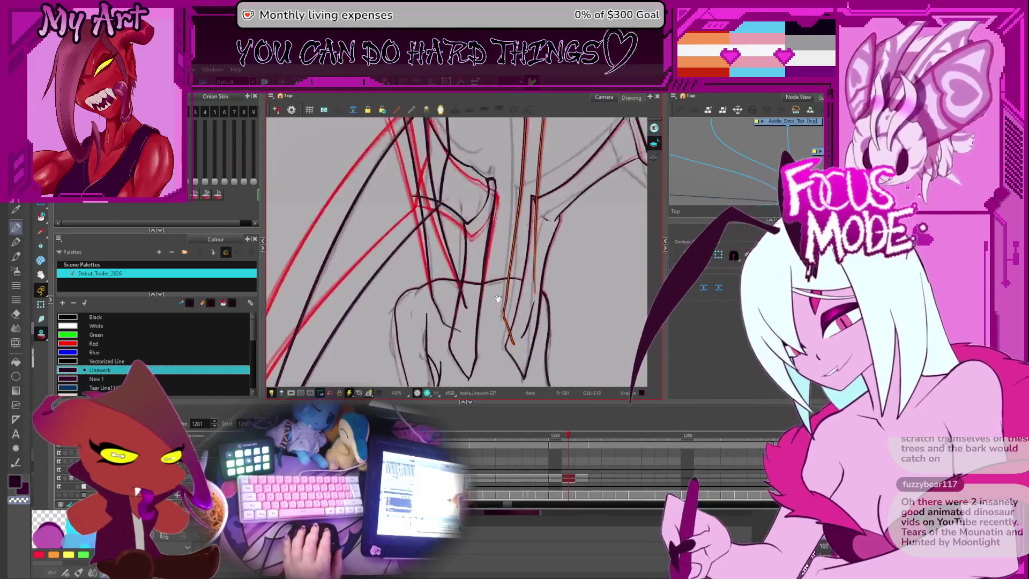
# Step: Reshape the inner bone stroke's contour points to run along its rough sketch lines
pyautogui.moveTo(498, 298)
pyautogui.mouseDown()
pyautogui.moveTo(523, 270)
pyautogui.moveTo(491, 292)
pyautogui.mouseUp()
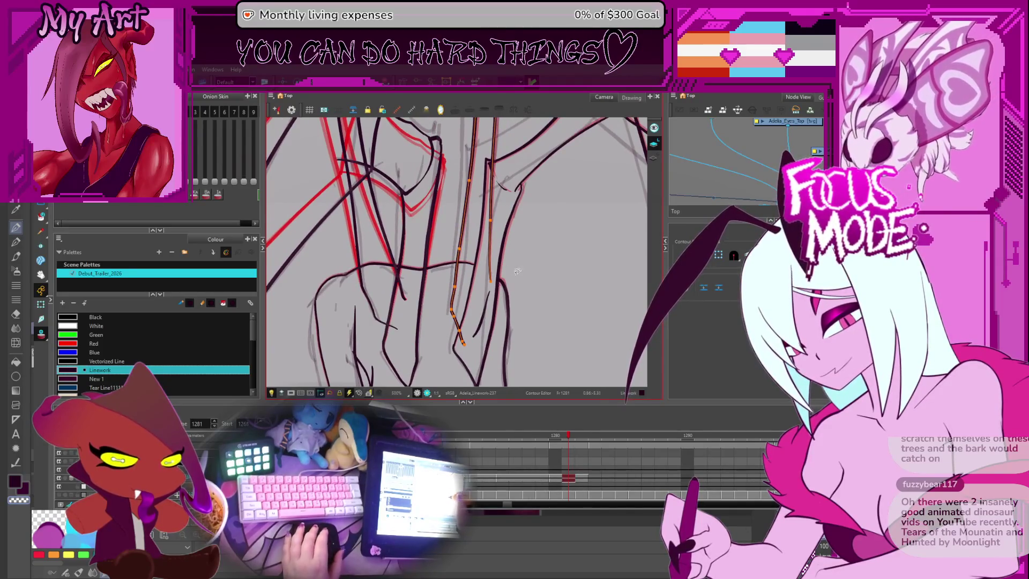
pyautogui.scroll(-3, 472, 305)
pyautogui.scroll(4, 456, 322)
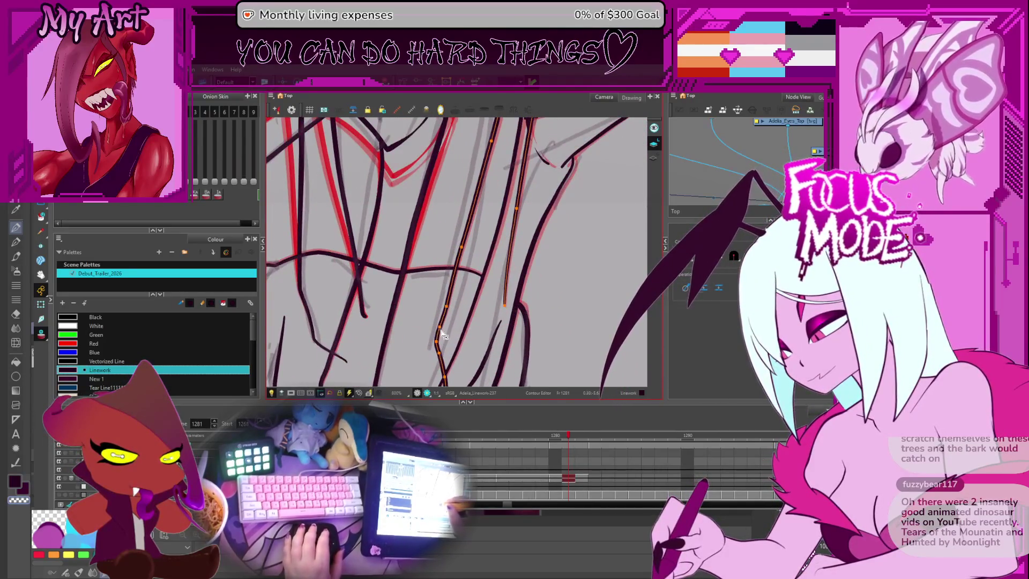
pyautogui.click(437, 345)
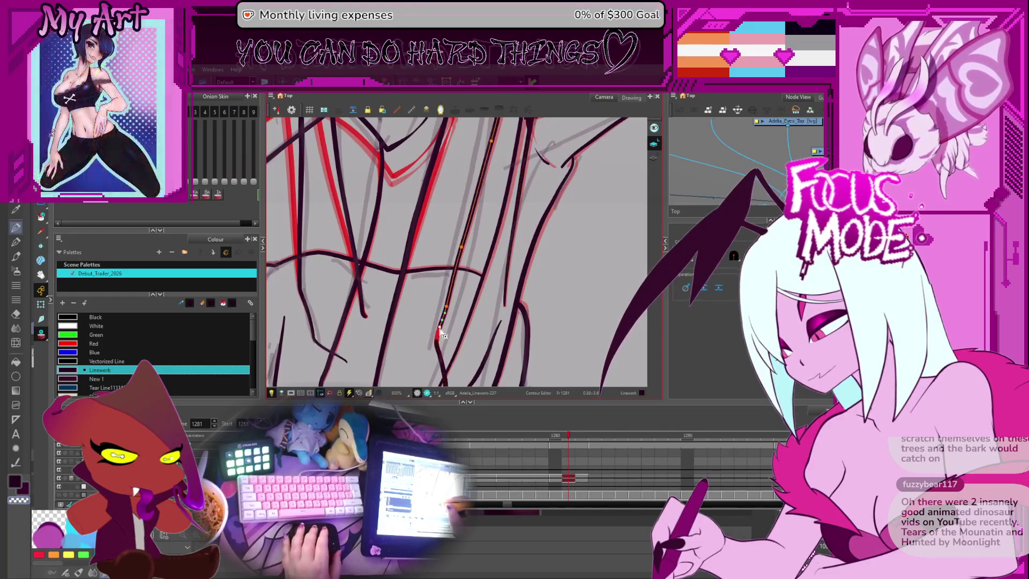
pyautogui.scroll(-4, 440, 344)
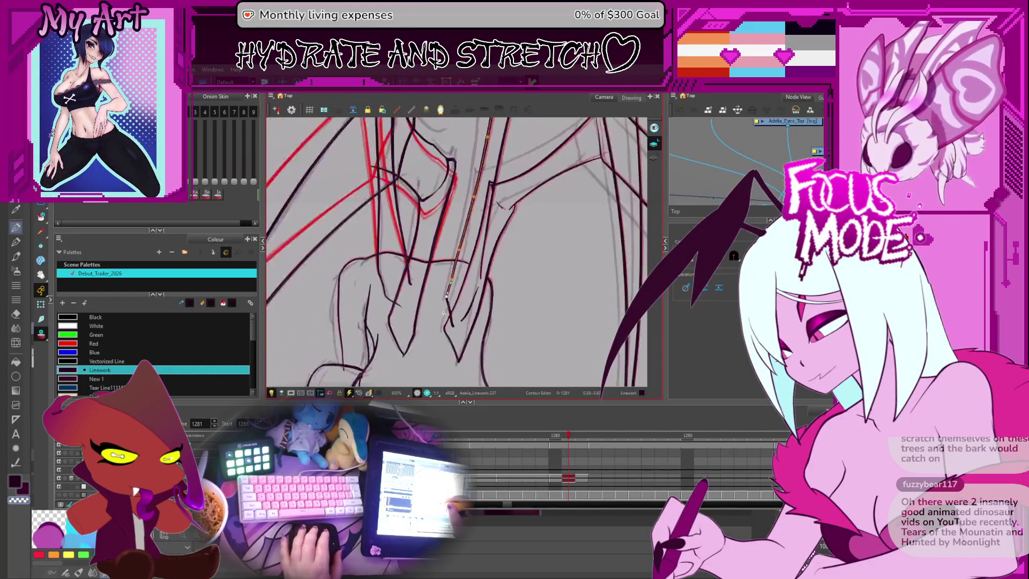
pyautogui.hotkey('alt', 's')
# Step: Skew the top of the inner bone stroke leftward toward the red guide at the wing peak
pyautogui.click(472, 187)
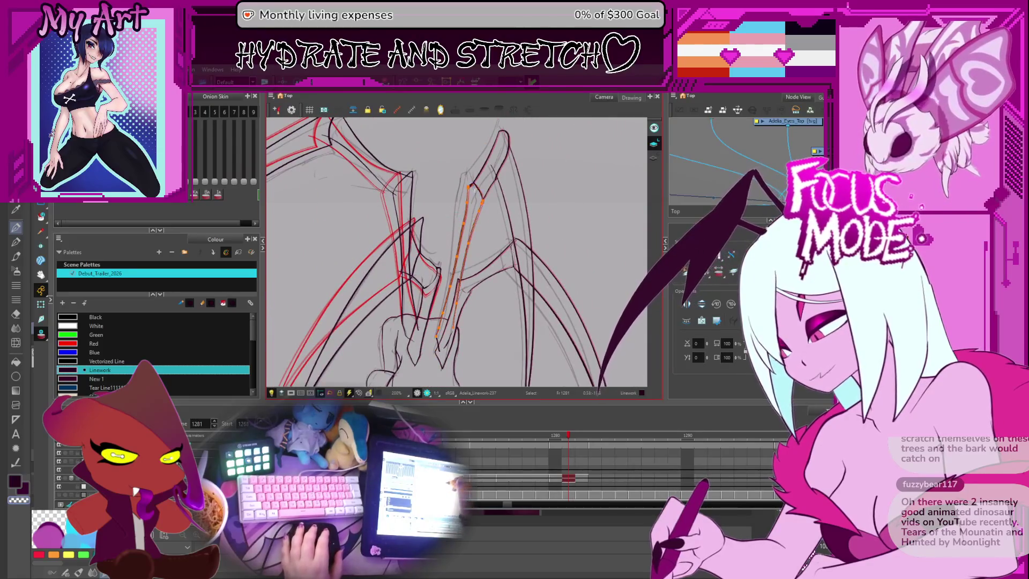
pyautogui.scroll(1, 481, 209)
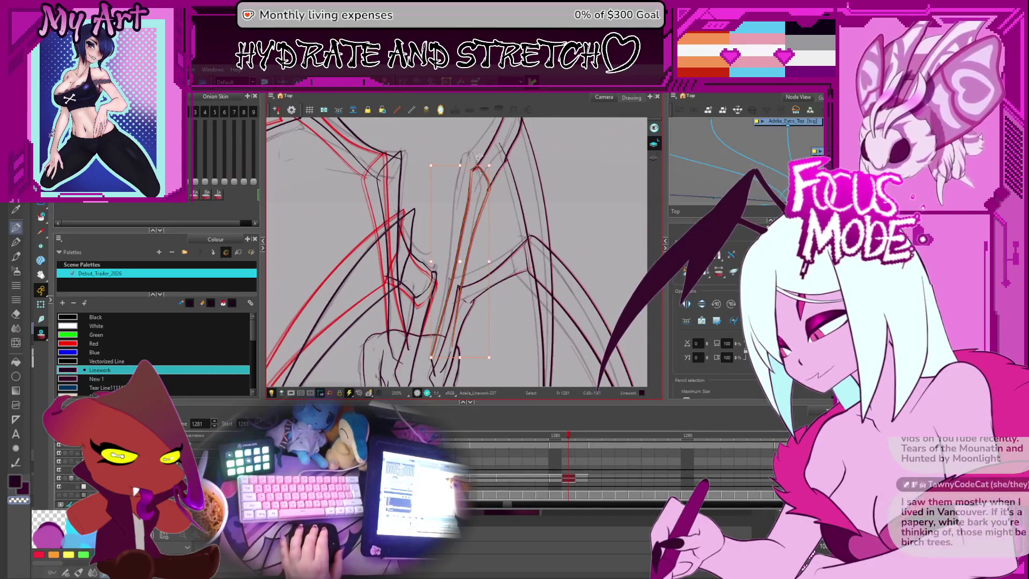
pyautogui.moveTo(476, 166)
pyautogui.mouseDown()
pyautogui.moveTo(468, 152)
pyautogui.moveTo(491, 211)
pyautogui.mouseUp()
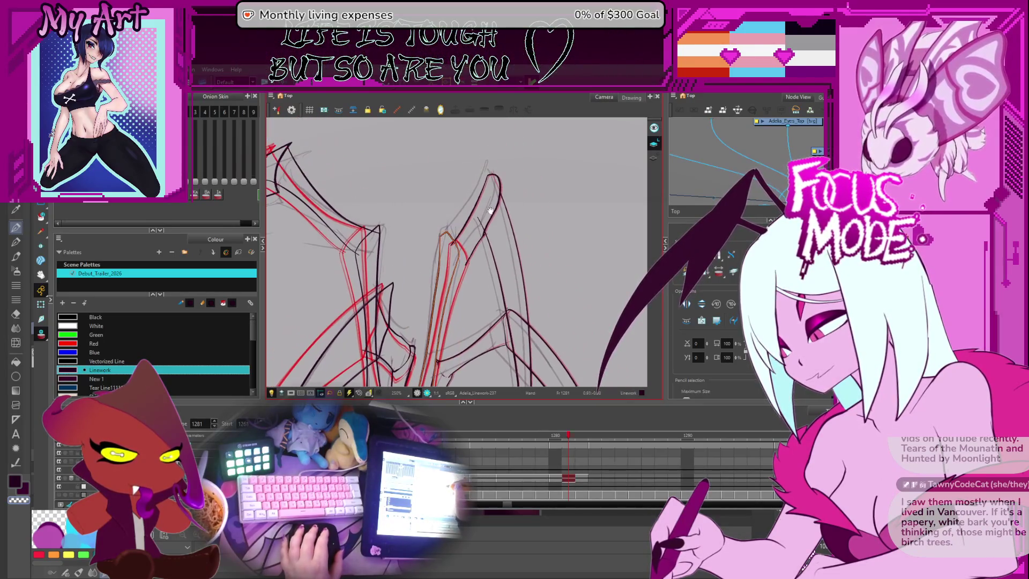
pyautogui.click(483, 250)
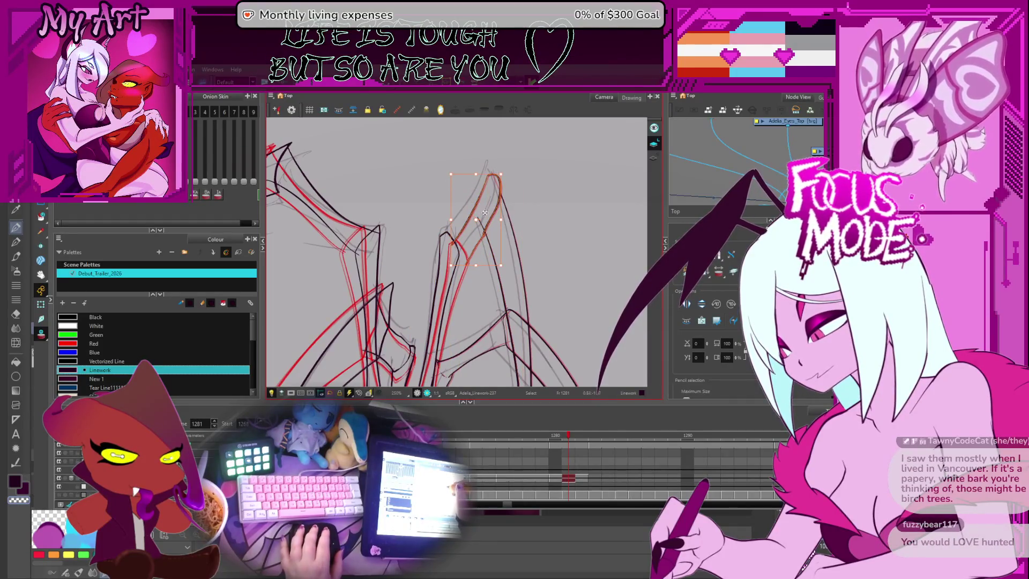
# Step: Reselect and adjust the stroke at the right wing's tip
pyautogui.click(482, 221)
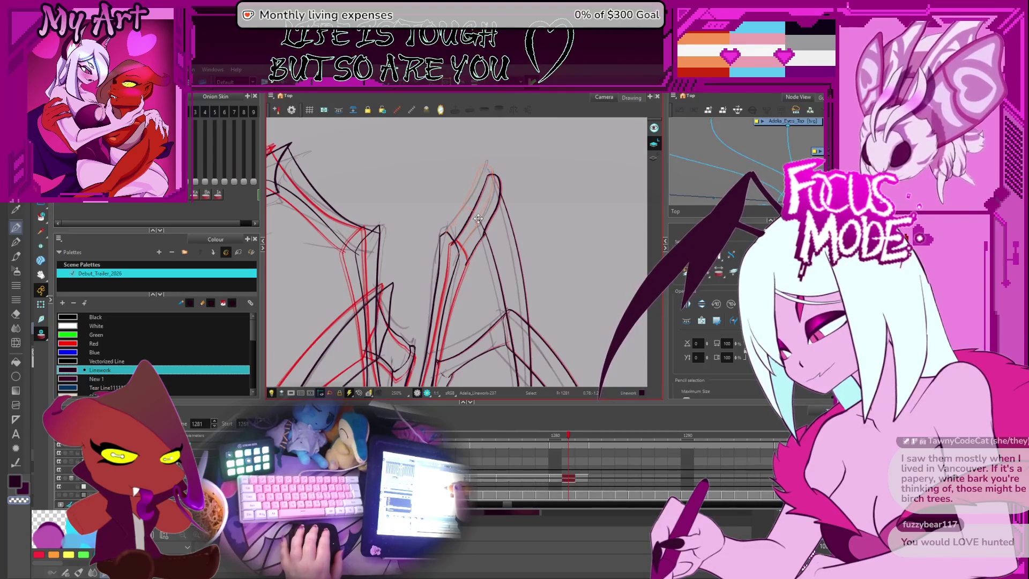
pyautogui.moveTo(484, 212); pyautogui.dragTo(491, 221)
pyautogui.click(502, 196)
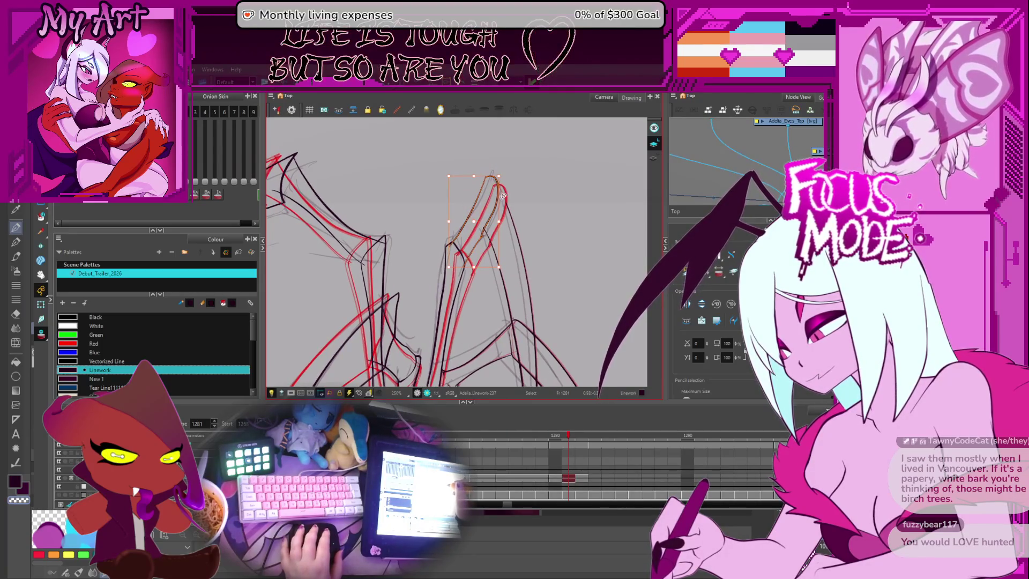
pyautogui.click(483, 250)
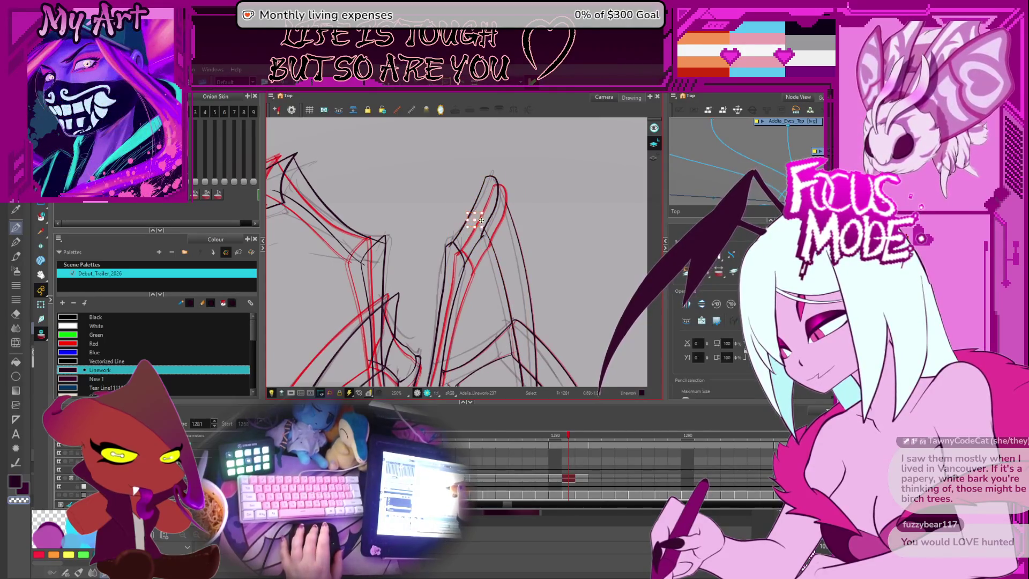
pyautogui.moveTo(481, 220); pyautogui.dragTo(476, 225)
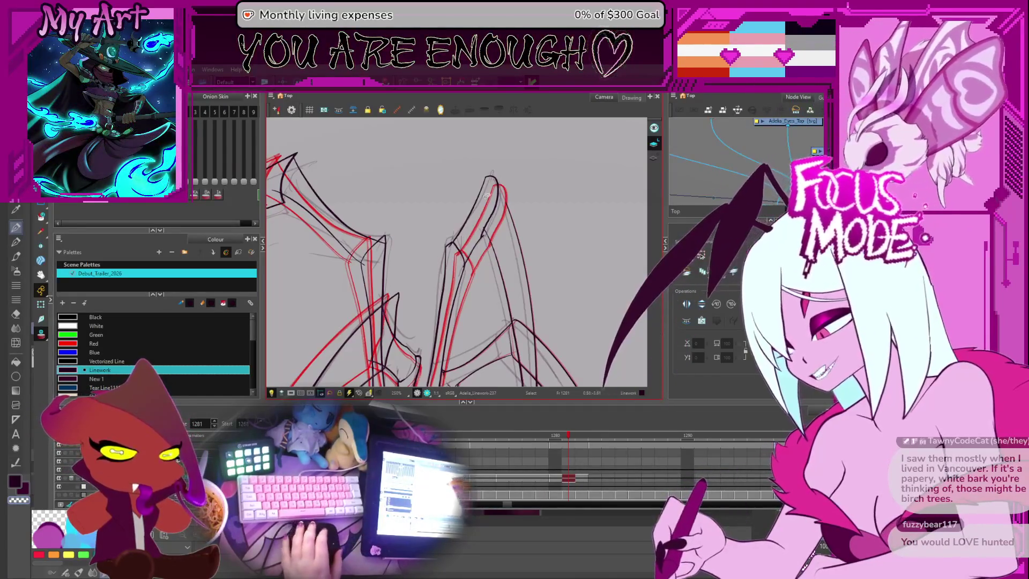
# Step: Pick the short stroke segment inside the wing for point editing
pyautogui.scroll(4, 465, 236)
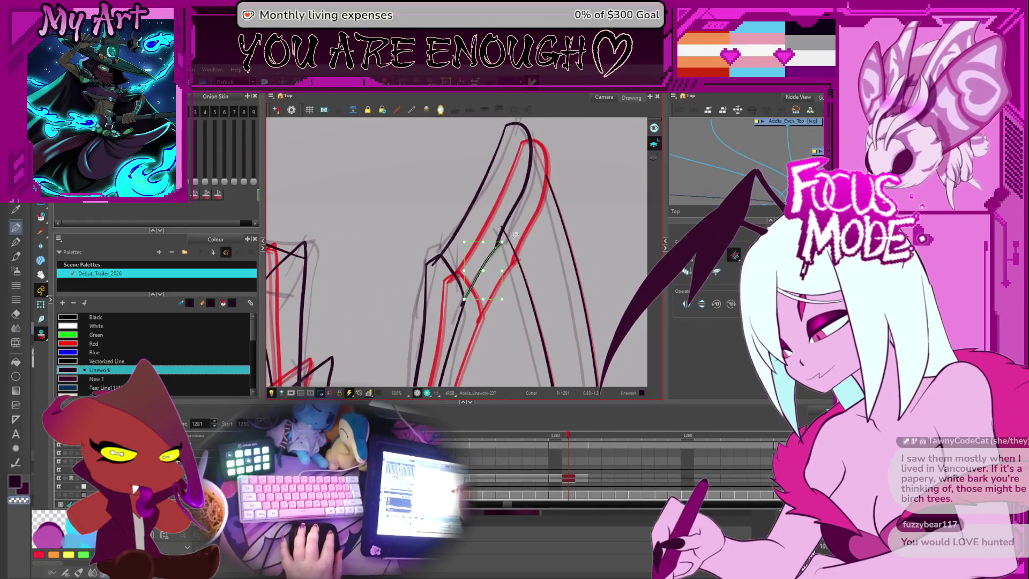
pyautogui.hotkey('alt', 'q')
pyautogui.scroll(3, 511, 238)
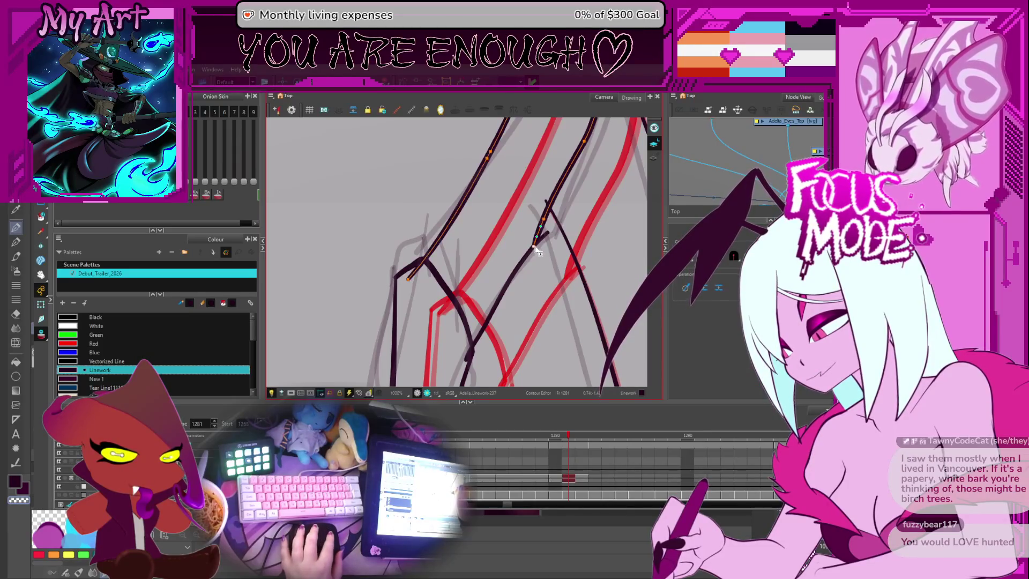
pyautogui.hotkey('alt', 't')
pyautogui.click(543, 235)
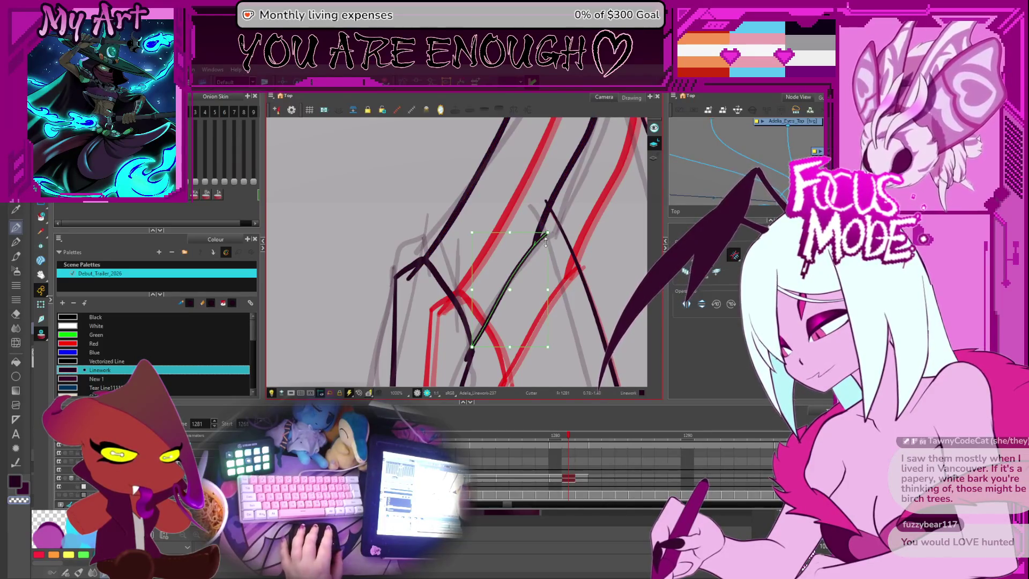
pyautogui.hotkey('alt', 'q')
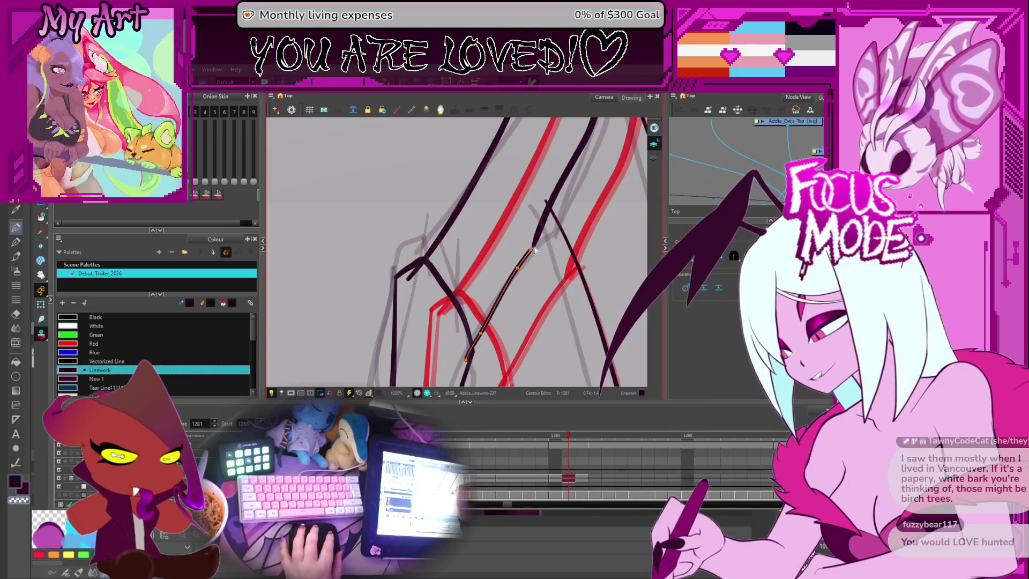
pyautogui.press(',')
# Step: Compare drawing 1281 with the onion-skinned drawing 1279, then select a right-wing stroke
pyautogui.press('1')
pyautogui.press('1')
pyautogui.press('1')
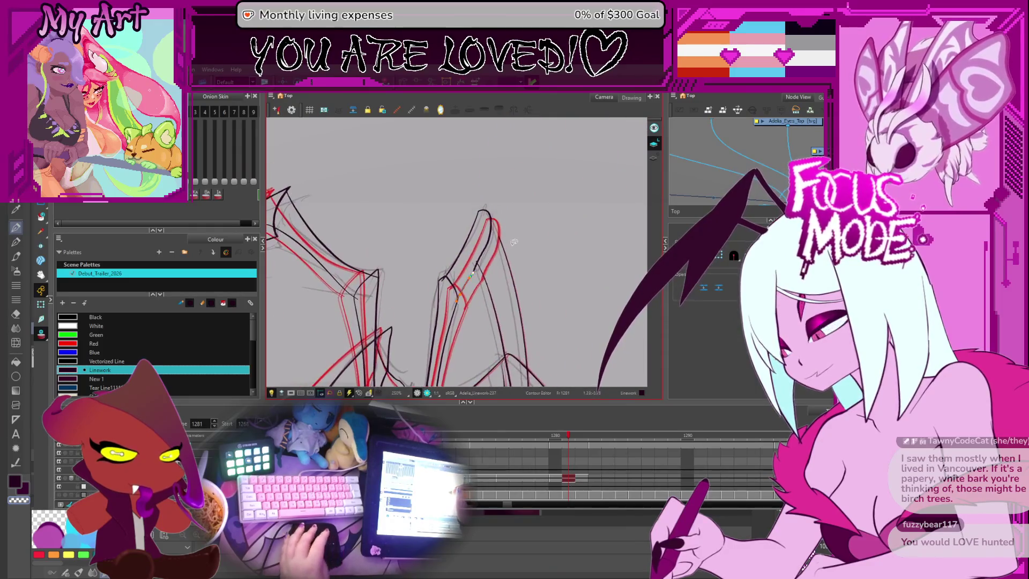
pyautogui.press(',')
pyautogui.press('.')
pyautogui.press('.')
pyautogui.press('2')
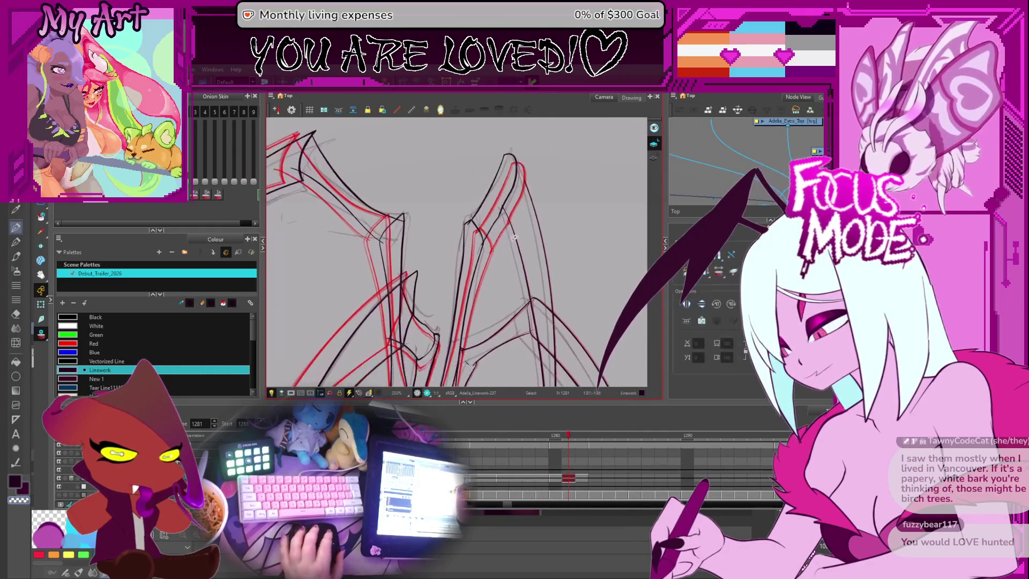
pyautogui.hotkey('alt', 's')
pyautogui.press('2')
pyautogui.click(512, 222)
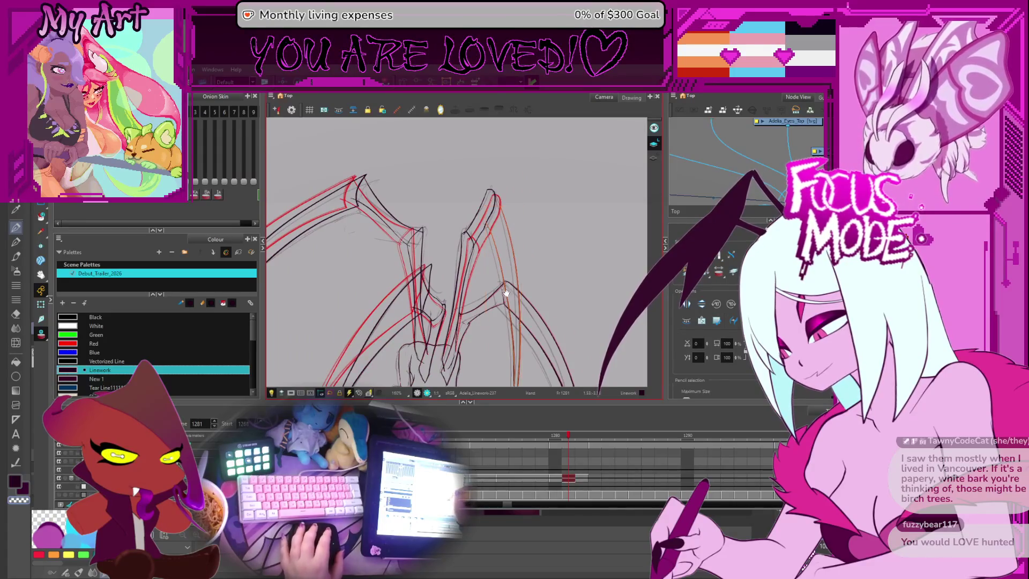
# Step: Recentre the view on the wings and select the lower right-wing strokes
pyautogui.moveTo(506, 292)
pyautogui.mouseDown()
pyautogui.moveTo(517, 209)
pyautogui.moveTo(529, 221)
pyautogui.mouseUp()
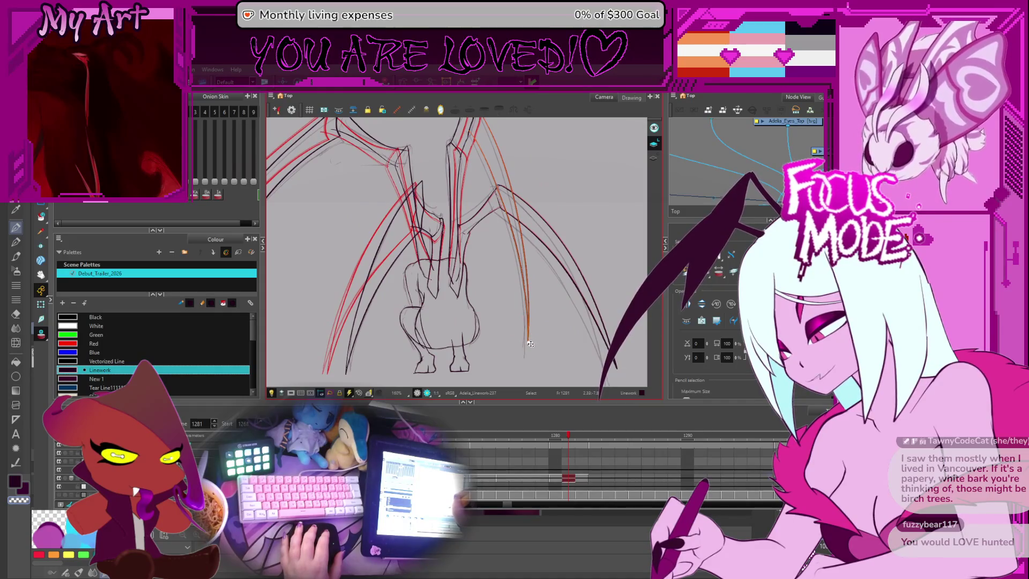
pyautogui.moveTo(518, 268); pyautogui.dragTo(523, 294)
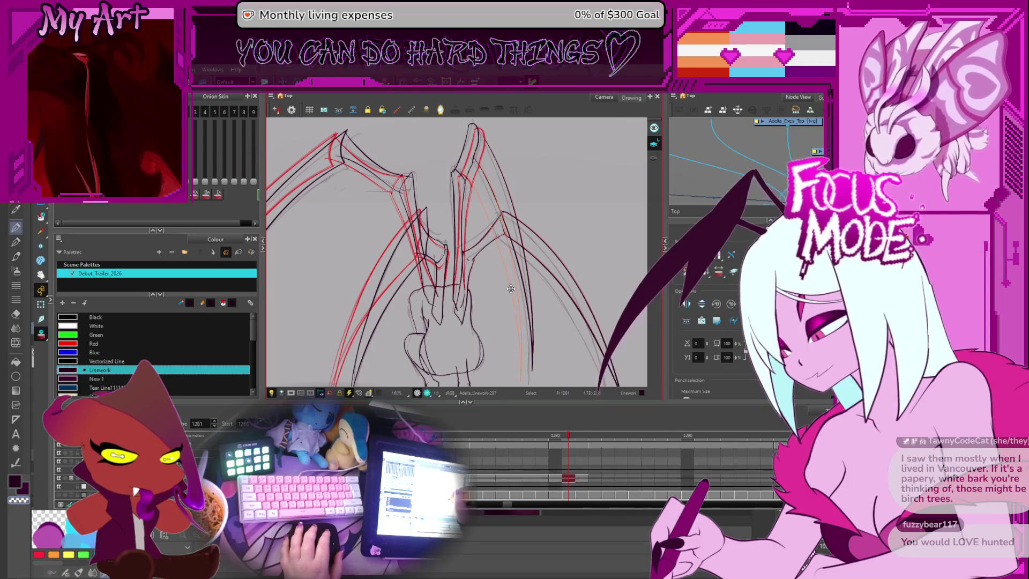
pyautogui.moveTo(512, 290)
pyautogui.mouseDown()
pyautogui.moveTo(497, 297)
pyautogui.moveTo(503, 310)
pyautogui.mouseUp()
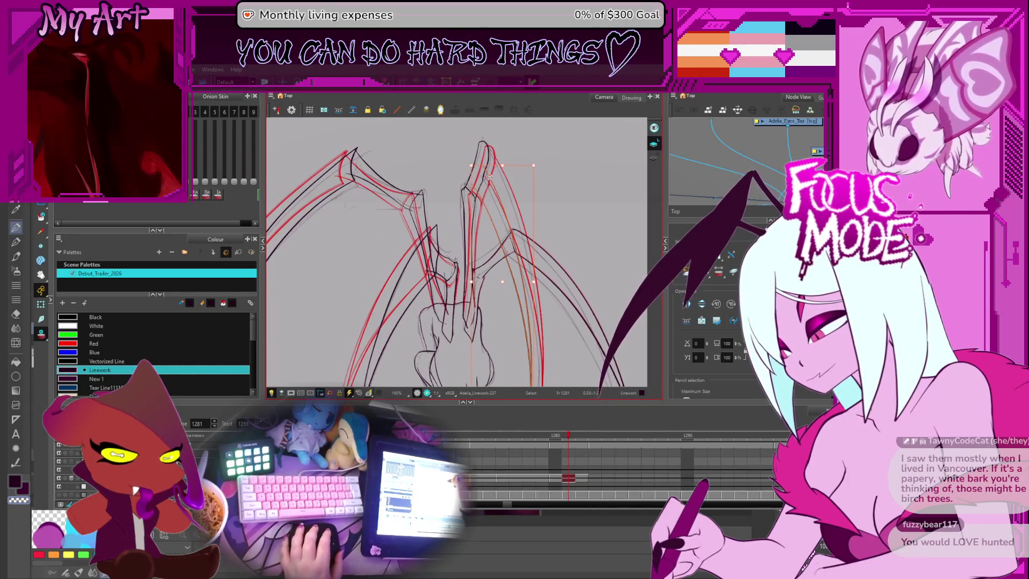
pyautogui.click(476, 152)
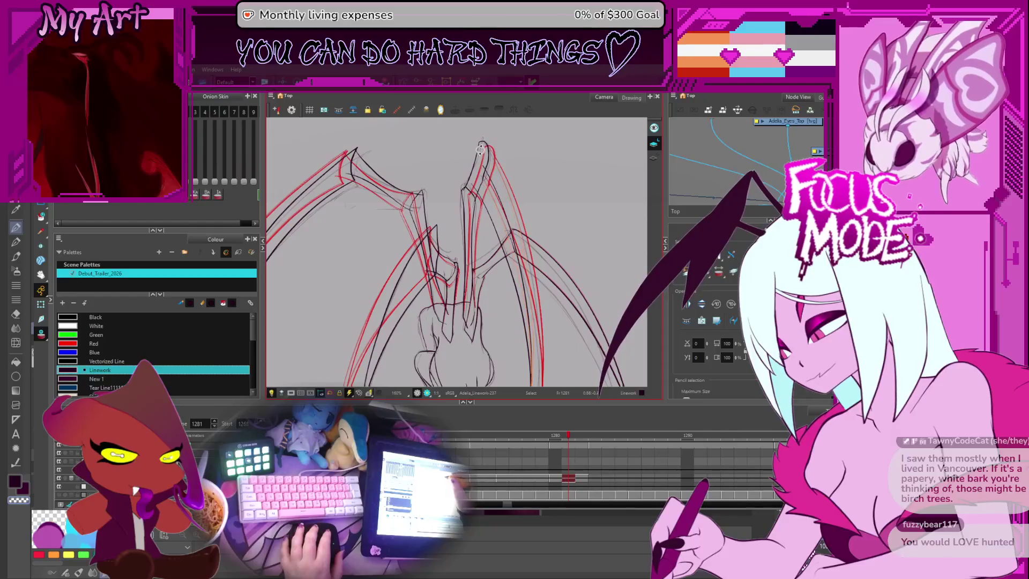
pyautogui.click(514, 148)
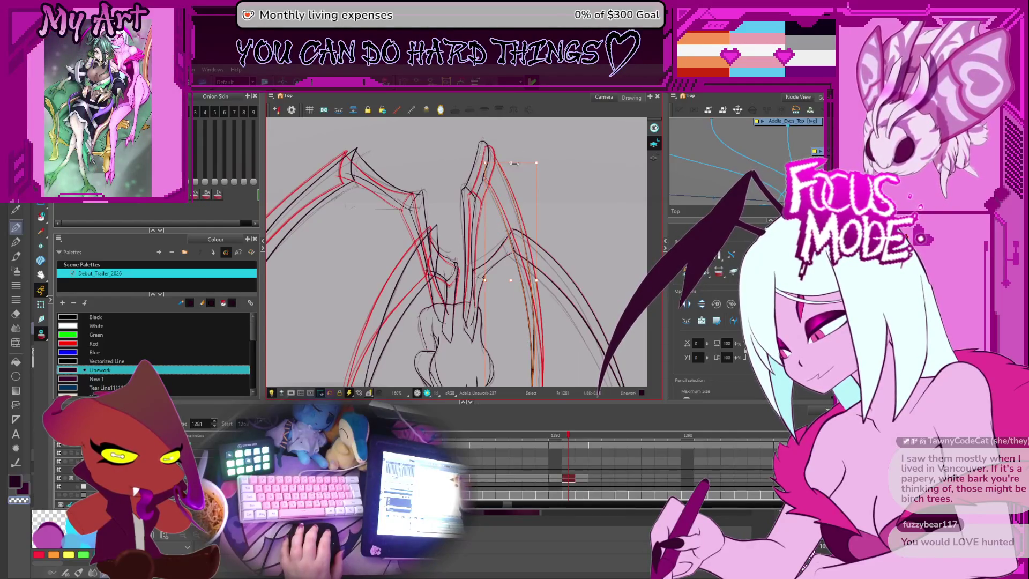
pyautogui.moveTo(513, 163); pyautogui.dragTo(516, 249)
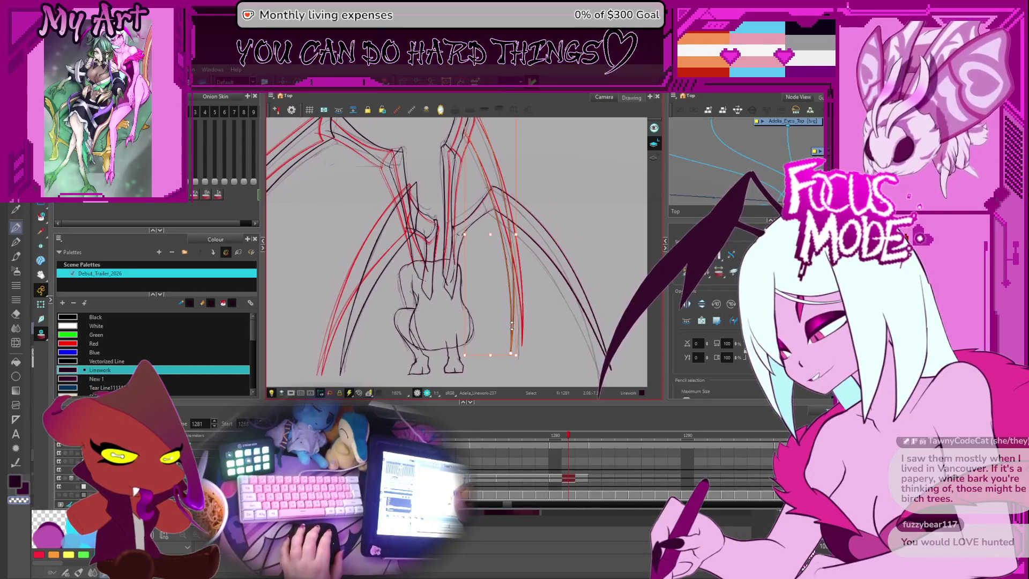
# Step: Zoom in closer on the right-wing lines for contour reshaping
pyautogui.scroll(3, 511, 327)
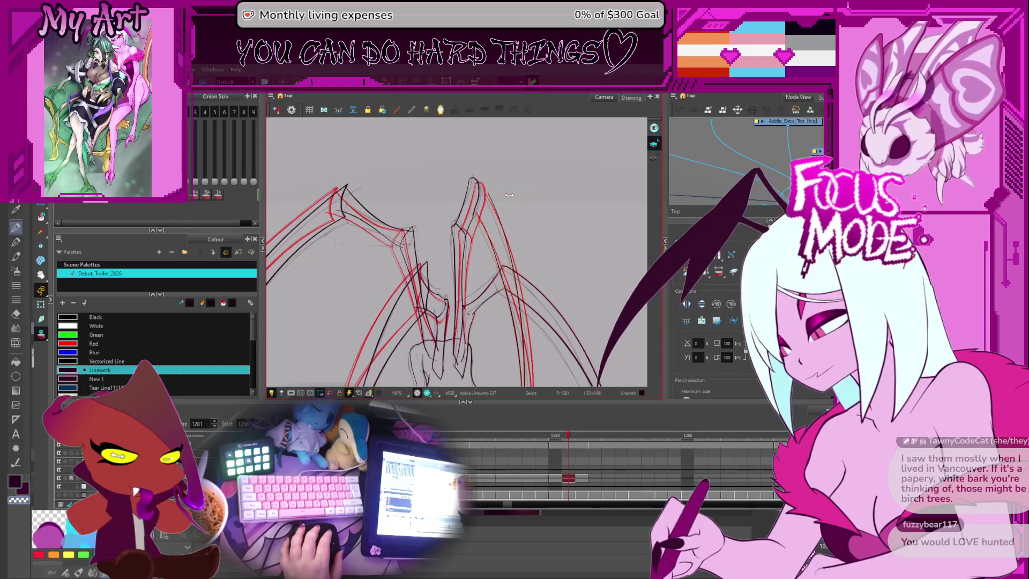
pyautogui.scroll(-3, 490, 202)
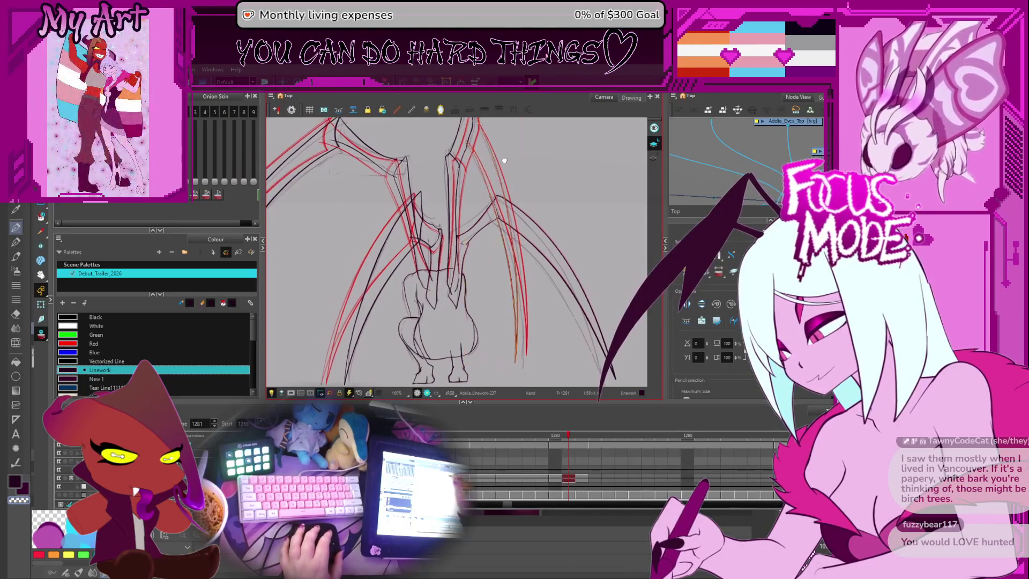
pyautogui.scroll(3, 490, 187)
pyautogui.press('2')
pyautogui.hotkey('alt', 'q')
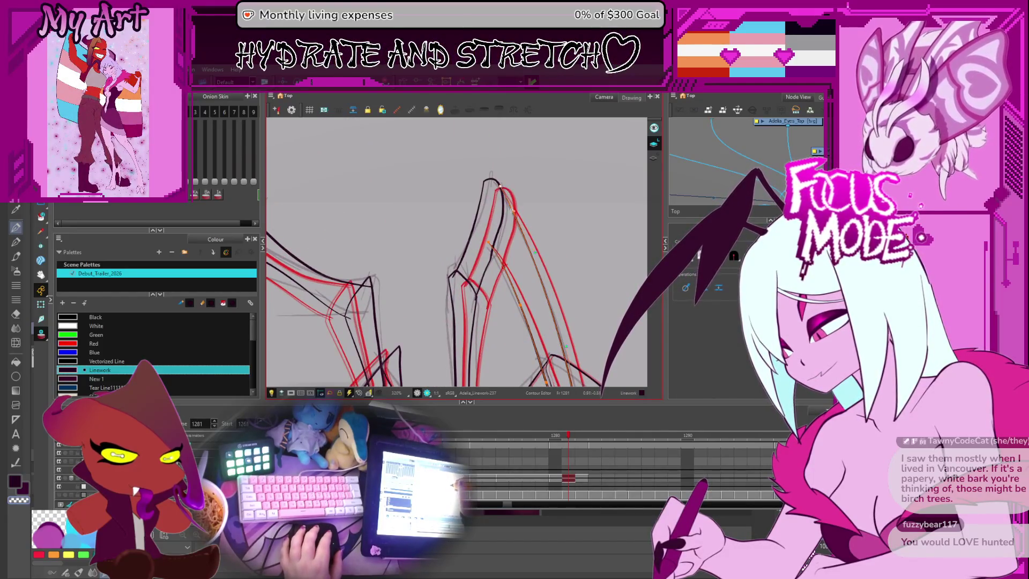
pyautogui.scroll(-2, 511, 209)
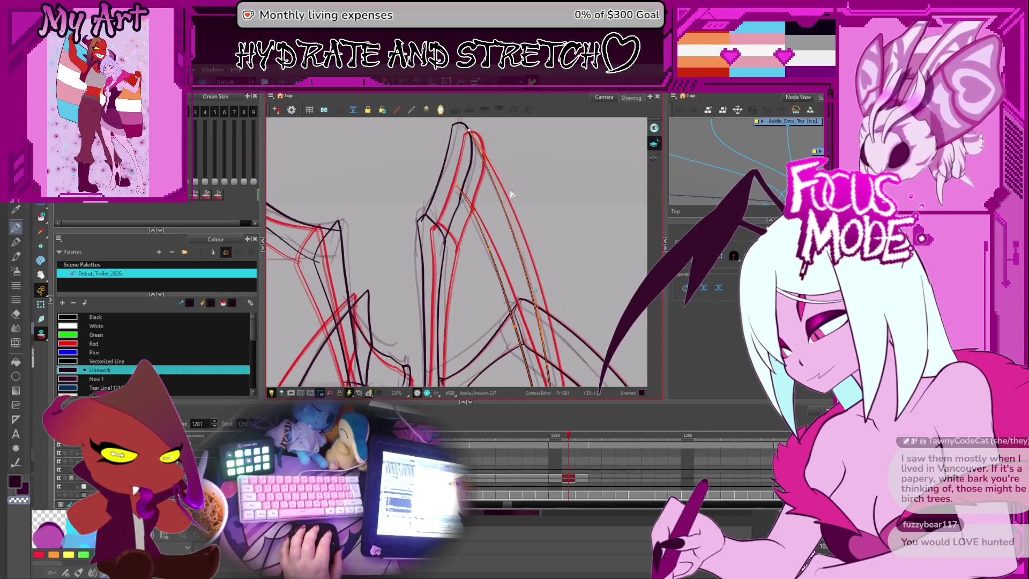
# Step: Flip back through earlier drawings to 1275, then forward to drawing 1280
pyautogui.press(',')
pyautogui.press(',')
pyautogui.press('1')
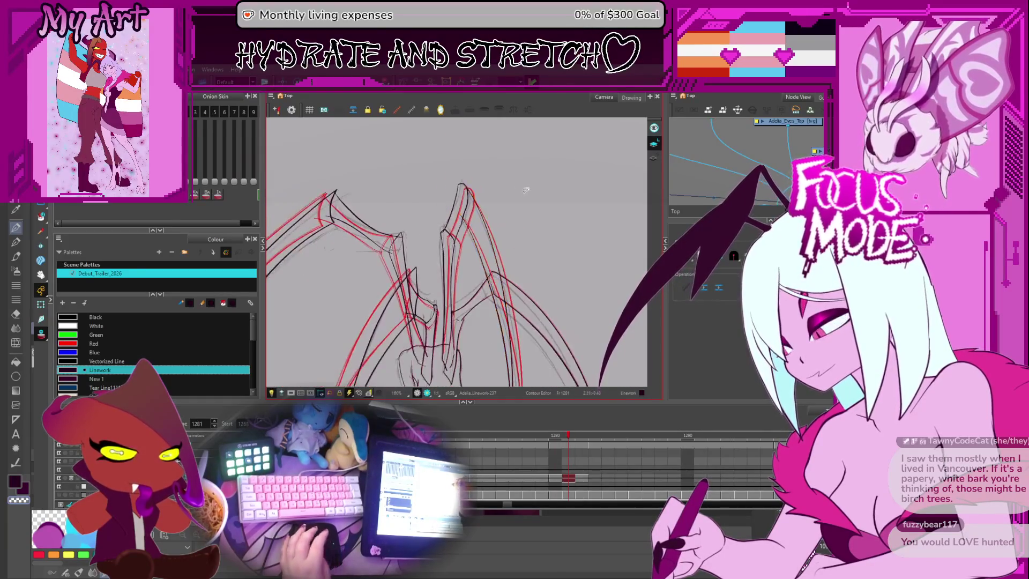
pyautogui.press(',')
pyautogui.press(',')
pyautogui.press(',')
pyautogui.press('1')
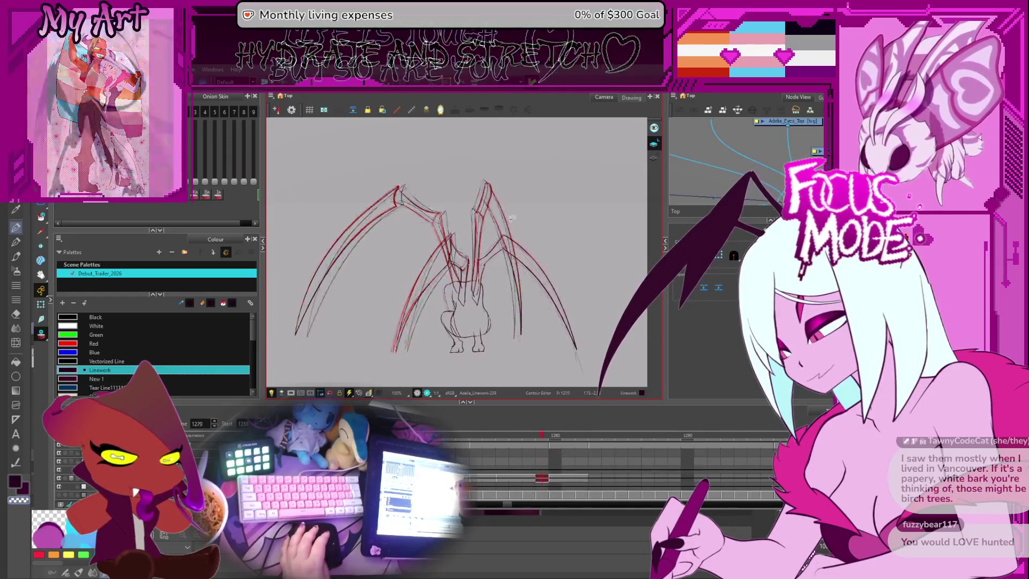
pyautogui.press('.')
pyautogui.press('.')
pyautogui.press('.')
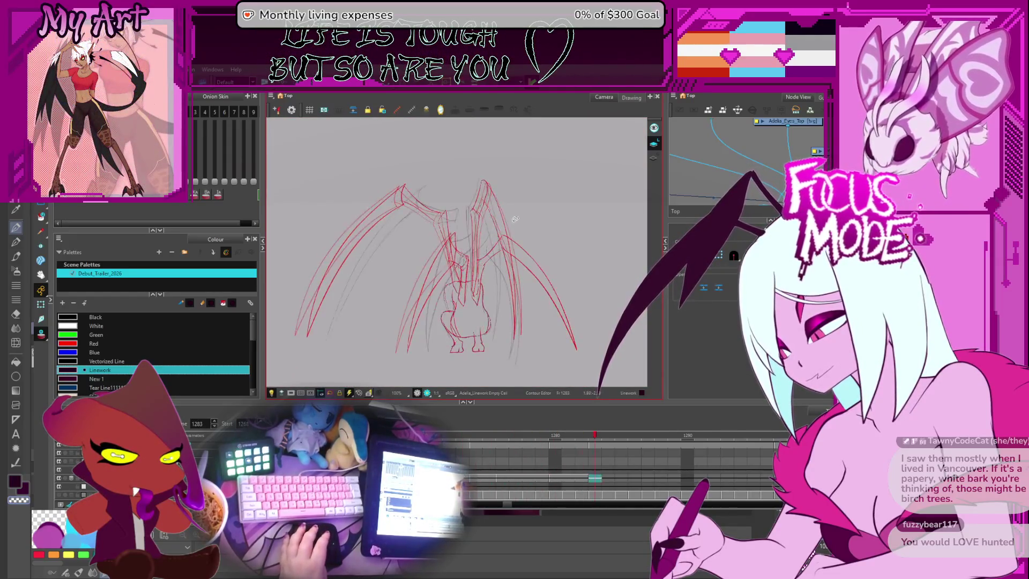
# Step: Zoom and frame the winged figure on drawing 1280
pyautogui.press('2')
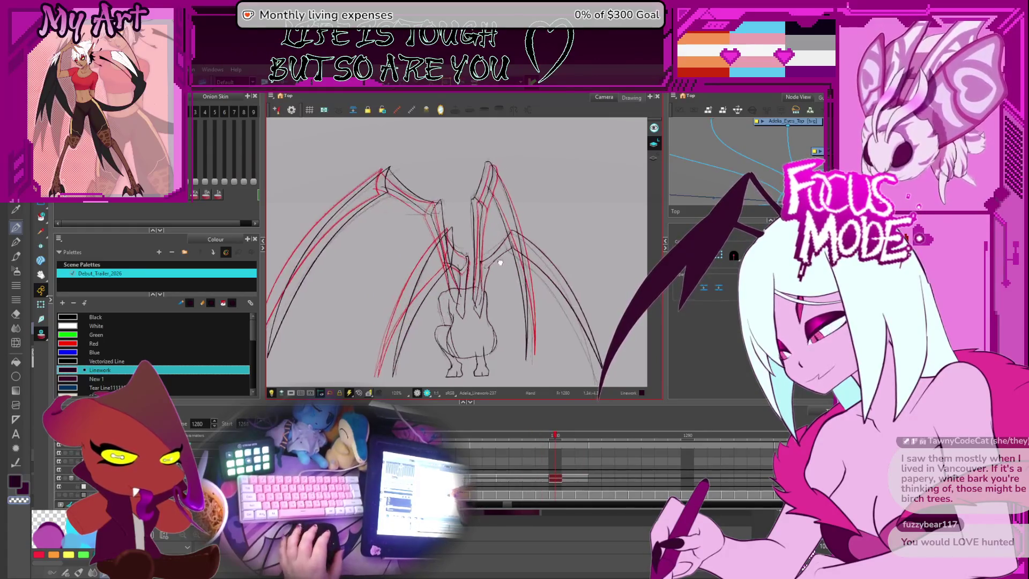
pyautogui.press('2')
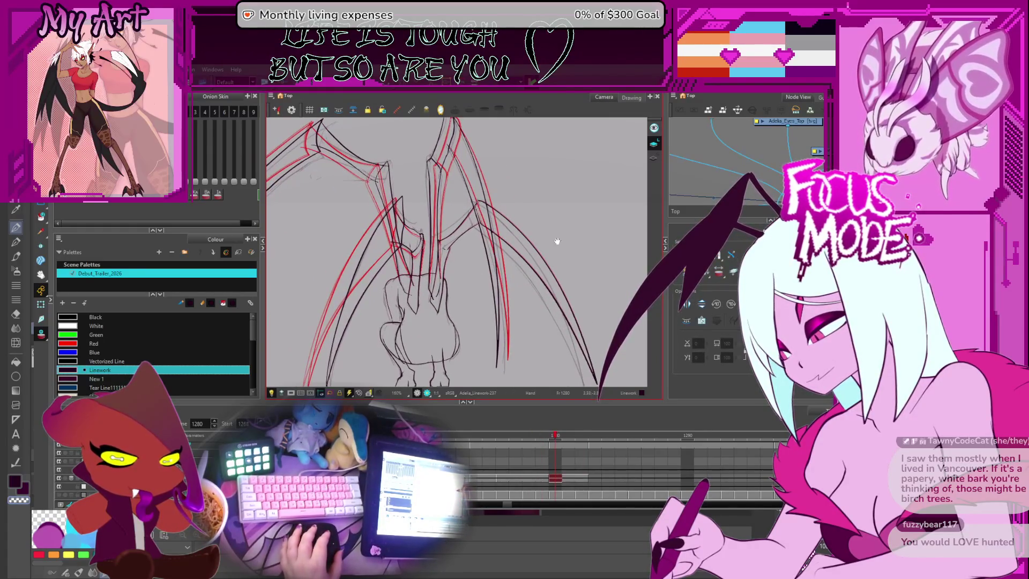
pyautogui.hscroll(3, 465, 458)
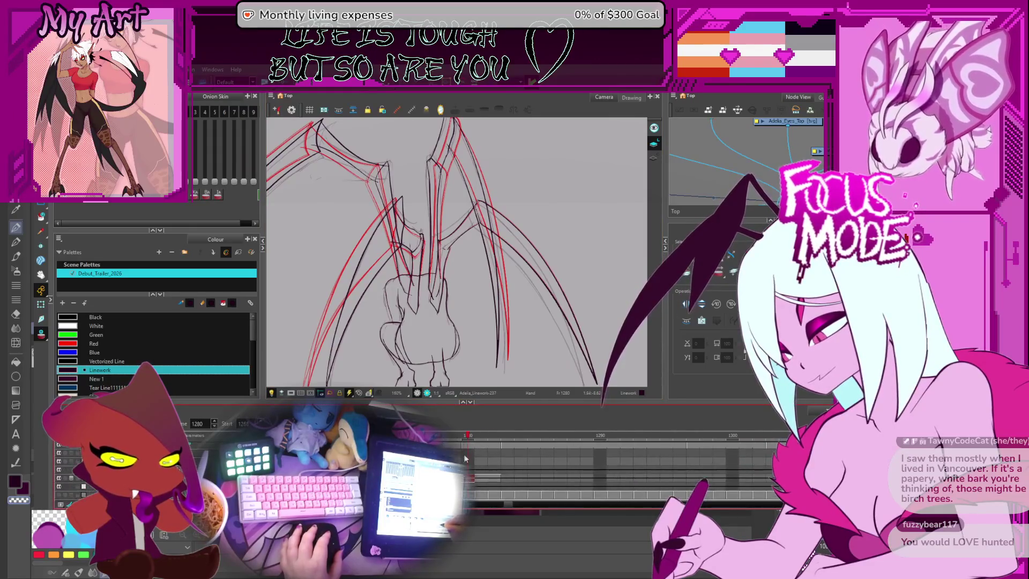
pyautogui.scroll(-3, 465, 458)
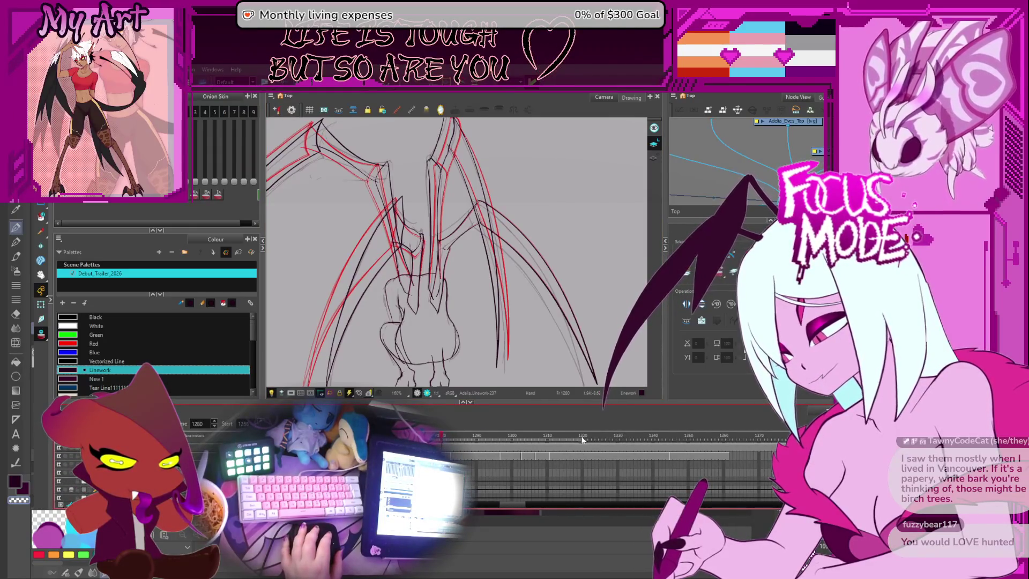
pyautogui.press('2')
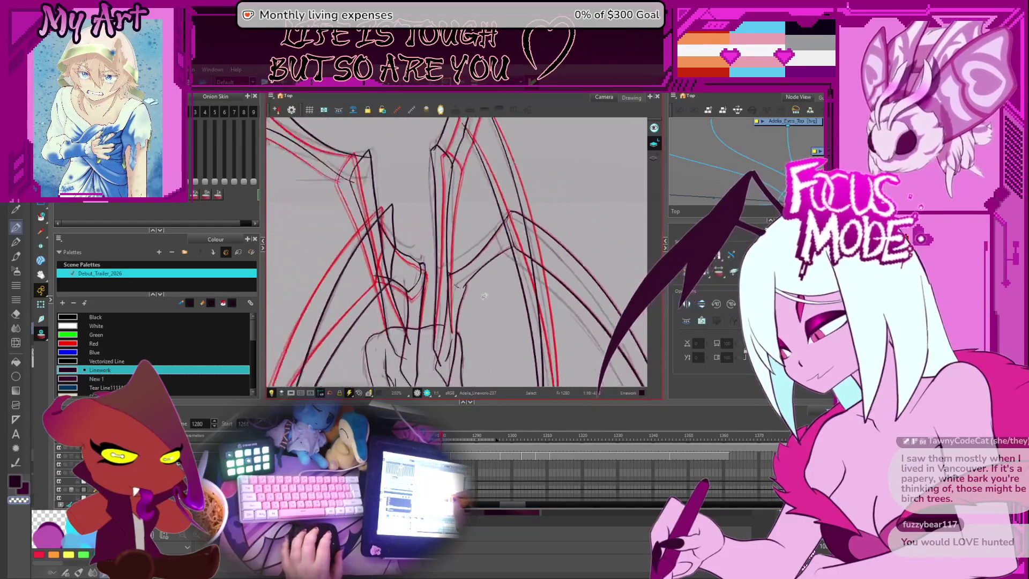
pyautogui.press('2')
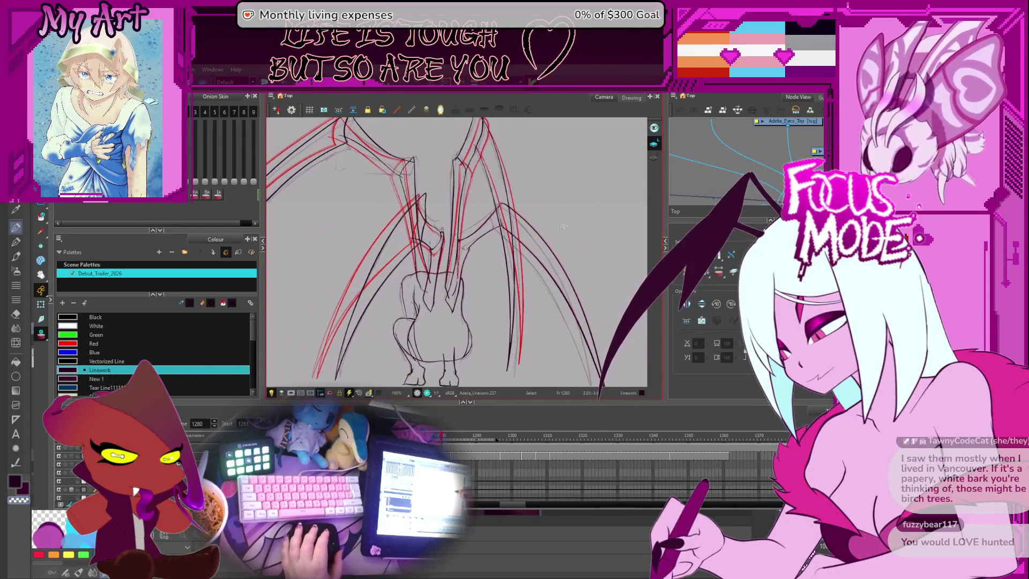
pyautogui.moveTo(558, 313); pyautogui.dragTo(564, 284)
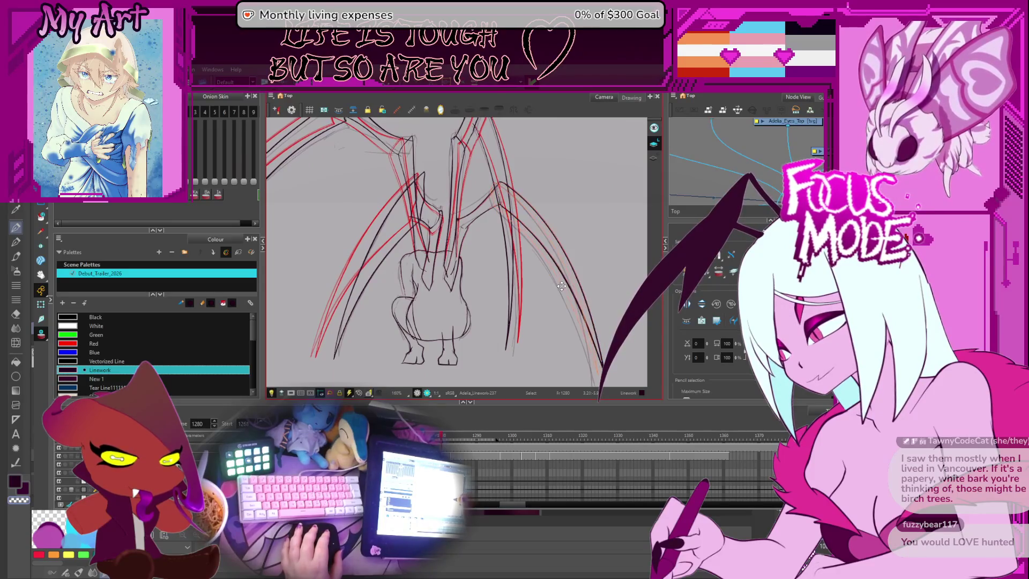
# Step: Lasso the brown lower right-wing strokes on drawing 1280 after panning to the lower wings
pyautogui.click(562, 286)
pyautogui.moveTo(576, 356); pyautogui.dragTo(579, 346)
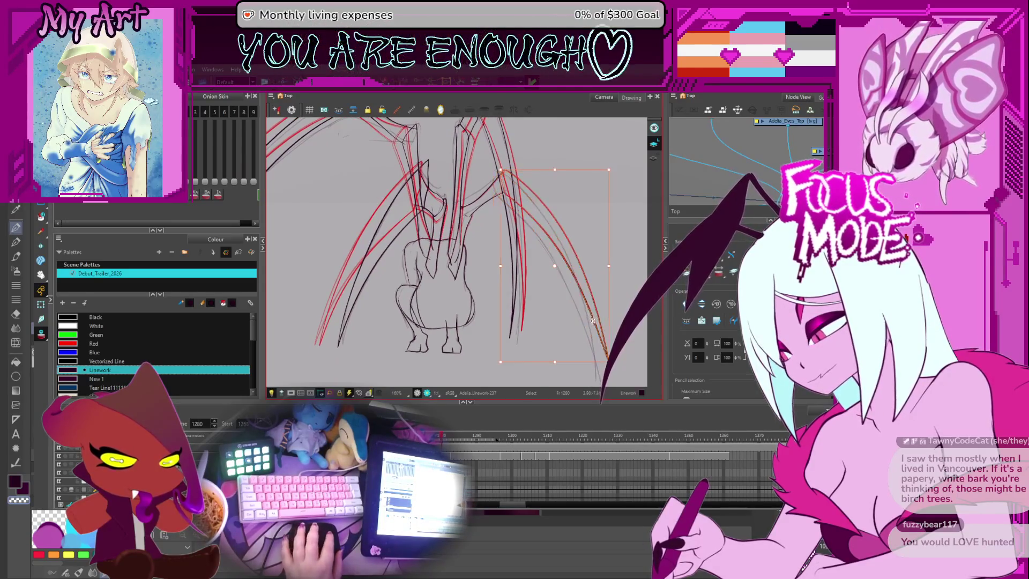
pyautogui.click(587, 316)
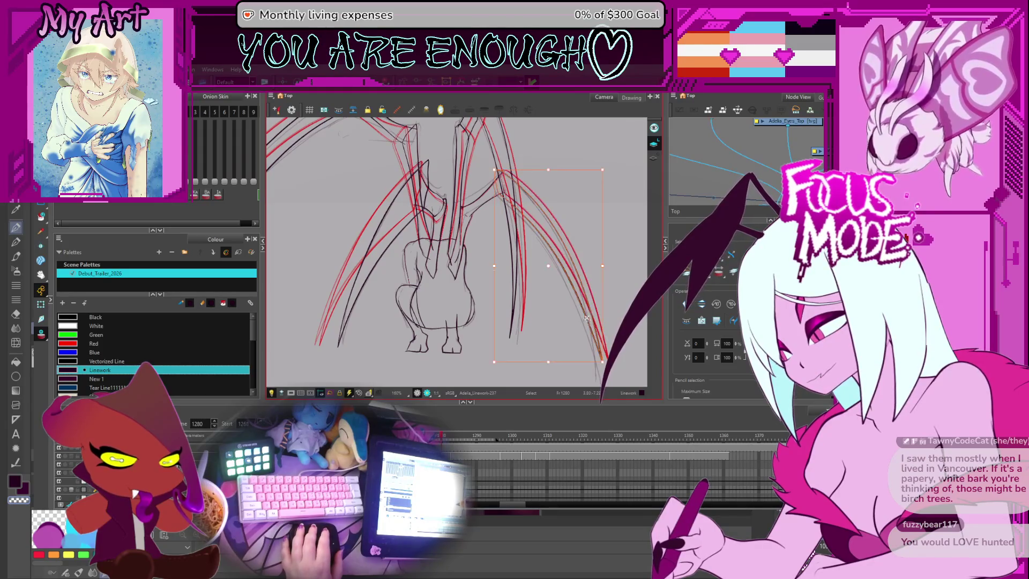
pyautogui.scroll(2, 525, 199)
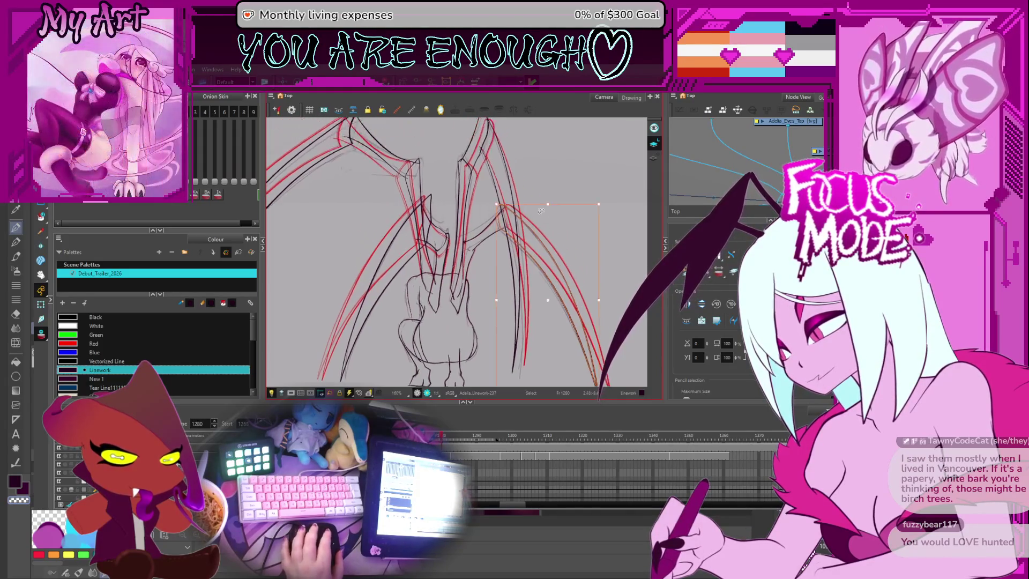
pyautogui.click(570, 189)
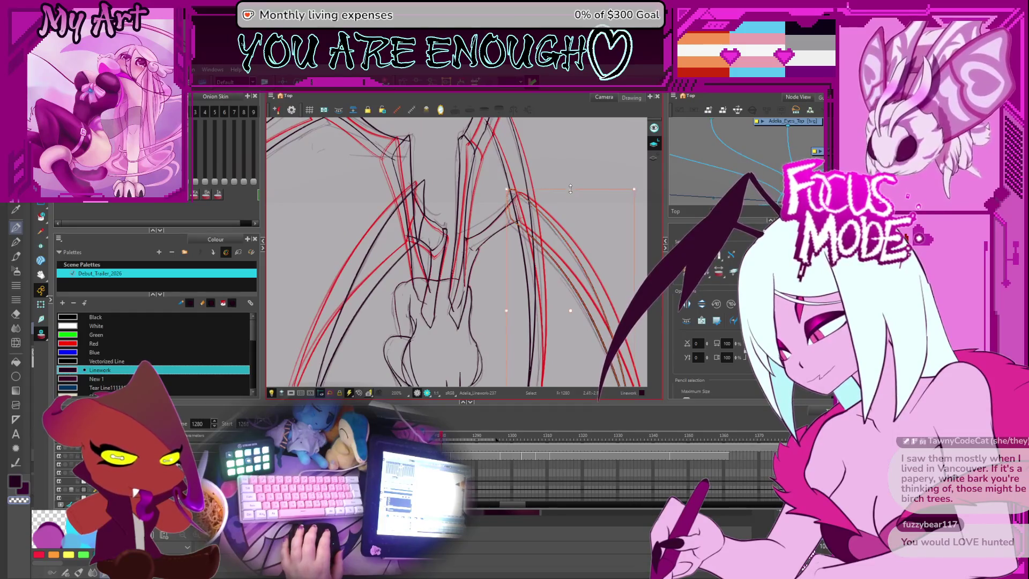
pyautogui.moveTo(571, 188); pyautogui.dragTo(530, 82)
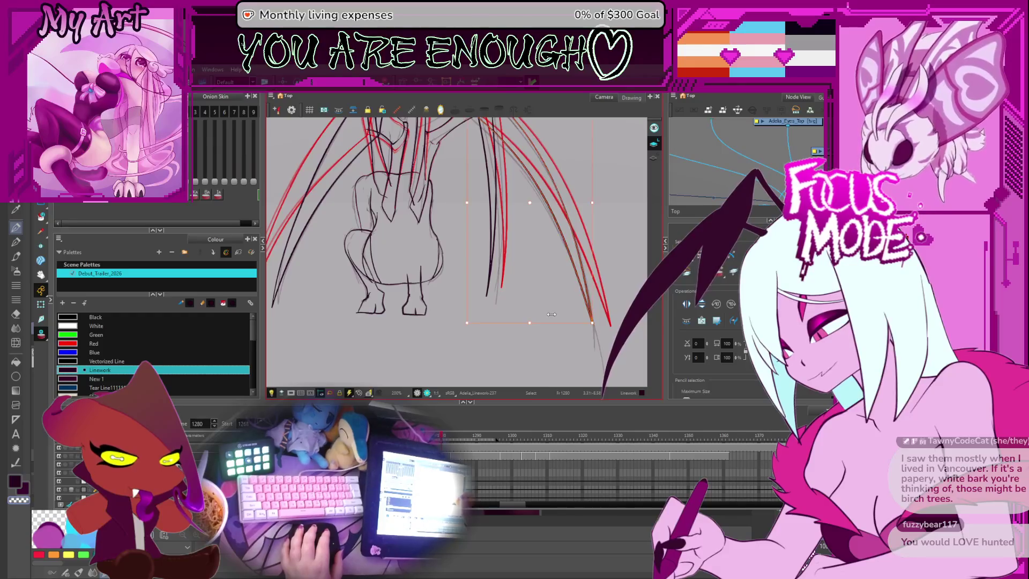
pyautogui.scroll(4, 486, 246)
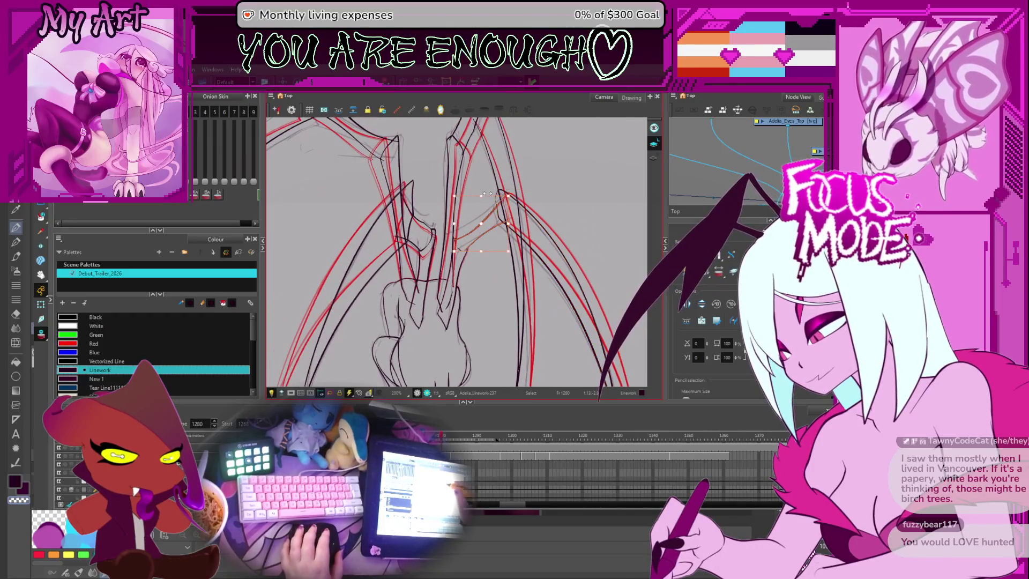
pyautogui.scroll(1, 484, 194)
pyautogui.click(492, 223)
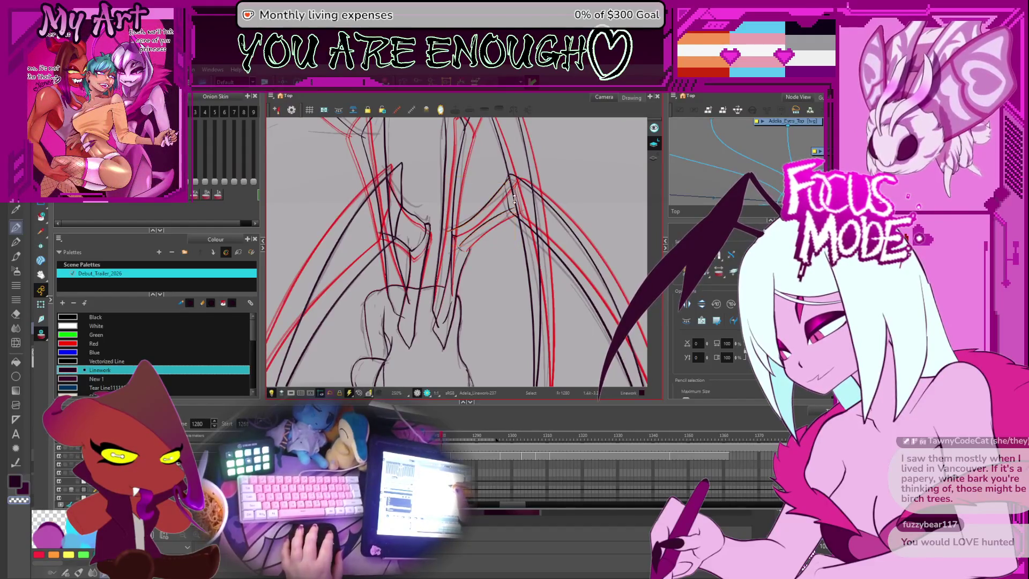
pyautogui.moveTo(514, 198); pyautogui.dragTo(456, 263)
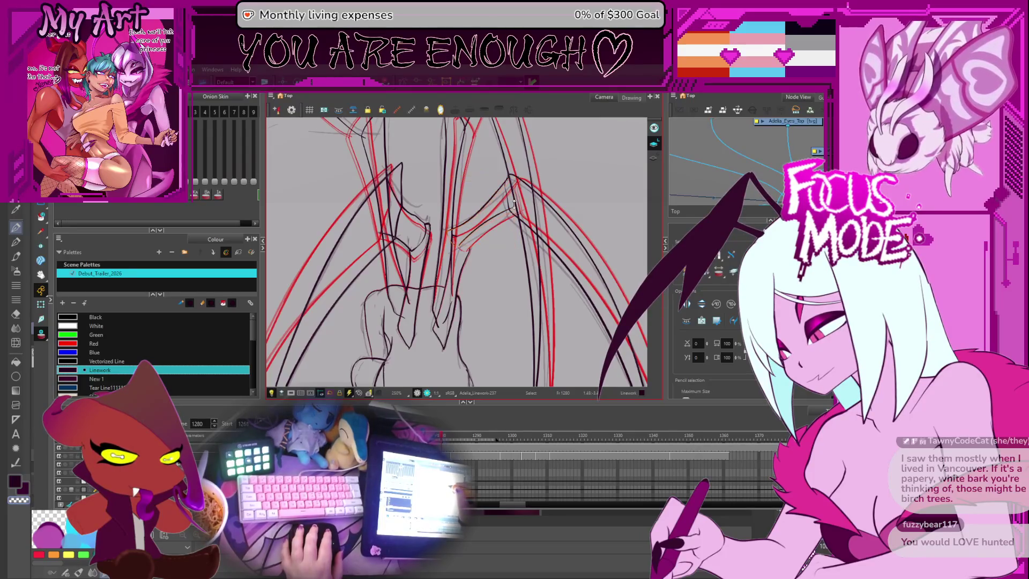
# Step: Drag the short wing-joint stroke's points into a deeper curve along the red guide
pyautogui.hotkey('alt', 'q')
pyautogui.scroll(2, 483, 231)
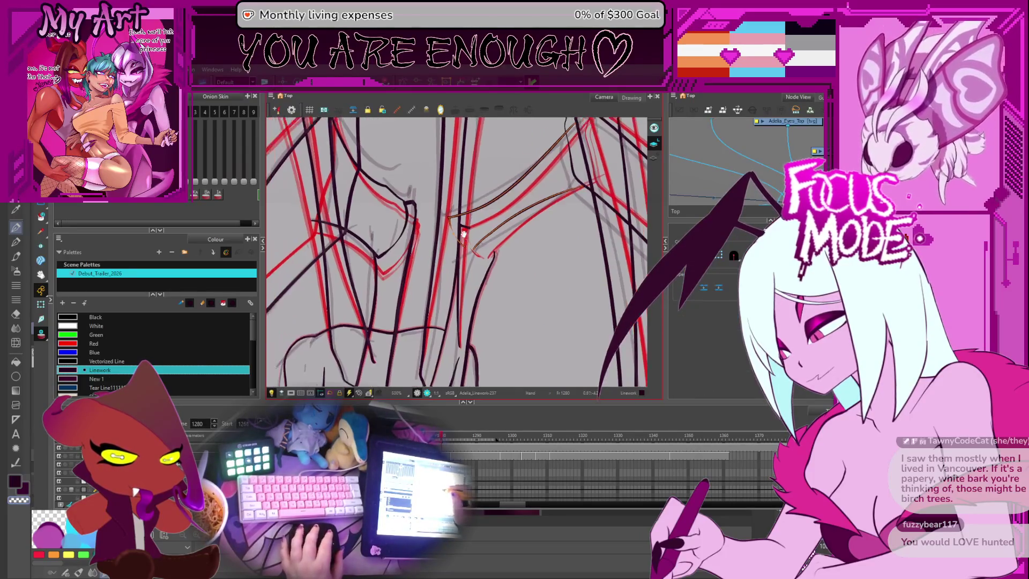
pyautogui.scroll(2, 454, 240)
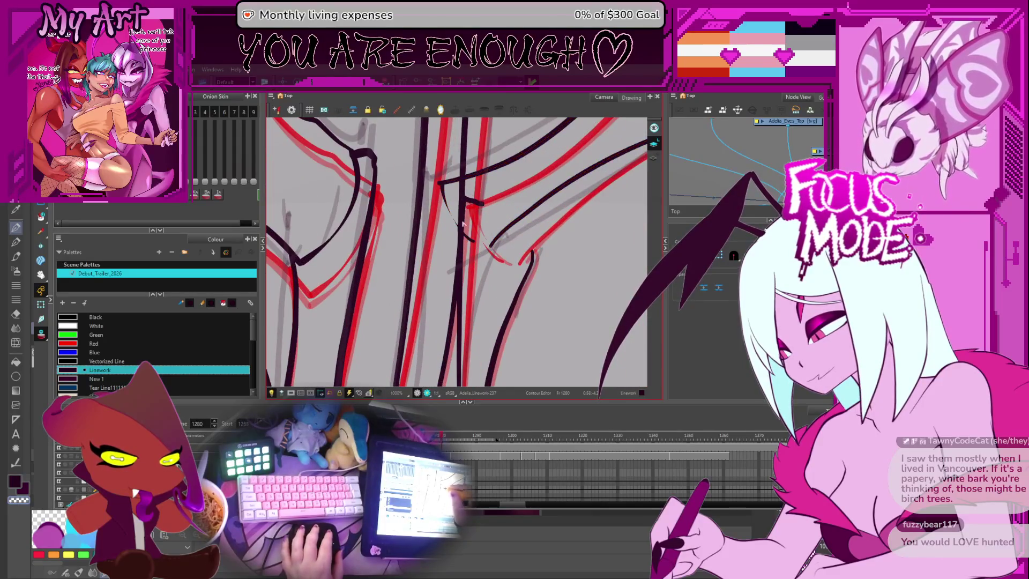
pyautogui.click(454, 236)
pyautogui.moveTo(455, 235); pyautogui.dragTo(473, 247)
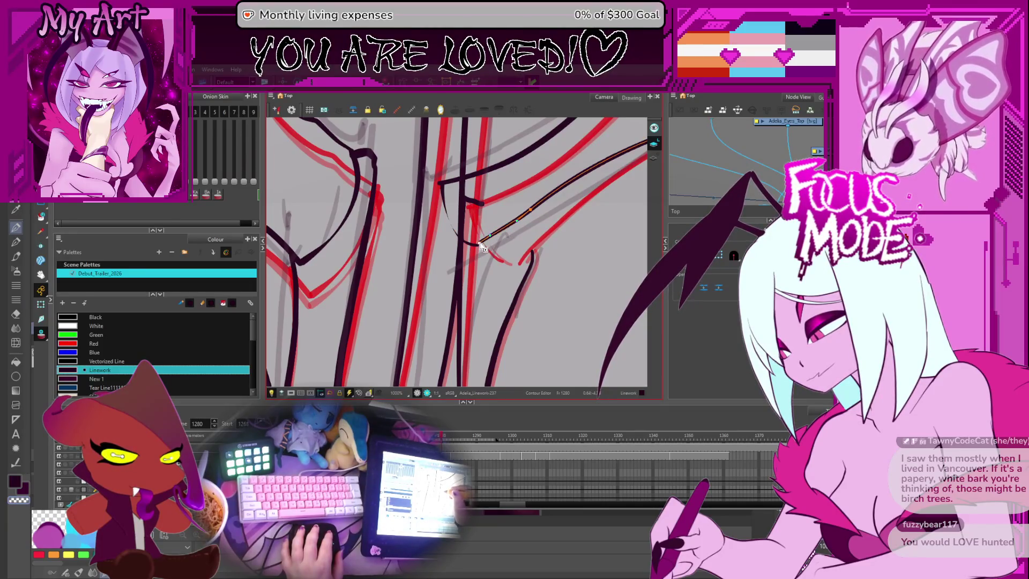
pyautogui.moveTo(517, 225); pyautogui.dragTo(514, 224)
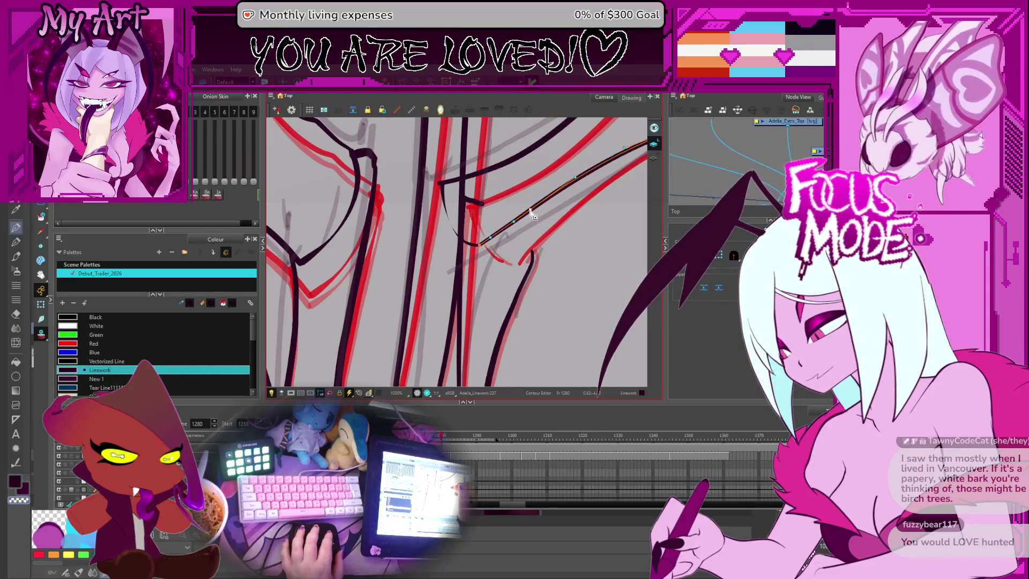
pyautogui.scroll(-5, 530, 229)
# Step: Select the wing strokes near the body and zoom in on them
pyautogui.hotkey('alt', 's')
pyautogui.click(450, 326)
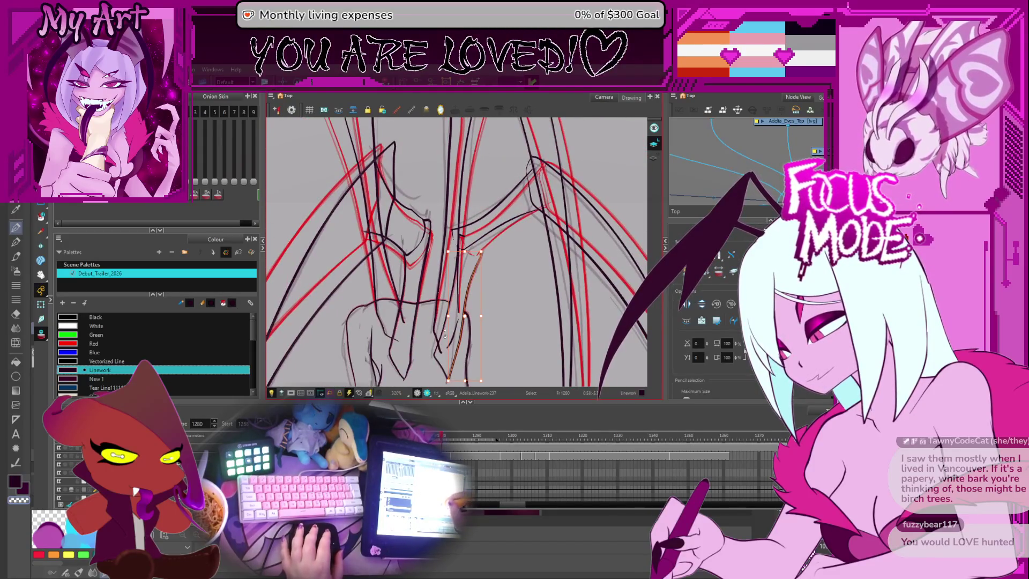
pyautogui.keyDown('shift'); pyautogui.click(462, 239); pyautogui.keyUp('shift')
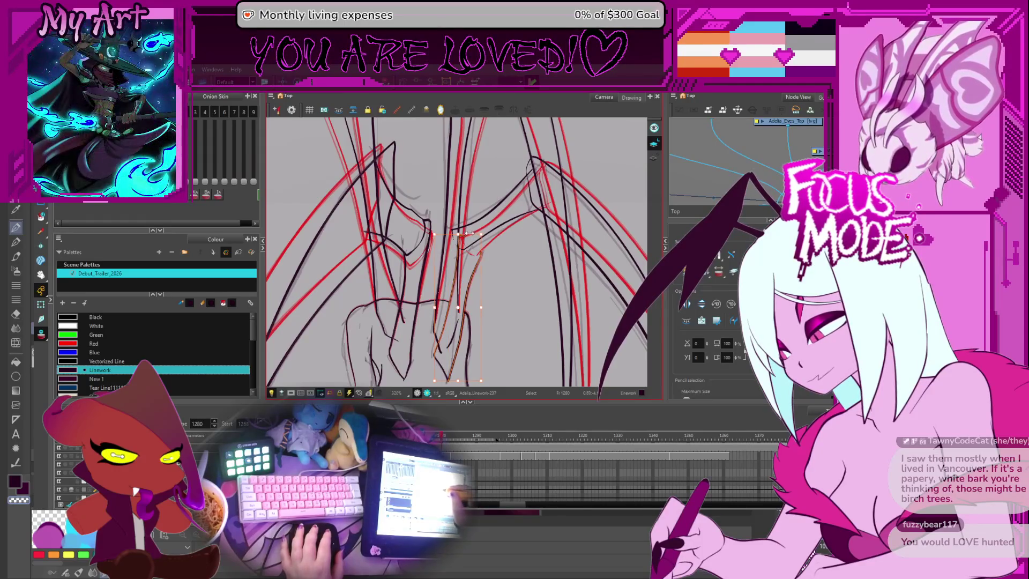
pyautogui.click(460, 232)
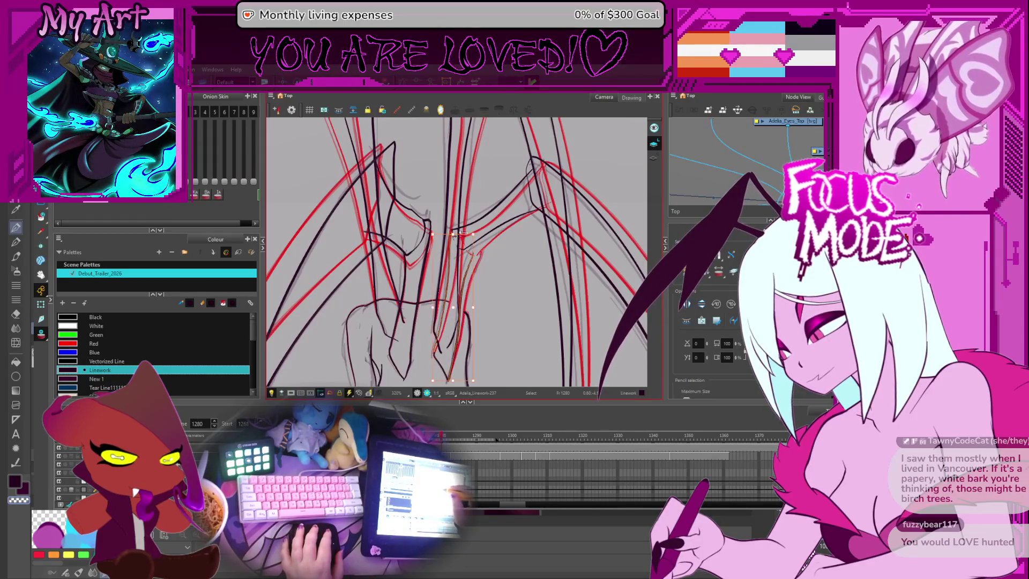
pyautogui.press('2')
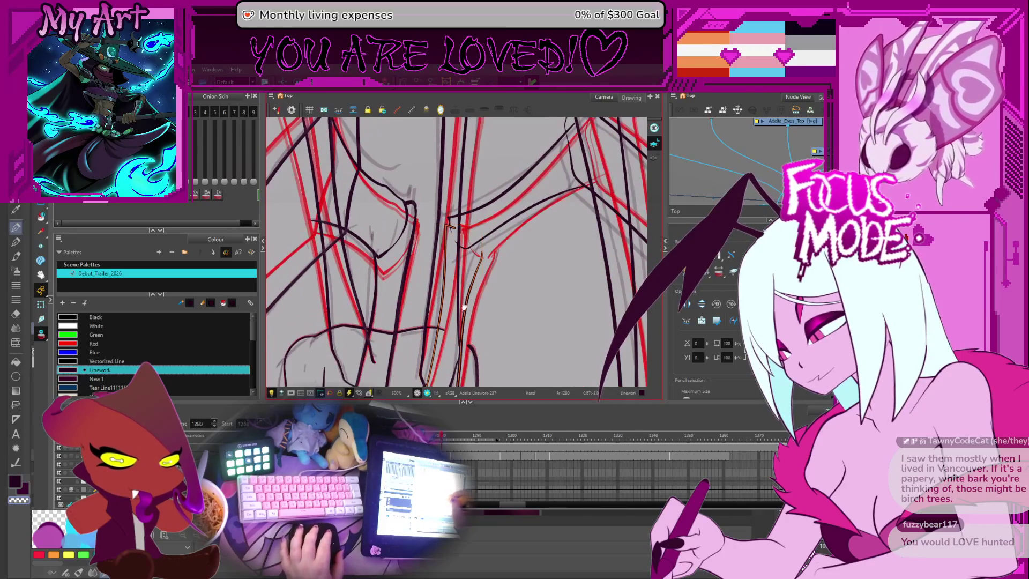
pyautogui.moveTo(464, 307); pyautogui.dragTo(473, 265)
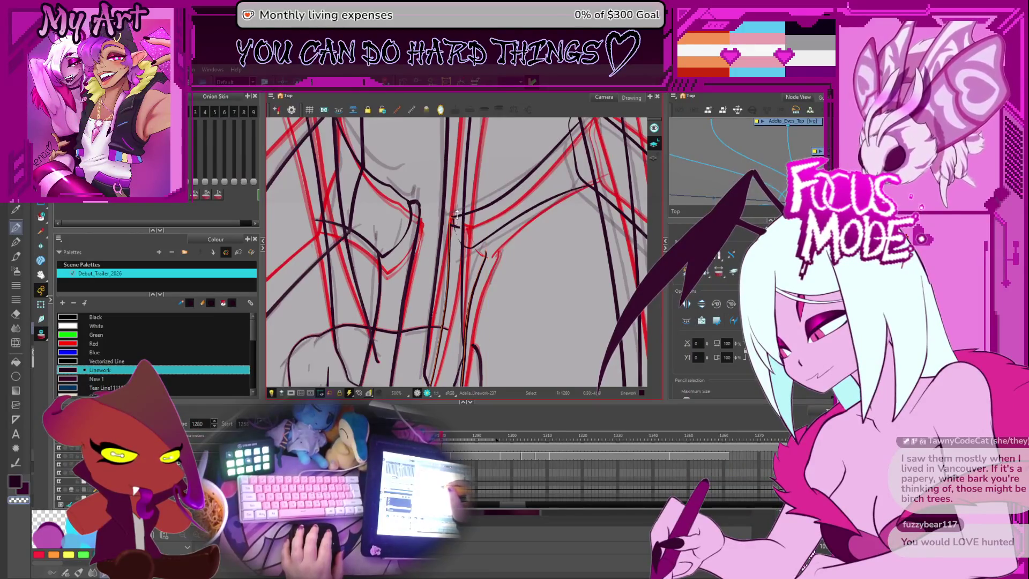
pyautogui.hotkey('alt', 'q')
pyautogui.scroll(-3, 457, 214)
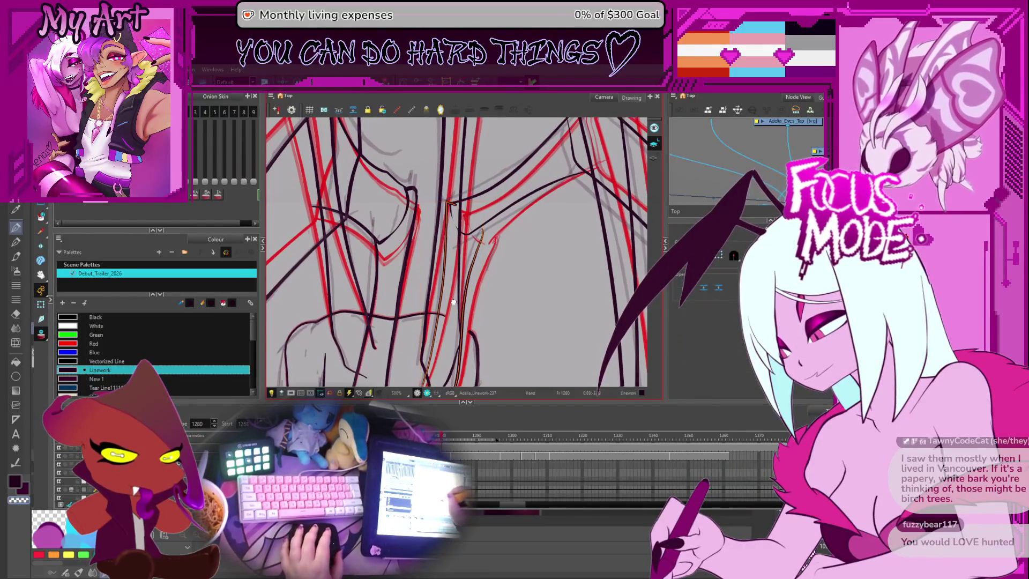
pyautogui.scroll(-3, 439, 312)
pyautogui.hotkey('alt', 's')
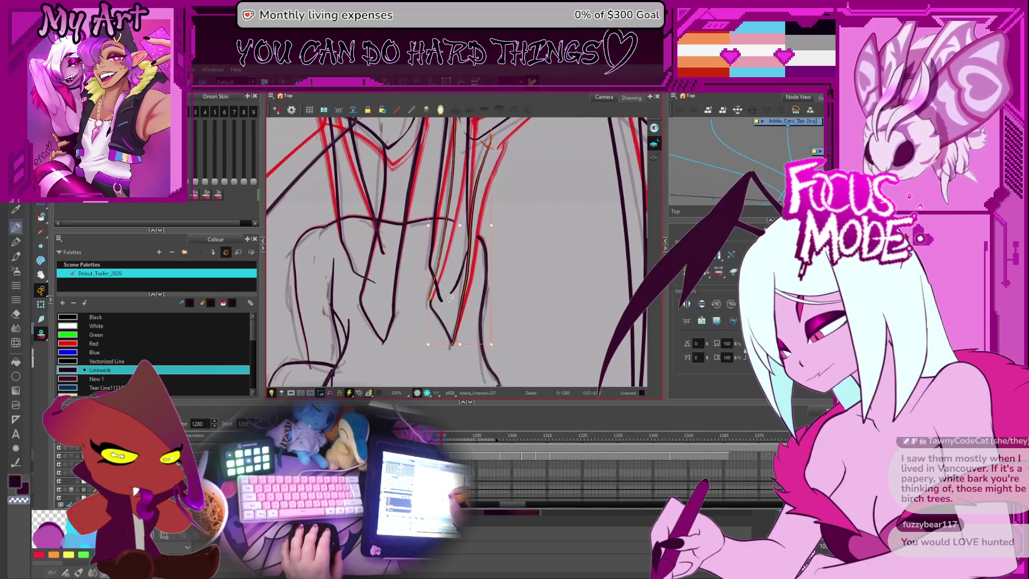
pyautogui.click(451, 346)
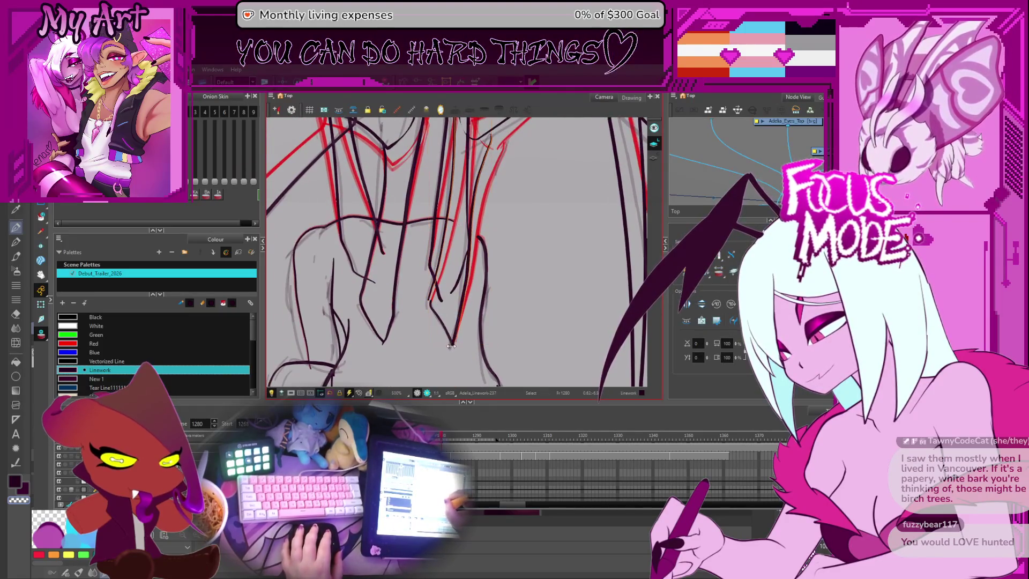
pyautogui.click(451, 346)
pyautogui.scroll(3, 450, 338)
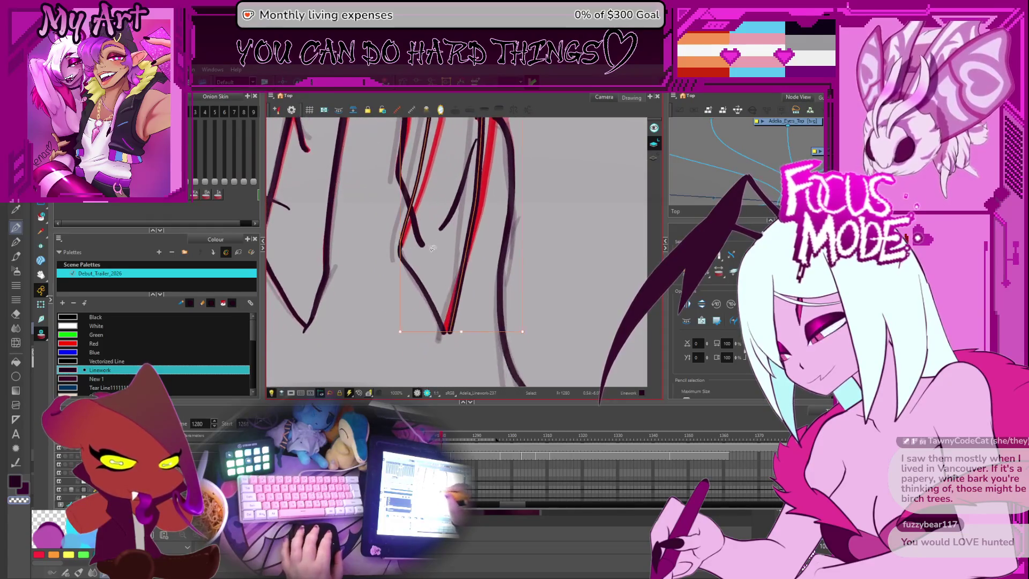
pyautogui.click(446, 326)
pyautogui.click(411, 239)
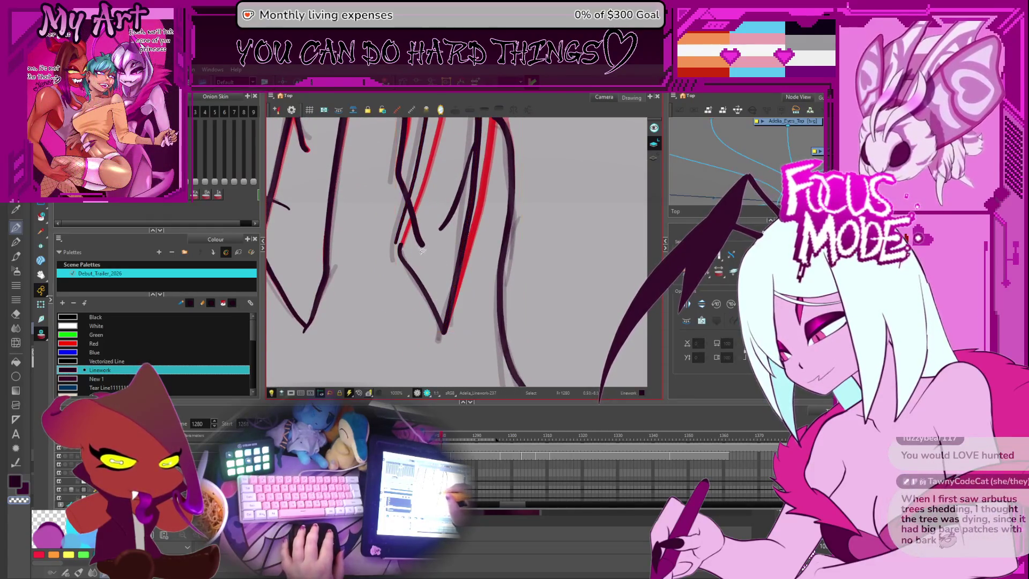
pyautogui.click(413, 243)
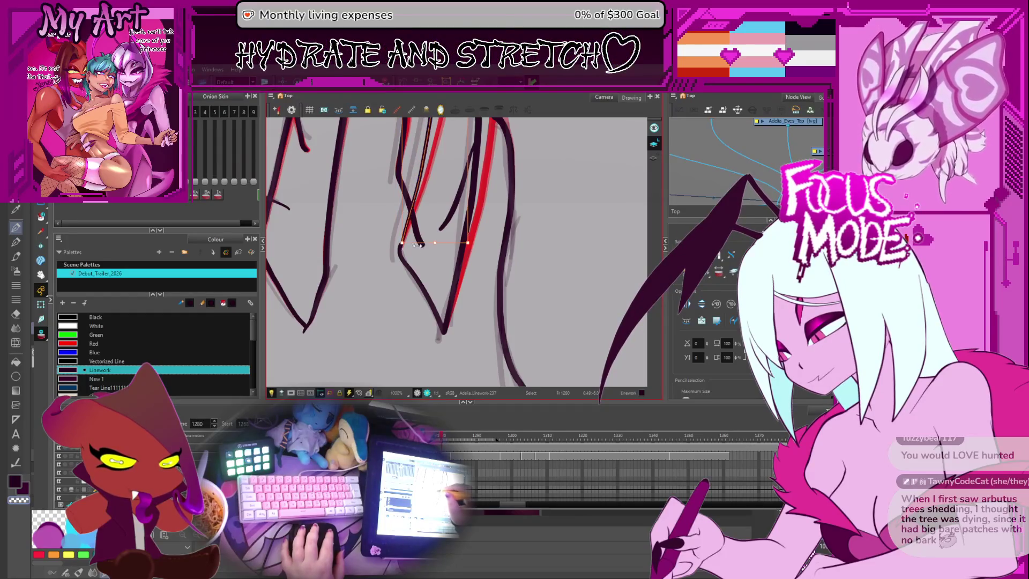
pyautogui.moveTo(419, 243); pyautogui.dragTo(412, 271)
pyautogui.click(412, 274)
pyautogui.hotkey('alt', 'q')
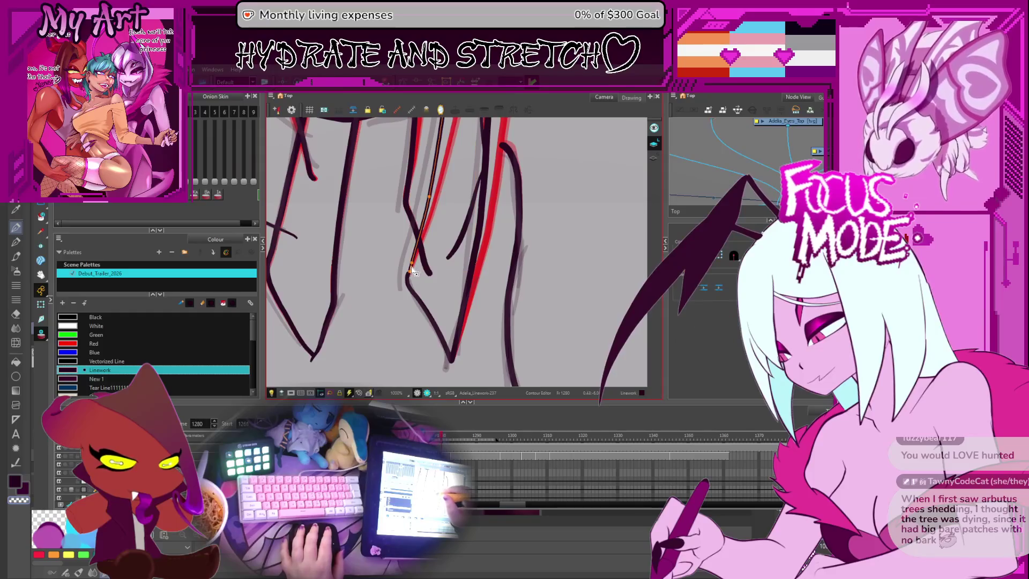
pyautogui.moveTo(497, 204); pyautogui.dragTo(484, 293)
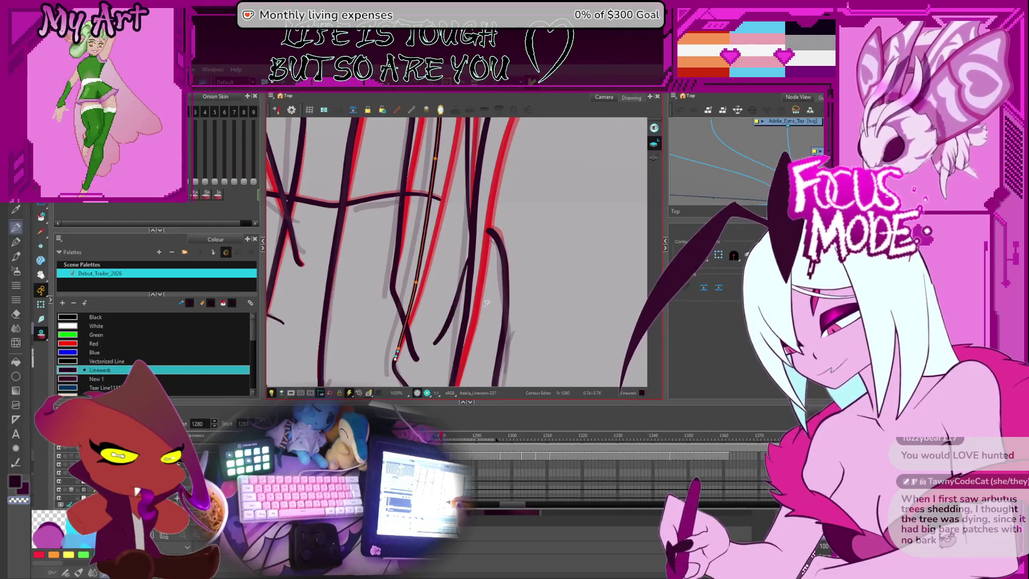
pyautogui.scroll(-4, 485, 265)
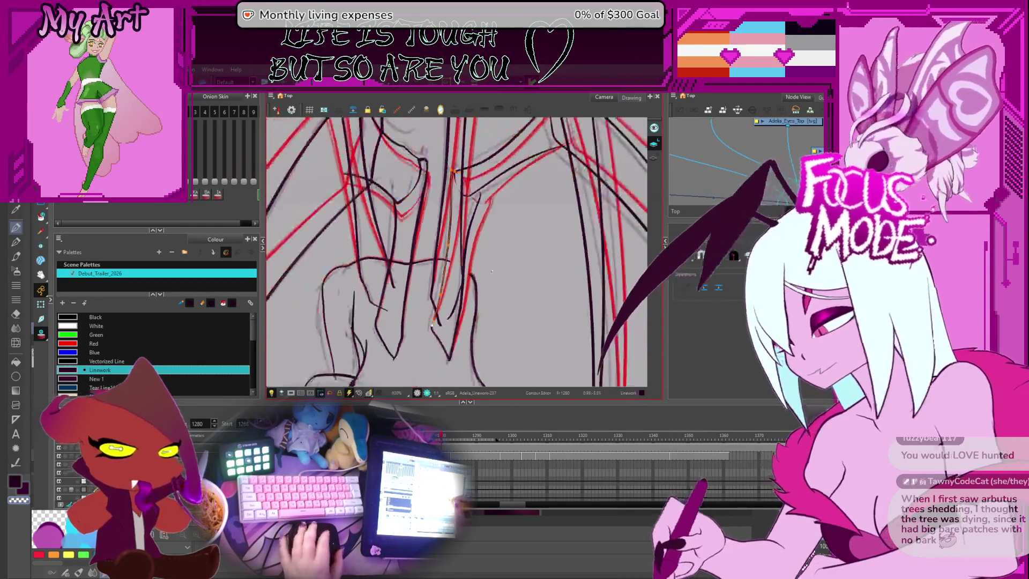
# Step: Scroll the view over the creature's shoulders and upper wings
pyautogui.scroll(-1, 477, 265)
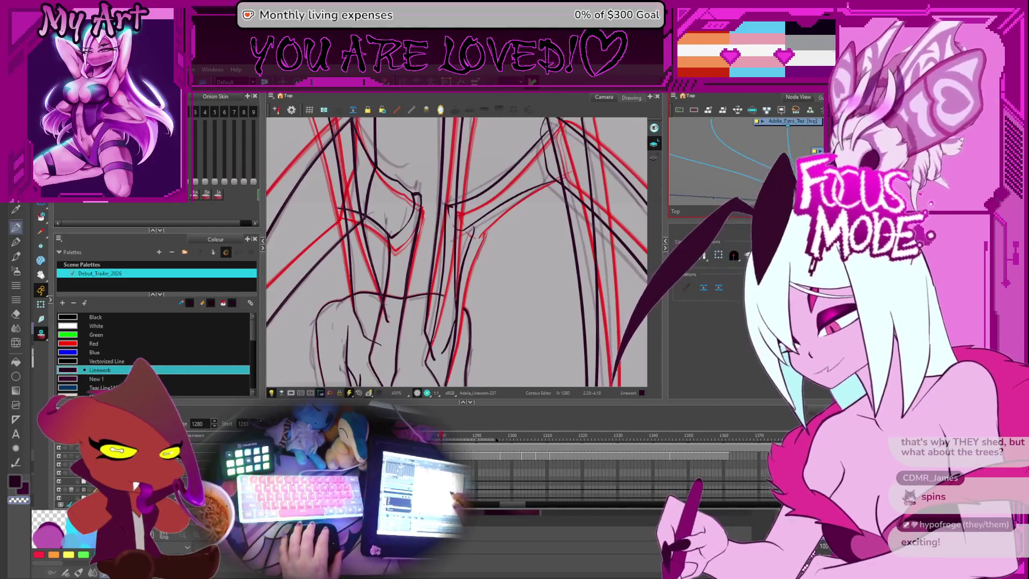
pyautogui.scroll(-5, 495, 272)
pyautogui.scroll(2, 494, 272)
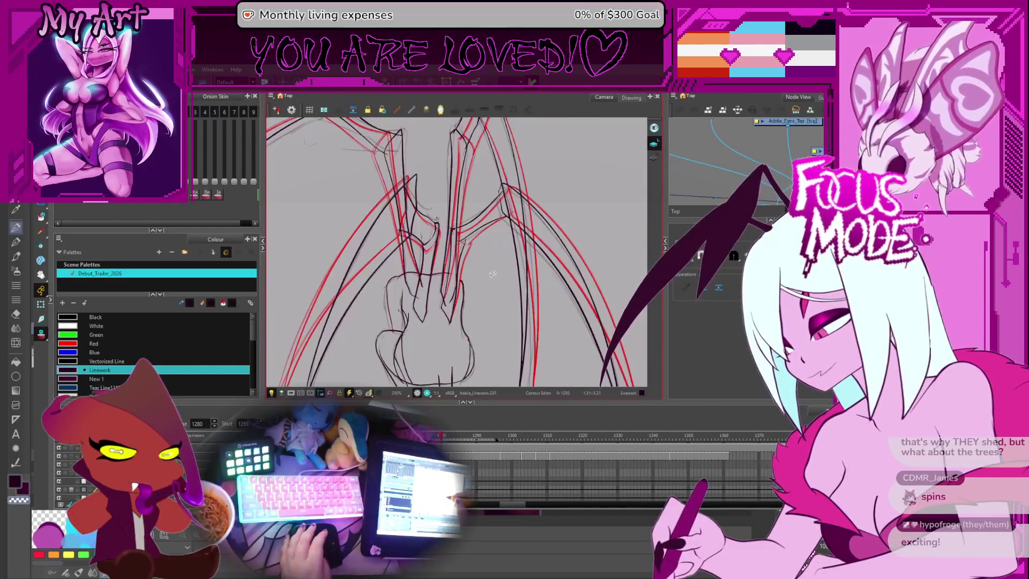
pyautogui.scroll(-3, 492, 274)
pyautogui.moveTo(502, 304); pyautogui.dragTo(515, 293)
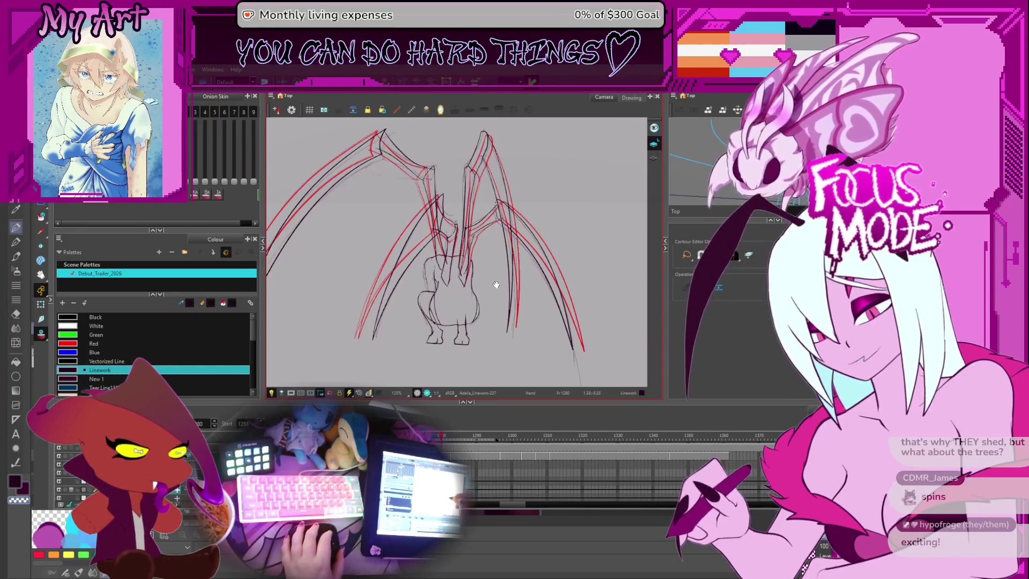
pyautogui.moveTo(515, 287)
pyautogui.mouseDown()
pyautogui.moveTo(543, 305)
pyautogui.moveTo(501, 318)
pyautogui.mouseUp()
pyautogui.scroll(6, 501, 317)
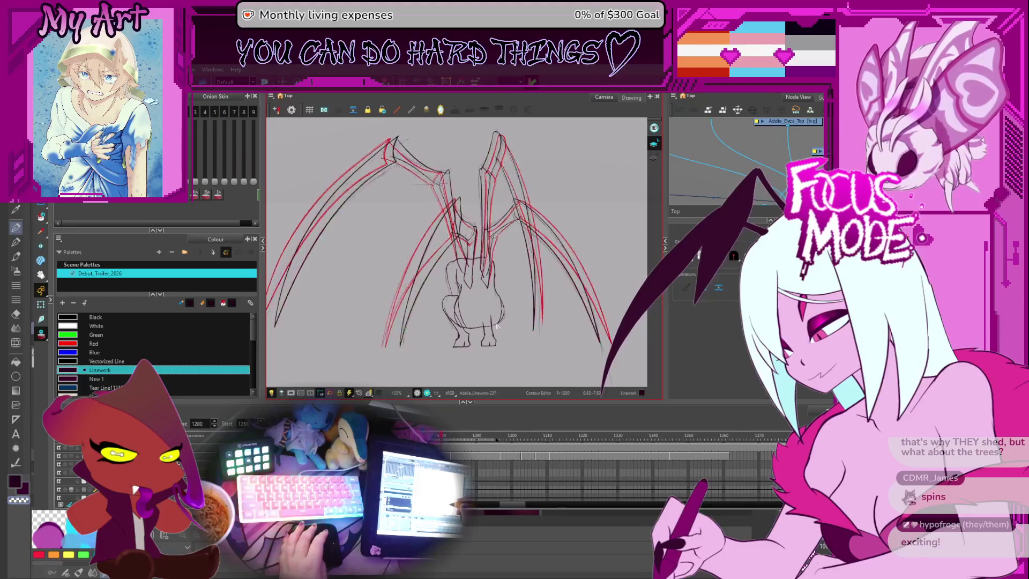
pyautogui.scroll(2, 534, 257)
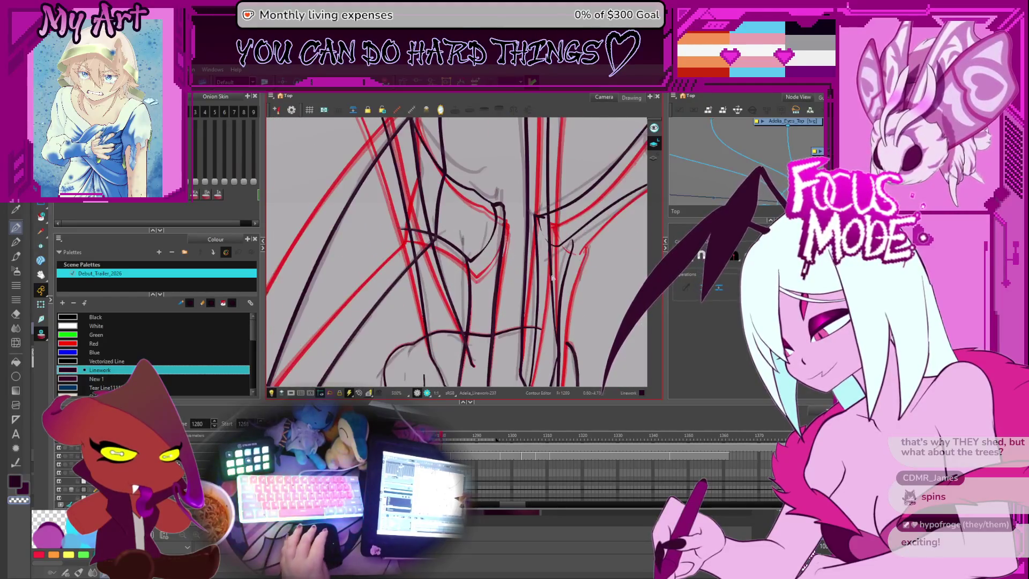
pyautogui.hotkey('alt', 's')
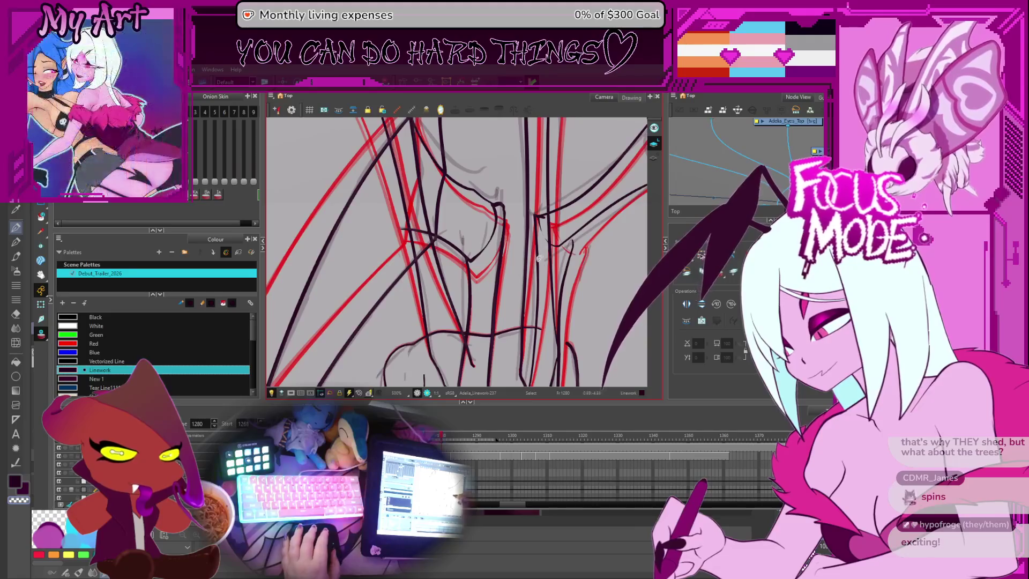
# Step: Pick the vertical black stroke near the body for contour editing
pyautogui.hotkey('alt', 'q')
pyautogui.click(536, 306)
pyautogui.moveTo(534, 330)
pyautogui.mouseDown()
pyautogui.moveTo(518, 264)
pyautogui.moveTo(523, 286)
pyautogui.mouseUp()
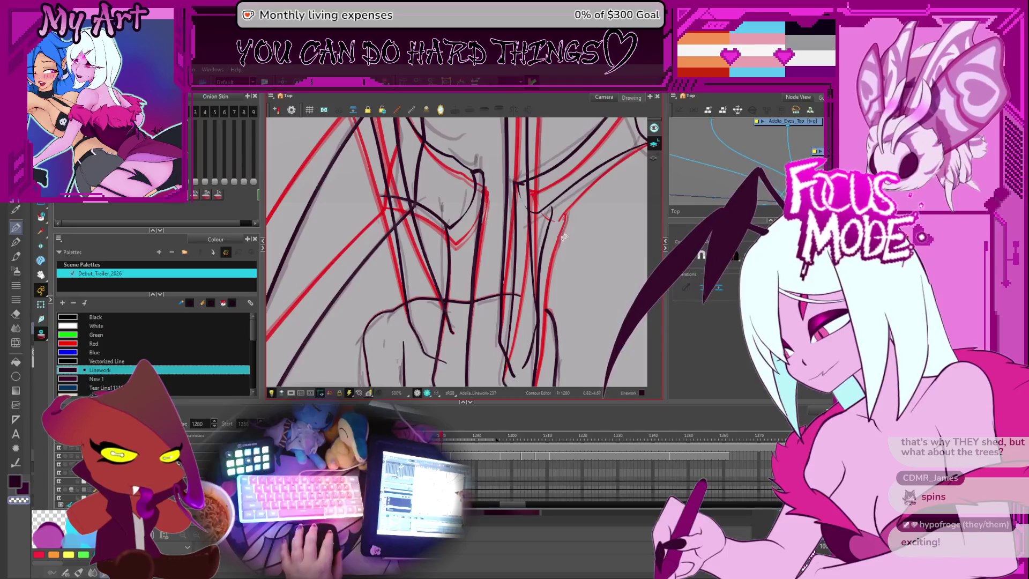
pyautogui.moveTo(548, 239); pyautogui.dragTo(542, 273)
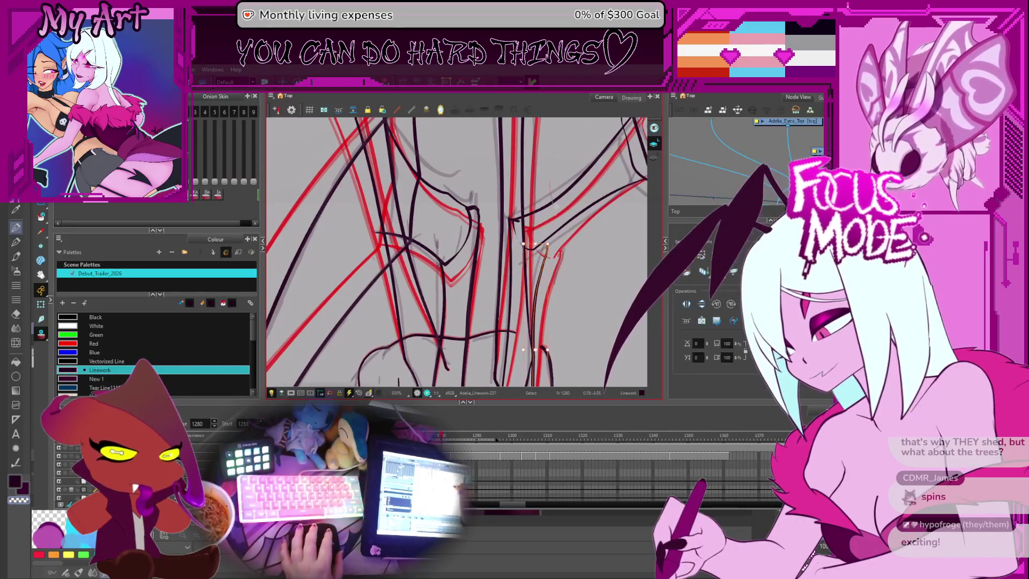
pyautogui.click(555, 206)
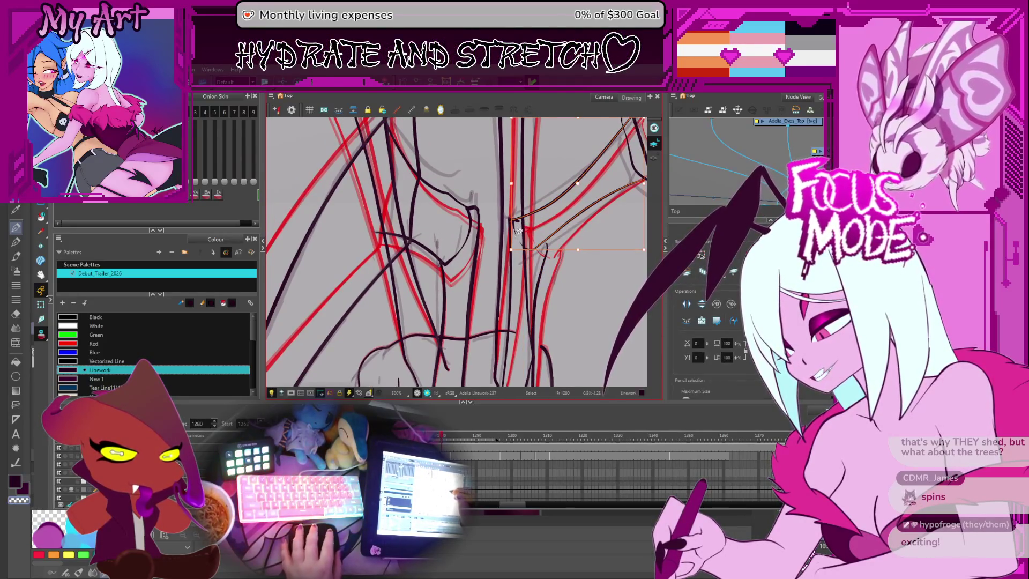
pyautogui.click(541, 226)
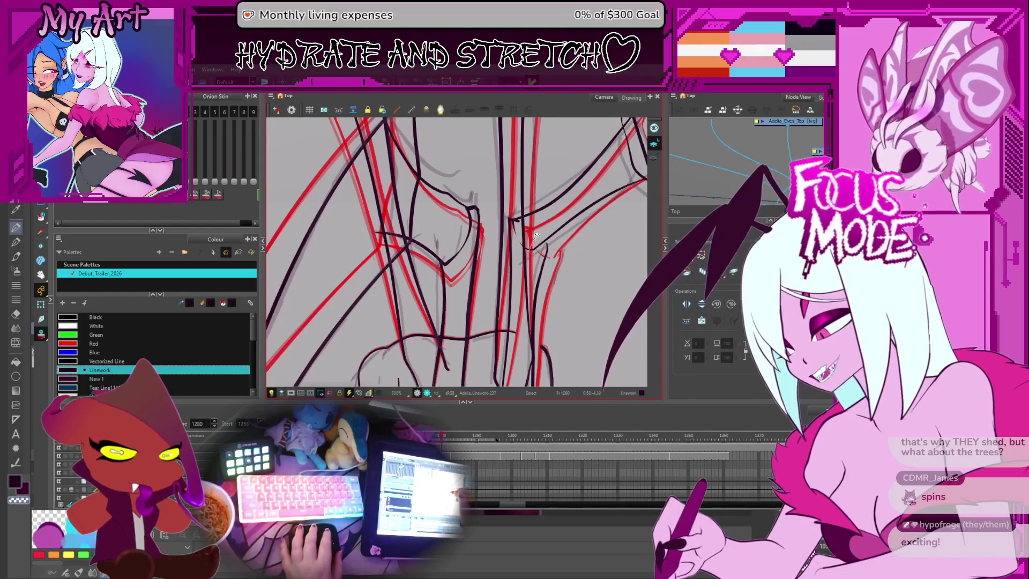
# Step: Select the two diagonal wing strokes together with the vertical stroke's control points
pyautogui.click(535, 234)
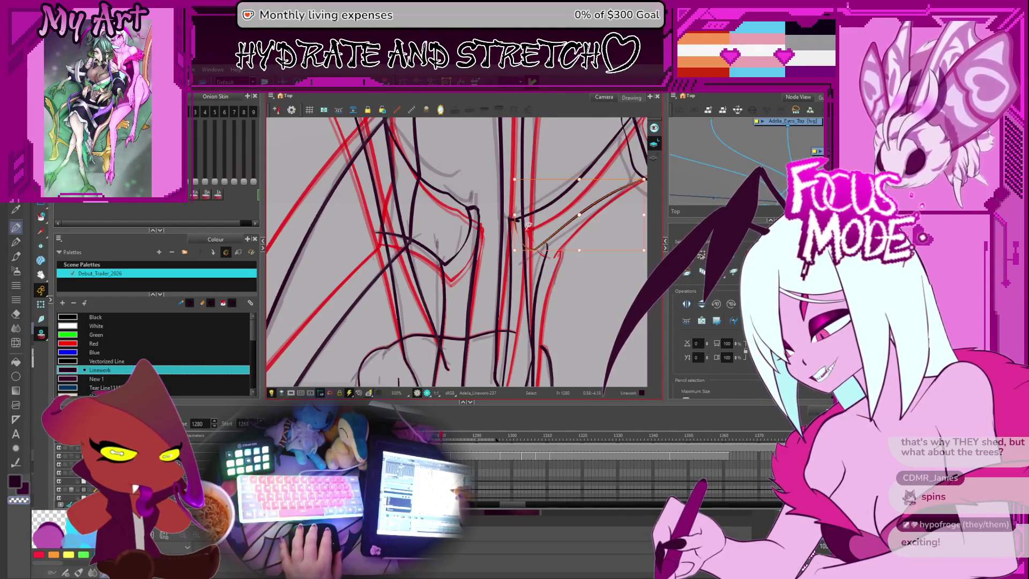
pyautogui.keyDown('shift'); pyautogui.click(548, 207); pyautogui.keyUp('shift')
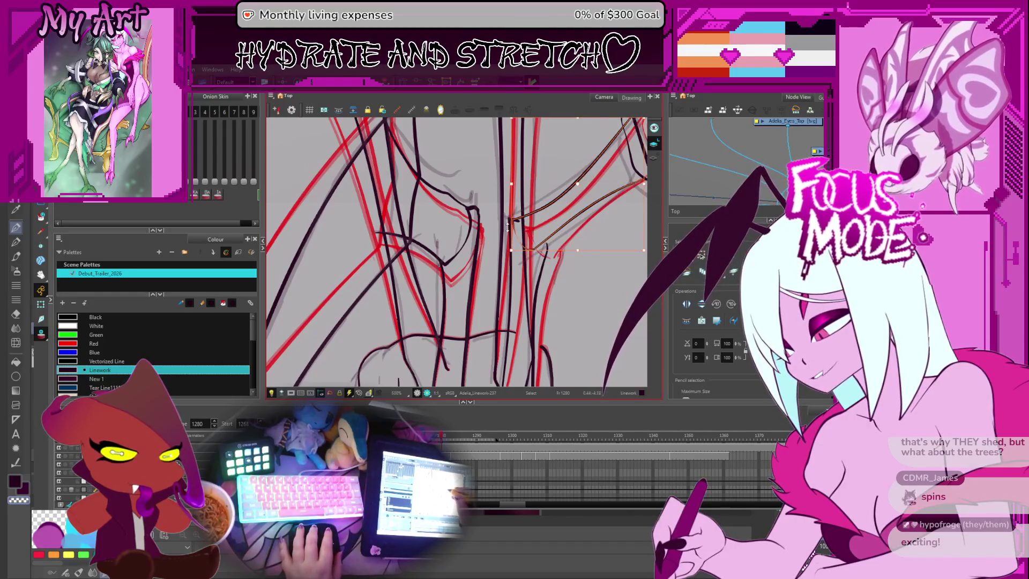
pyautogui.hotkey('alt', 'q')
pyautogui.click(543, 256)
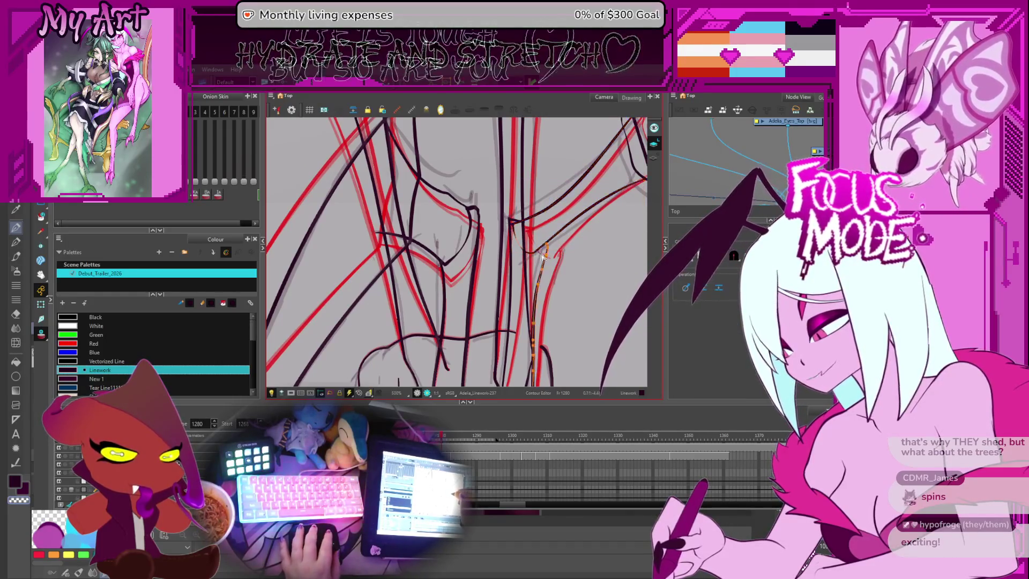
pyautogui.click(537, 249)
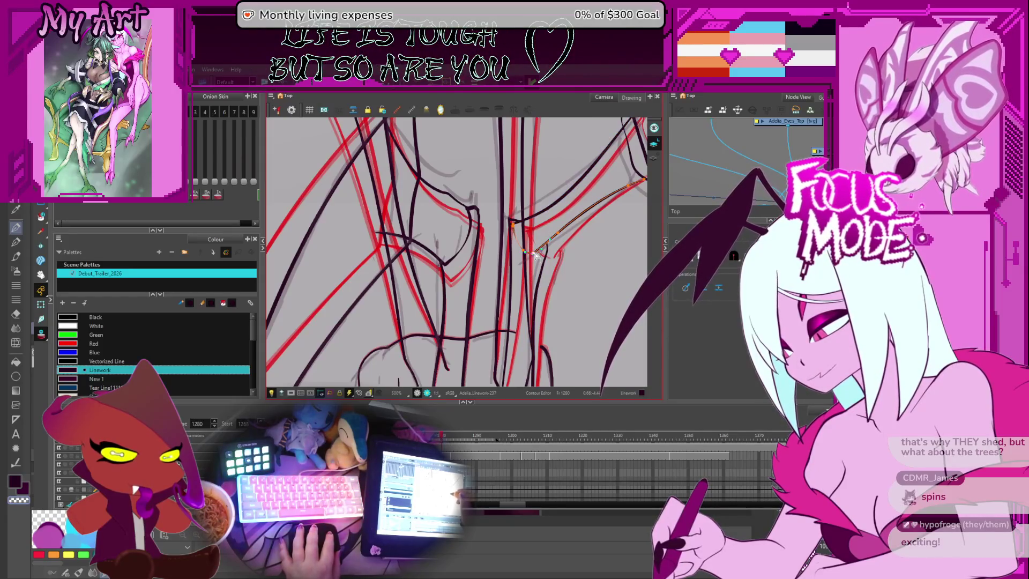
pyautogui.scroll(4, 515, 229)
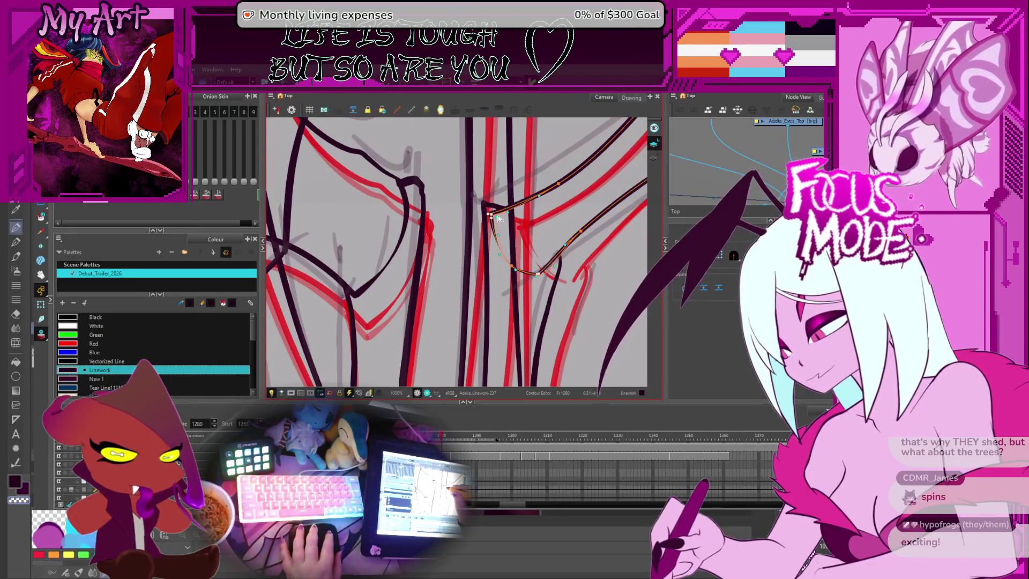
pyautogui.click(501, 219)
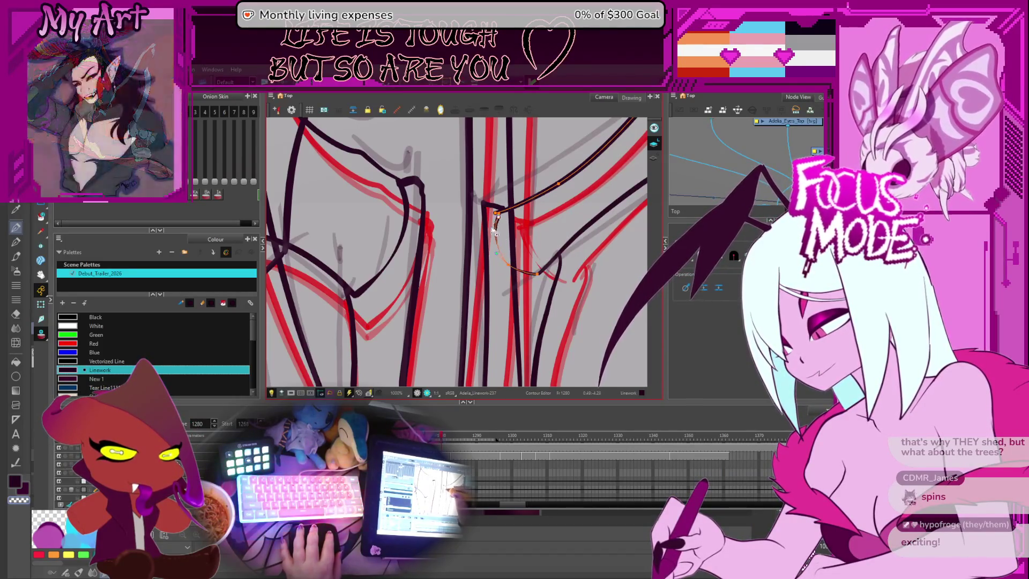
# Step: Reshape the top end of the lower diagonal wing stroke toward its red guide
pyautogui.moveTo(512, 267); pyautogui.dragTo(461, 294)
pyautogui.click(510, 289)
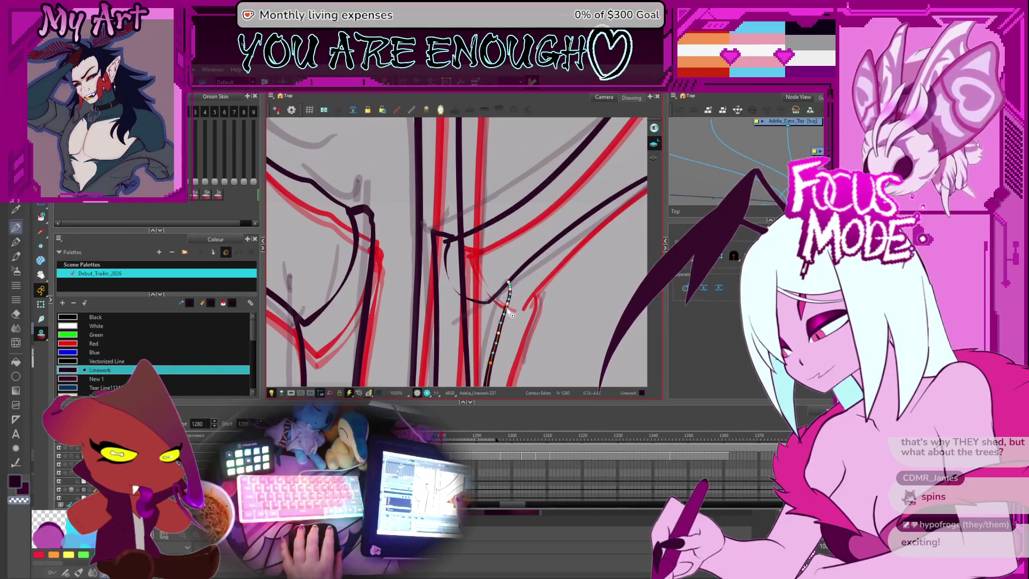
pyautogui.moveTo(505, 311); pyautogui.dragTo(525, 225)
# Step: Pull the joint stroke's bottom point right and refine its curve along the red guide
pyautogui.scroll(-5, 506, 278)
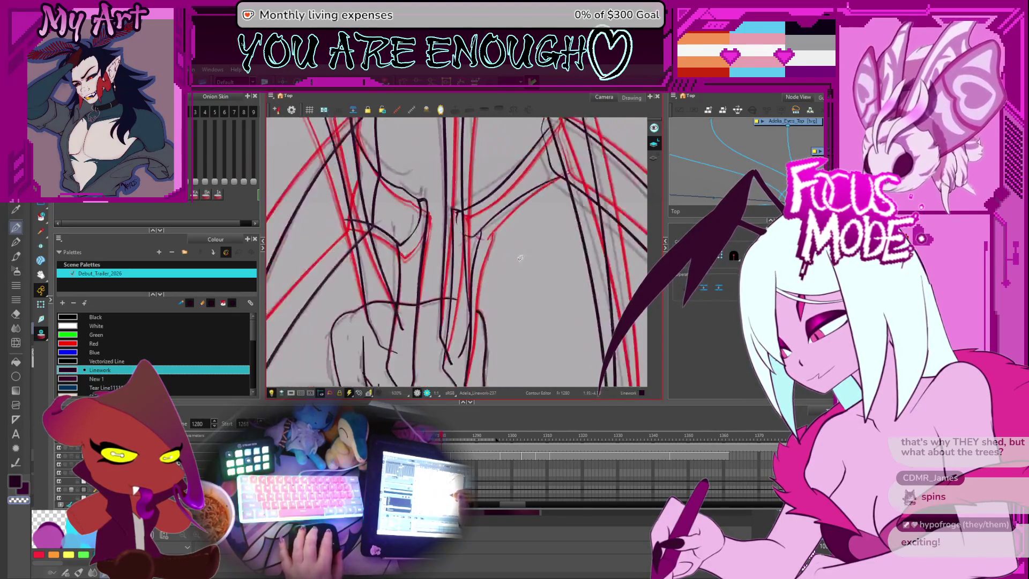
pyautogui.scroll(3, 512, 277)
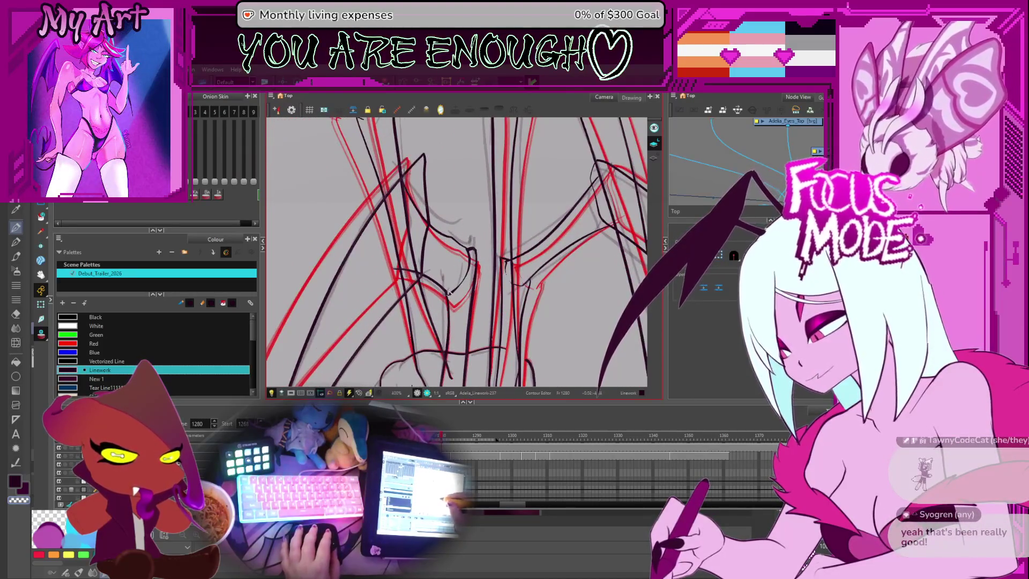
pyautogui.scroll(3, 448, 292)
pyautogui.click(460, 288)
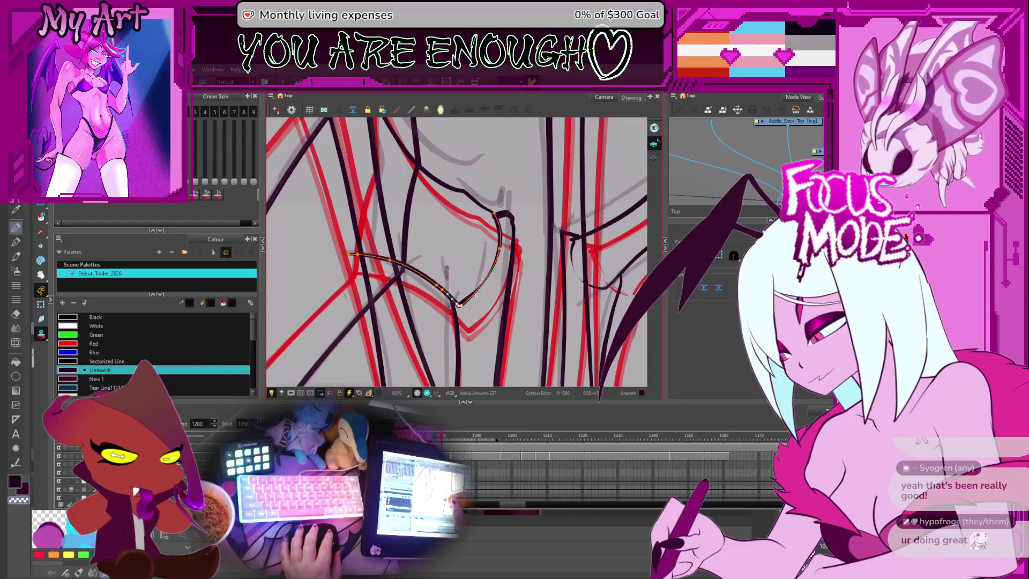
pyautogui.moveTo(460, 304); pyautogui.dragTo(467, 302)
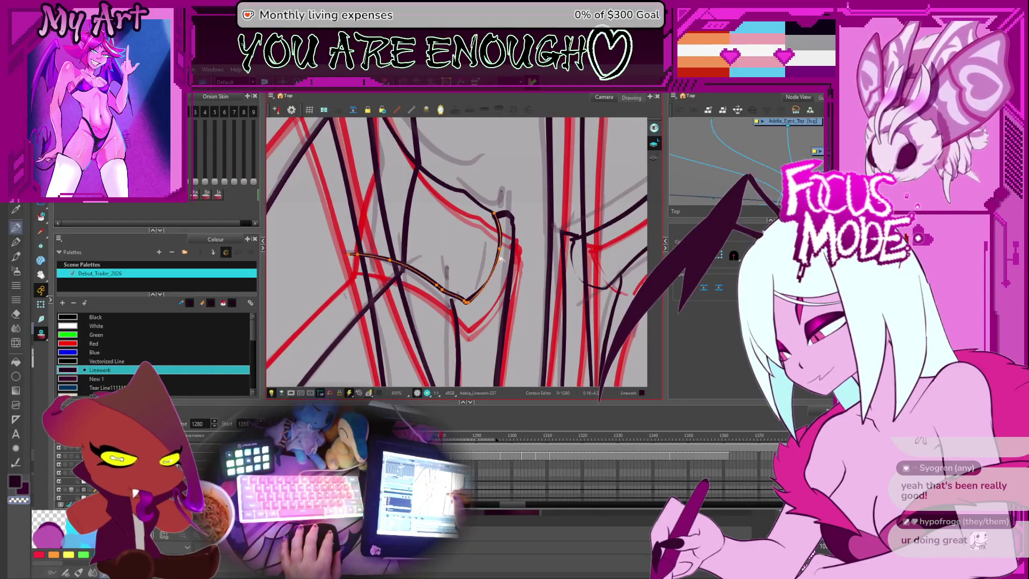
pyautogui.moveTo(504, 263); pyautogui.dragTo(500, 261)
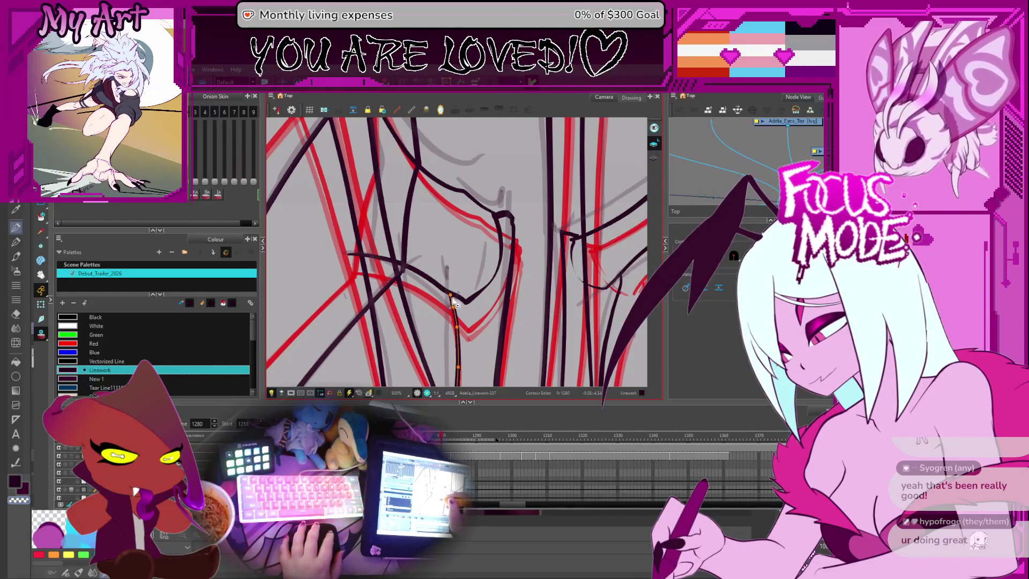
# Step: Advance to drawing 1281, flipping back and forth with the previous drawing to compare the wings
pyautogui.scroll(-5, 501, 313)
pyautogui.press('.')
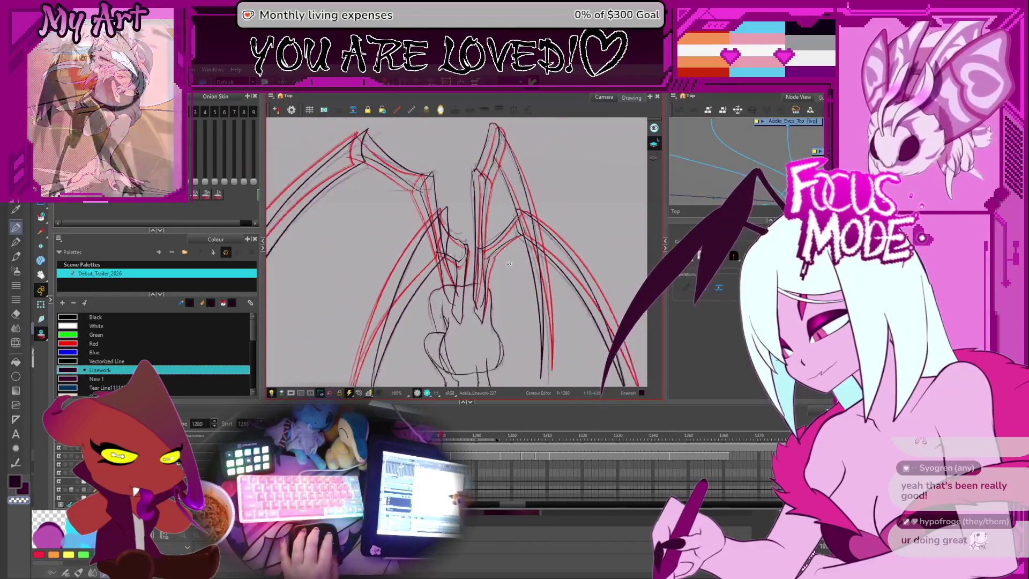
pyautogui.press(',')
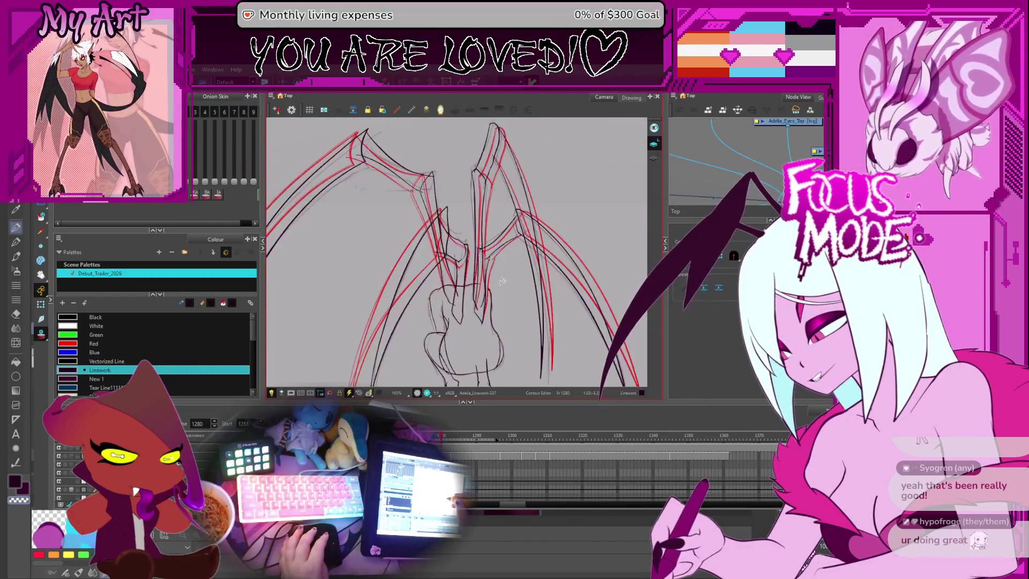
pyautogui.press('.')
pyautogui.press(',')
pyautogui.press(',')
pyautogui.press('.')
pyautogui.press(',')
pyautogui.press('.')
pyautogui.press(',')
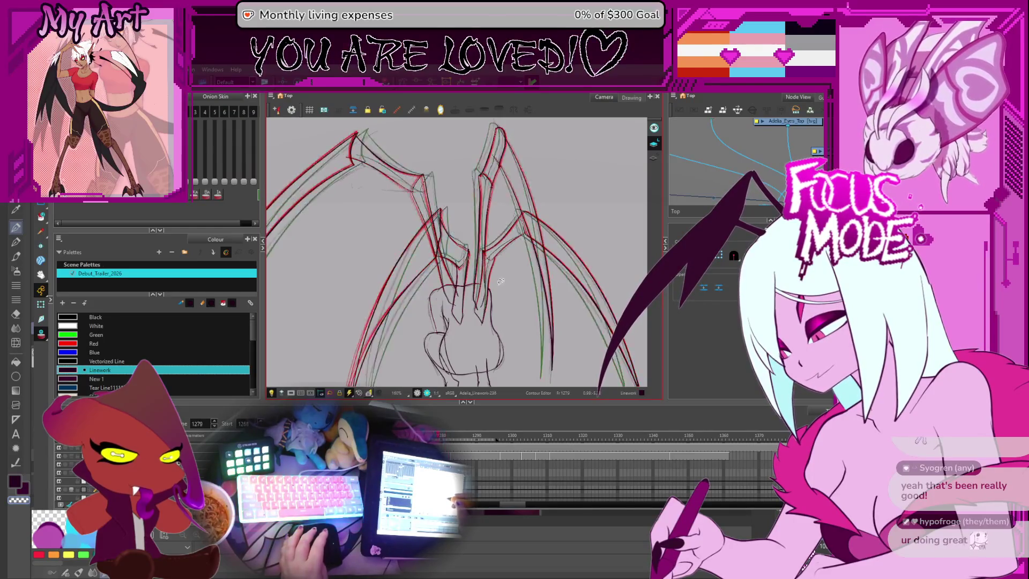
pyautogui.scroll(1, 501, 285)
pyautogui.scroll(3, 501, 262)
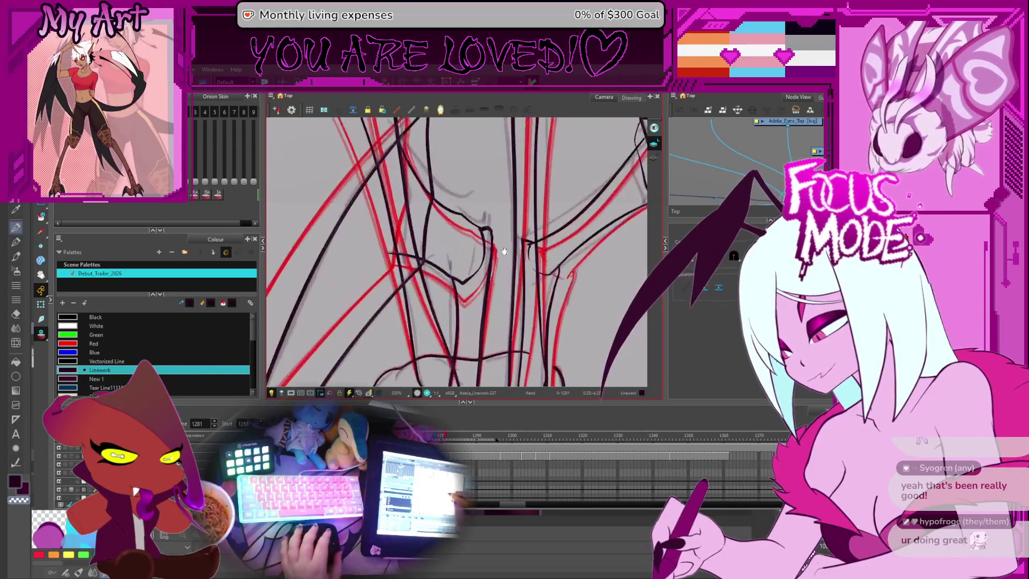
# Step: Reshape the dark hooked stroke at the wing joint with the Contour Editor
pyautogui.moveTo(491, 216); pyautogui.dragTo(481, 221)
pyautogui.hotkey('alt', 'q')
pyautogui.click(469, 241)
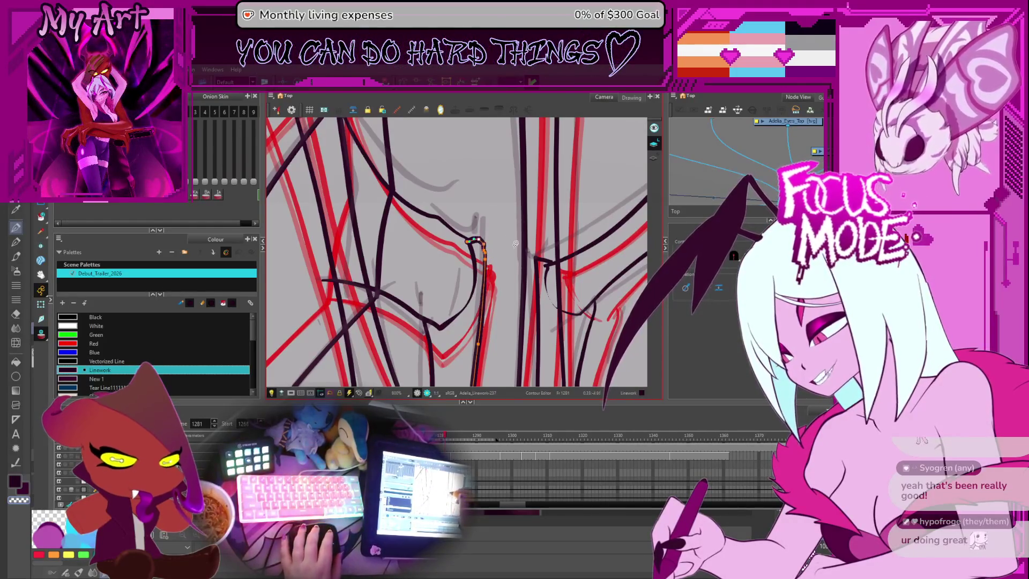
pyautogui.scroll(2, 515, 244)
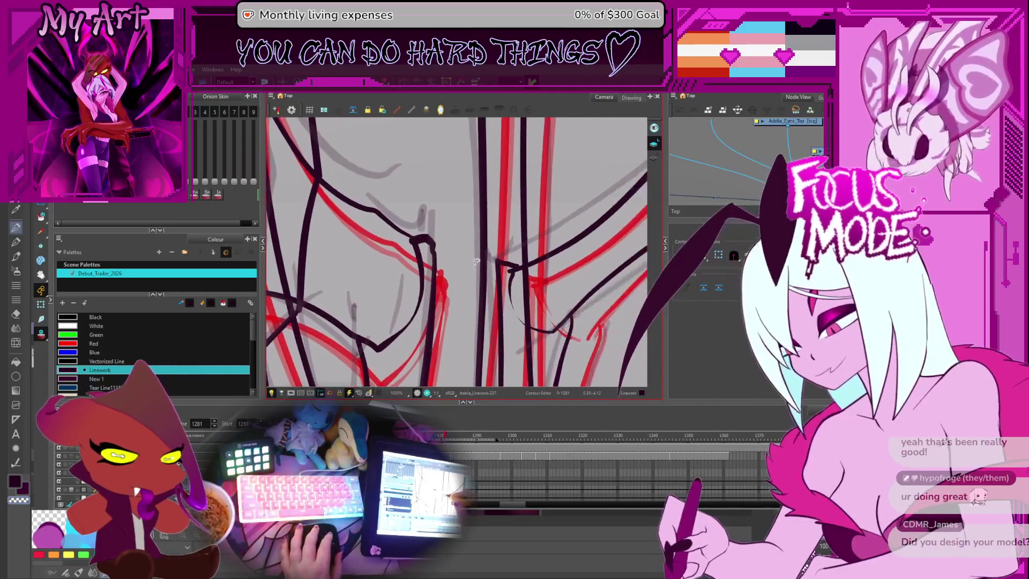
pyautogui.scroll(2, 476, 261)
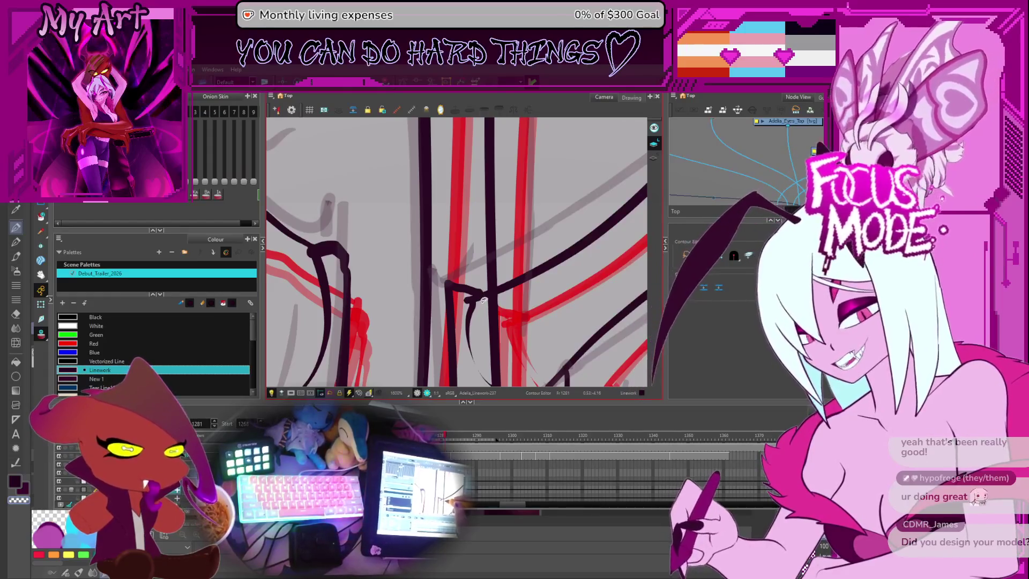
# Step: Select the remaining joint strokes, including the upper stroke running right, and zoom out
pyautogui.click(483, 295)
pyautogui.press('.')
pyautogui.click(481, 295)
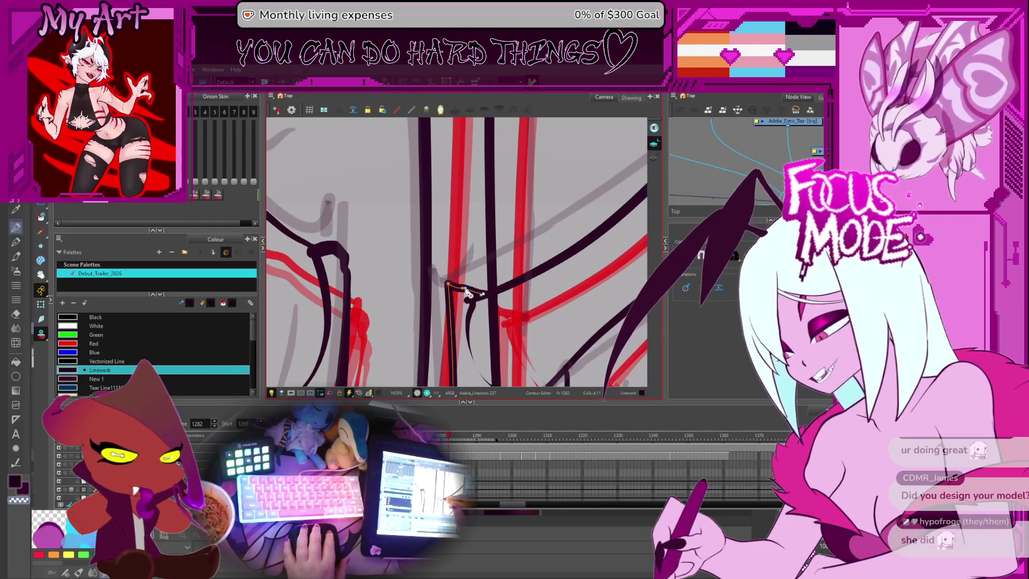
pyautogui.moveTo(471, 305); pyautogui.dragTo(503, 288)
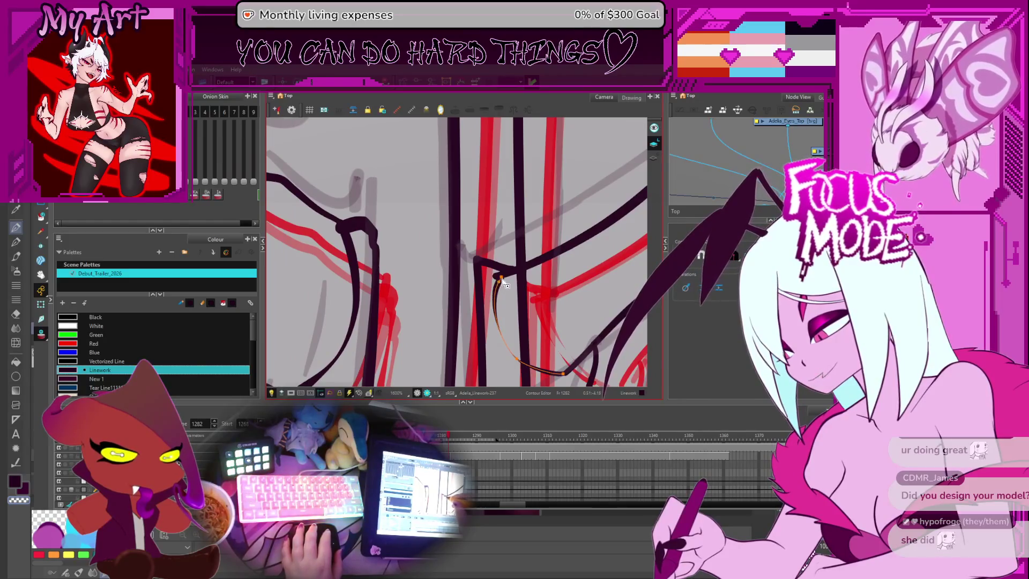
pyautogui.click(497, 278)
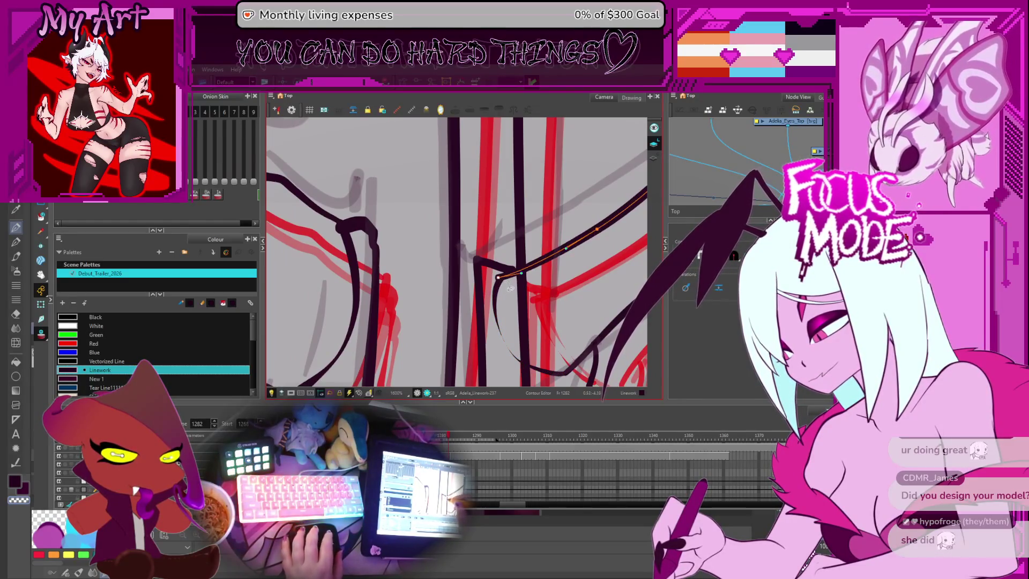
pyautogui.scroll(-6, 503, 290)
pyautogui.scroll(-5, 509, 298)
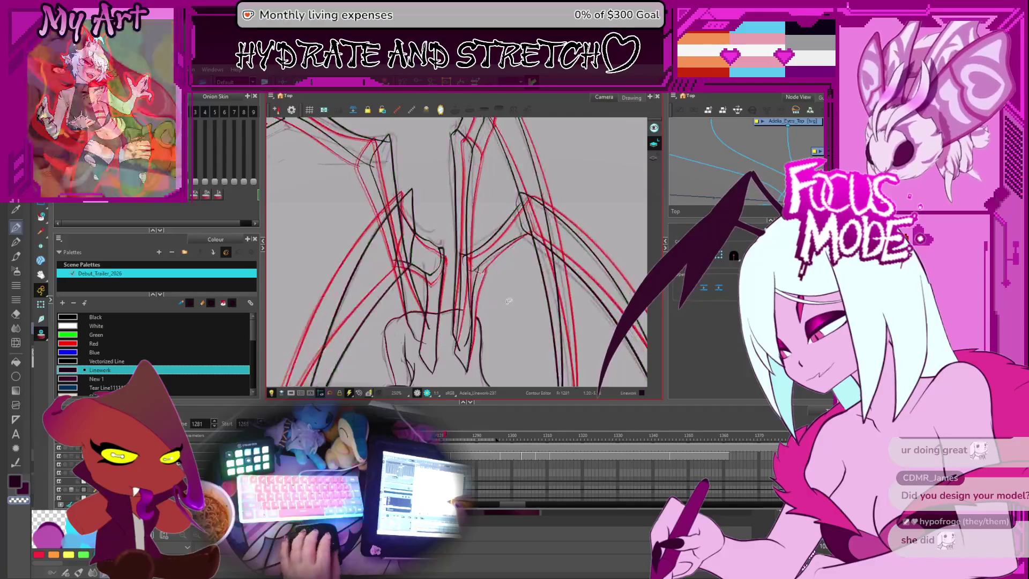
# Step: Flip back and forth between frames 1281 and 1283 to compare the wing linework
pyautogui.press('.')
pyautogui.press('.')
pyautogui.press('.')
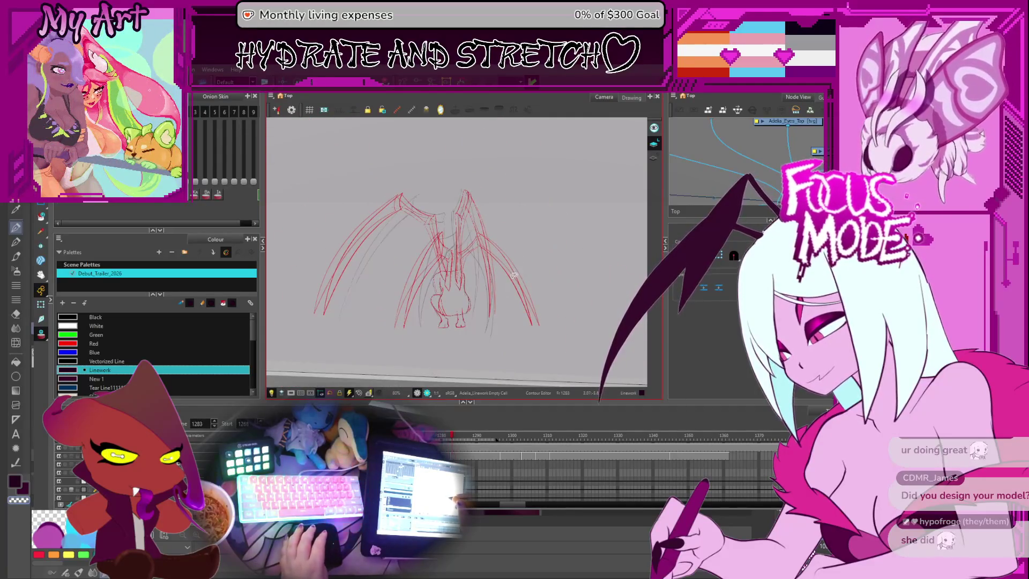
pyautogui.press(',')
pyautogui.press(',')
pyautogui.press('.')
pyautogui.press(',')
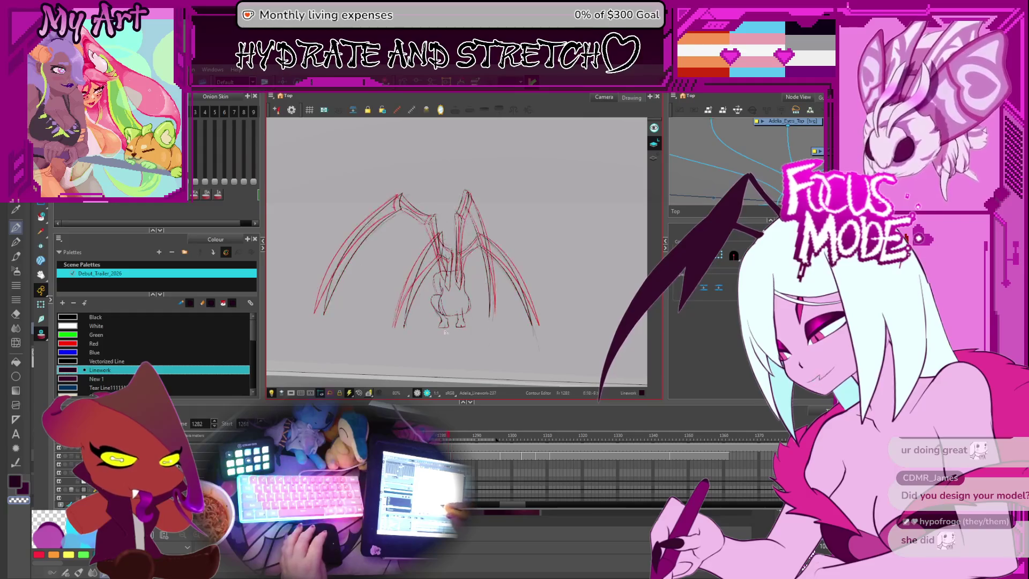
pyautogui.press('.')
pyautogui.press(',')
pyautogui.press(',')
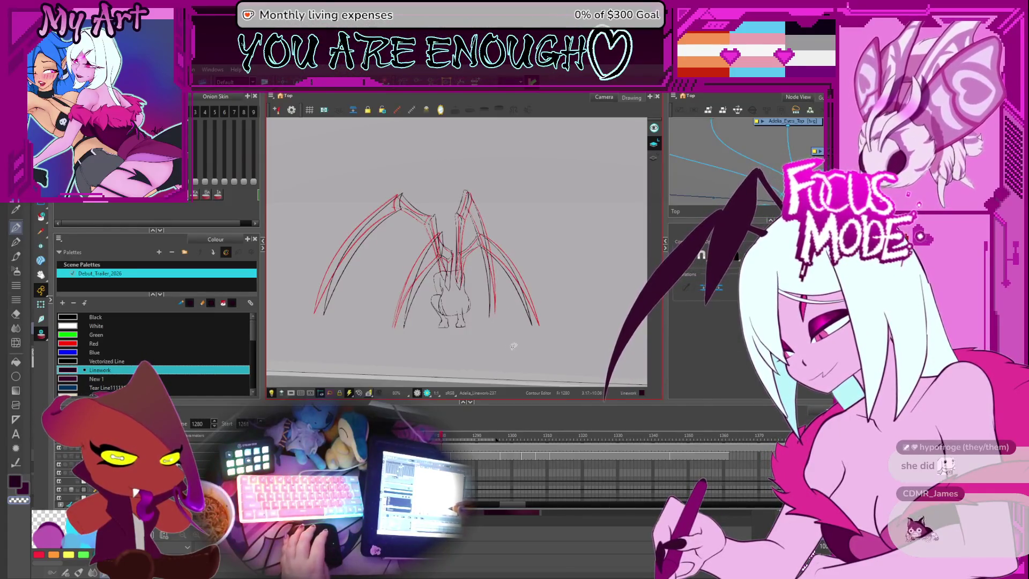
pyautogui.press('.')
pyautogui.press('.')
pyautogui.press(',')
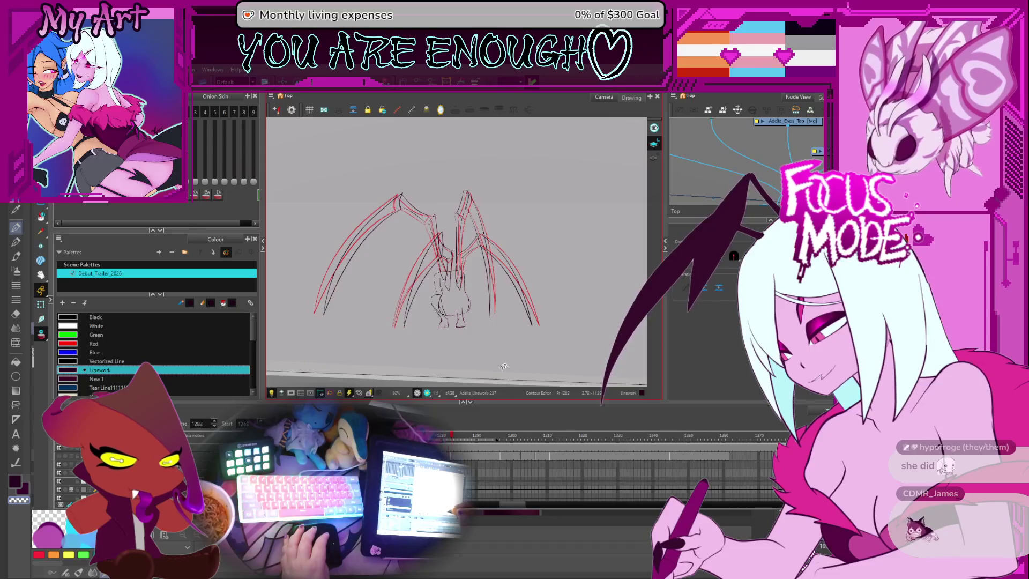
pyautogui.press('.')
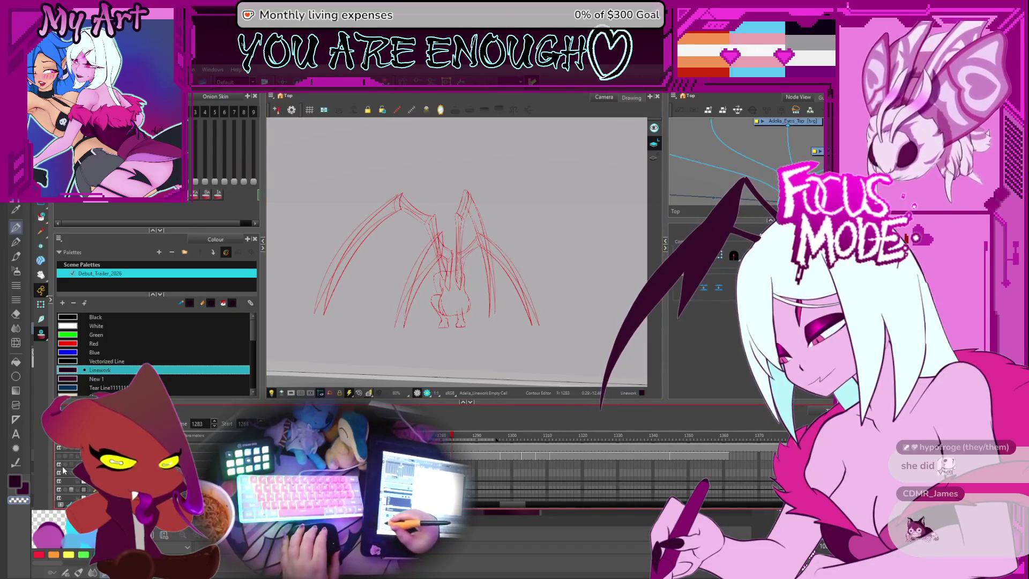
# Step: Frame the wing sketch on drawing 1282 and select the inner wing stroke beside the body
pyautogui.scroll(2, 475, 268)
pyautogui.moveTo(440, 297); pyautogui.dragTo(441, 329)
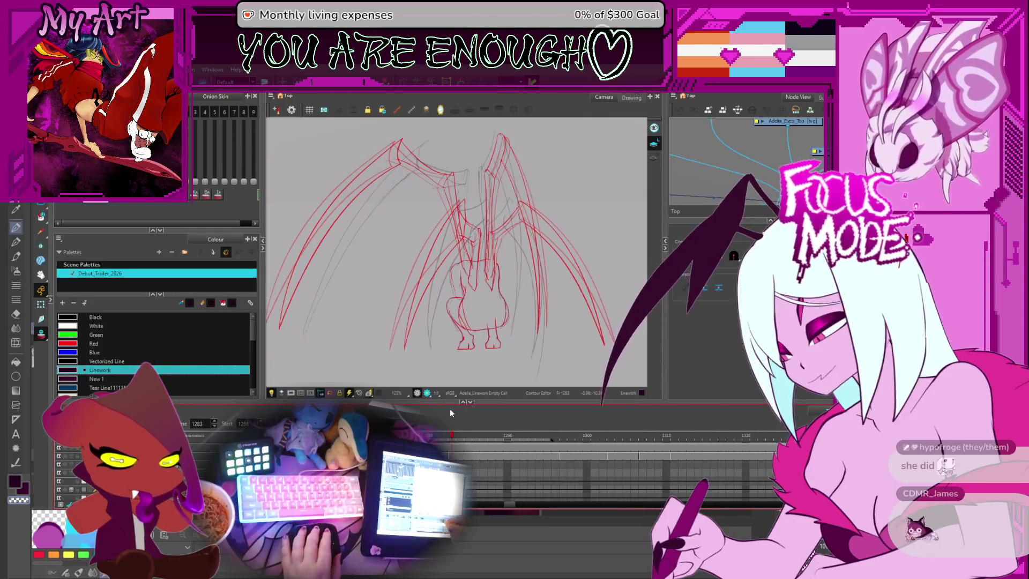
pyautogui.press('1')
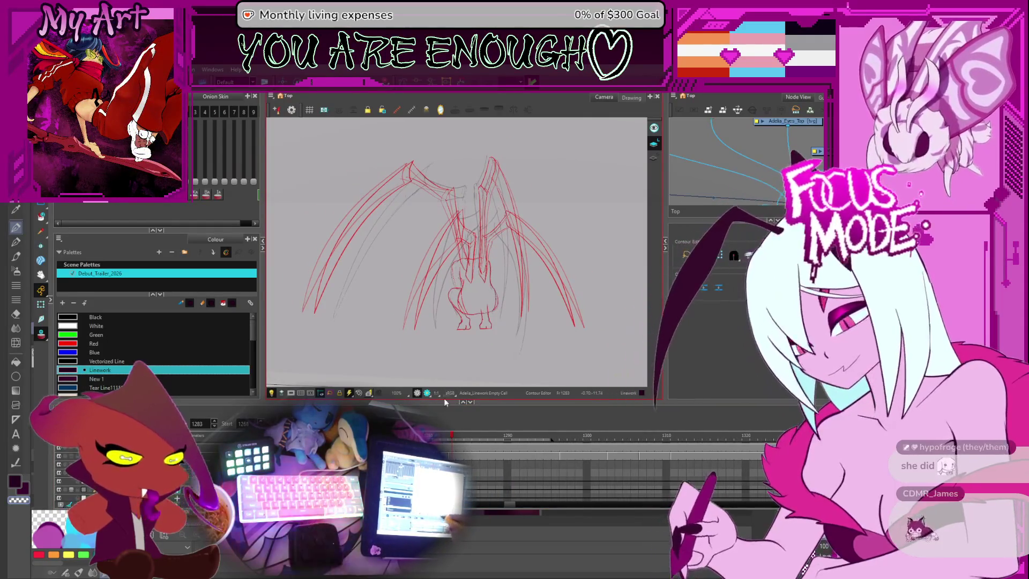
pyautogui.press('2')
pyautogui.press('2')
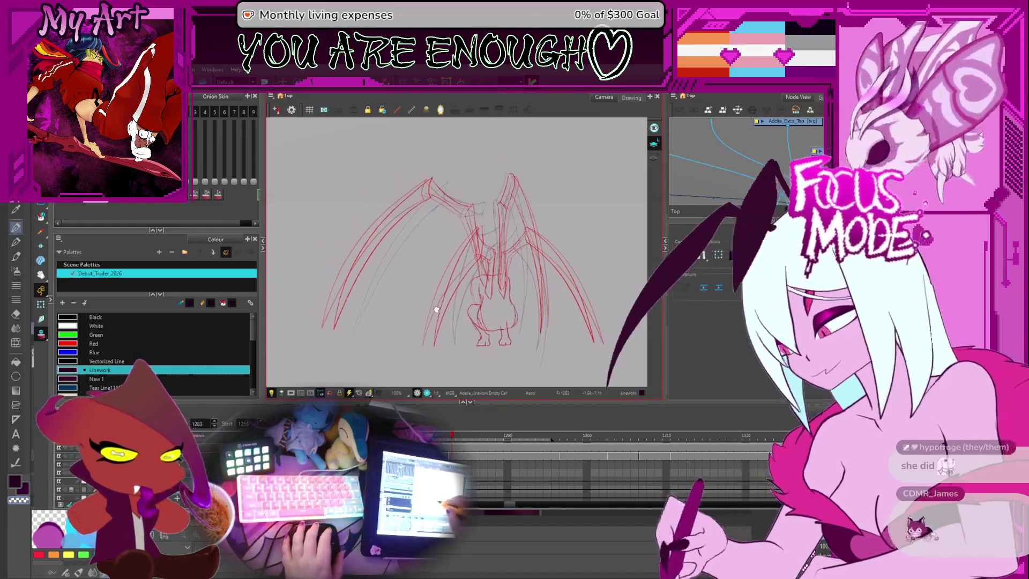
pyautogui.moveTo(458, 349); pyautogui.dragTo(431, 317)
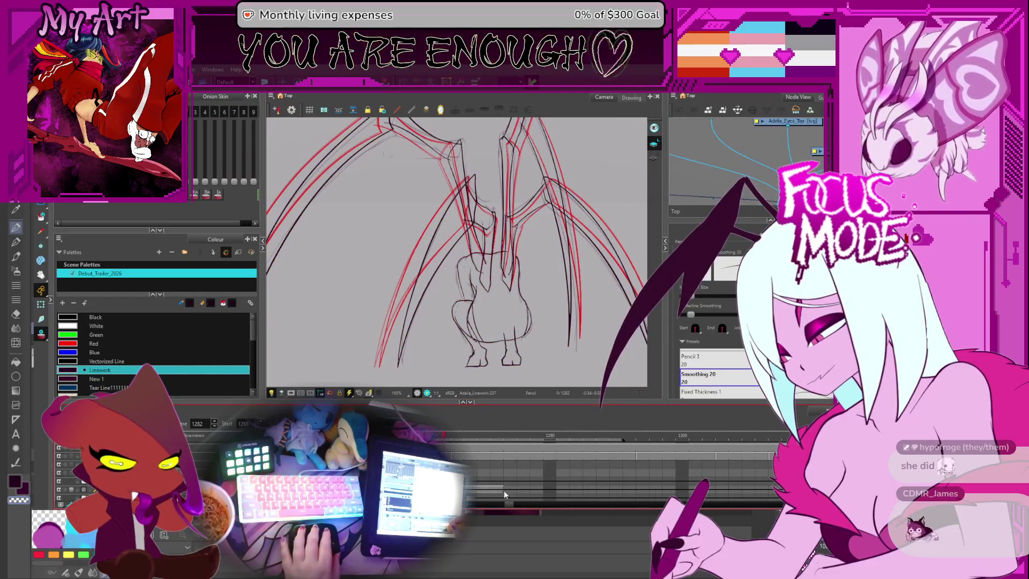
pyautogui.press('.')
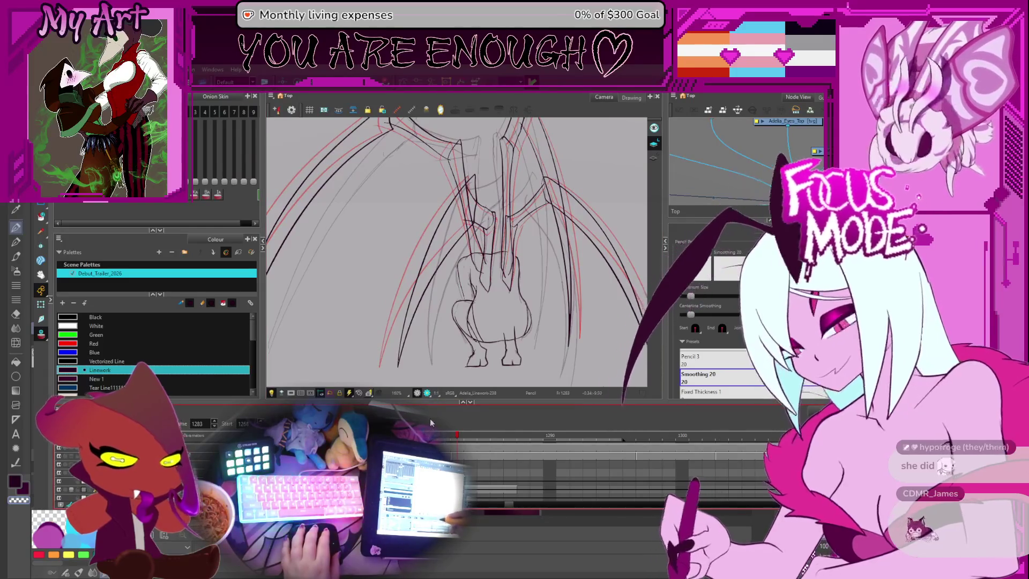
pyautogui.press('2')
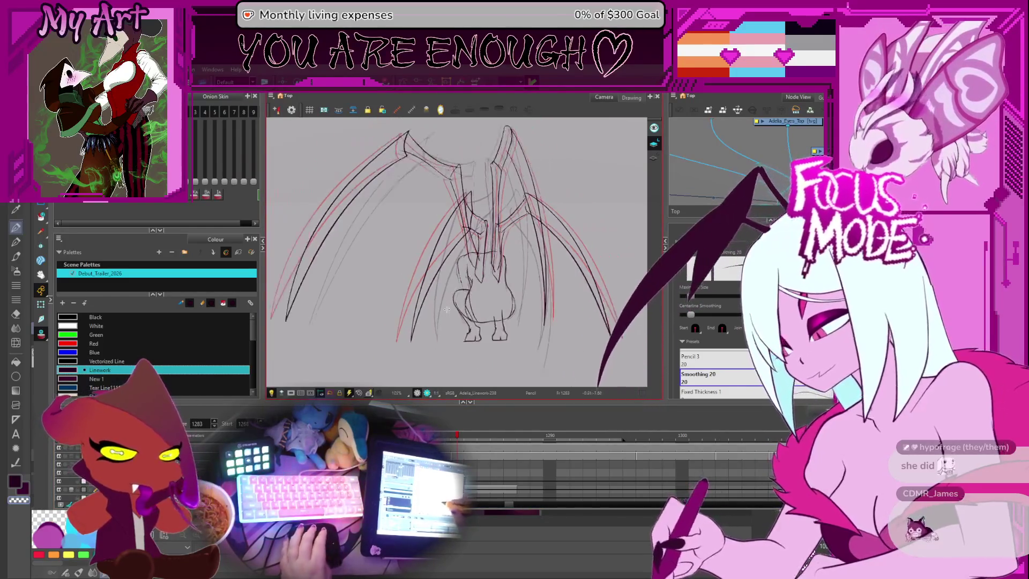
pyautogui.hotkey('alt', 's')
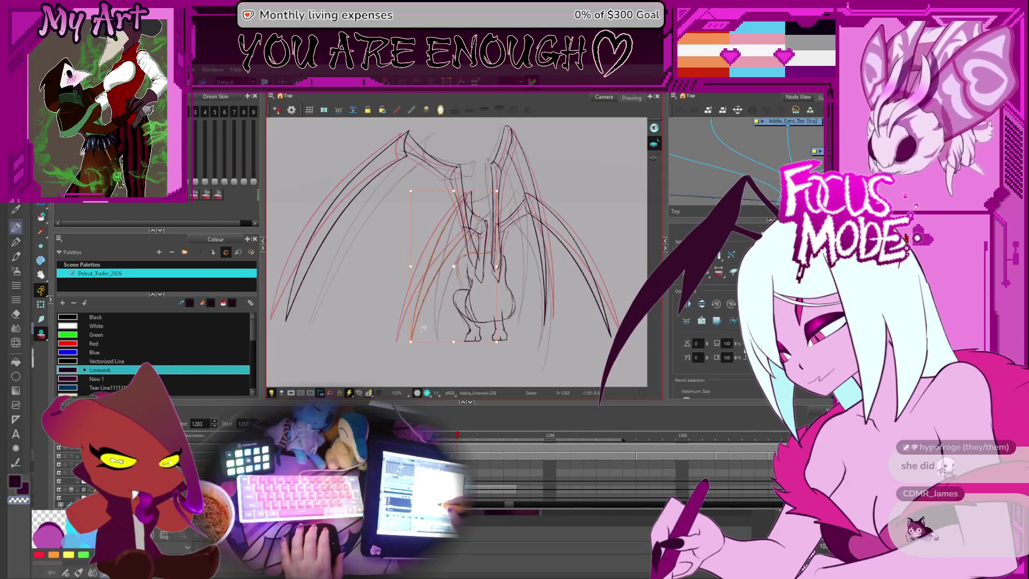
pyautogui.press('1')
pyautogui.press('1')
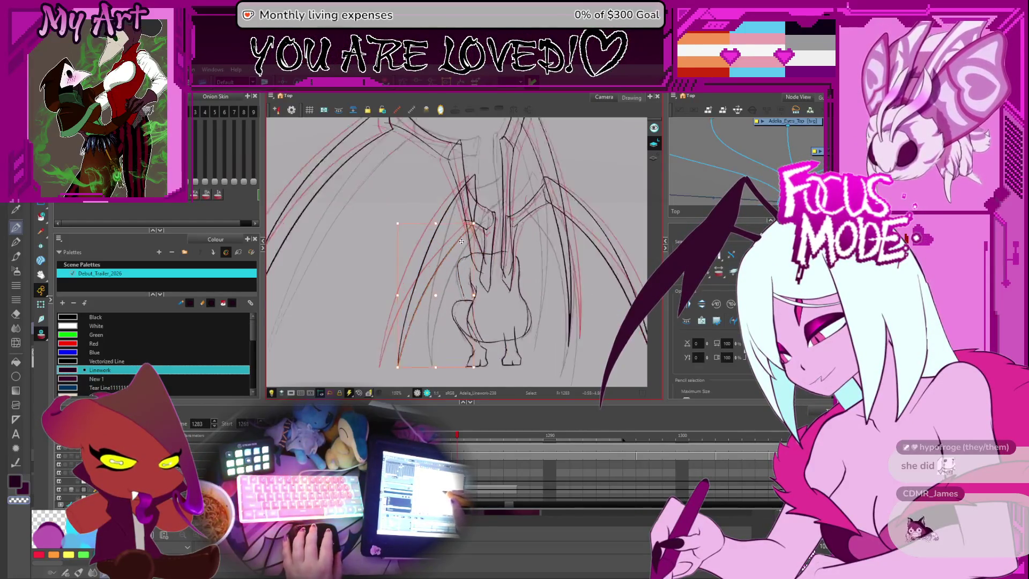
pyautogui.press(',')
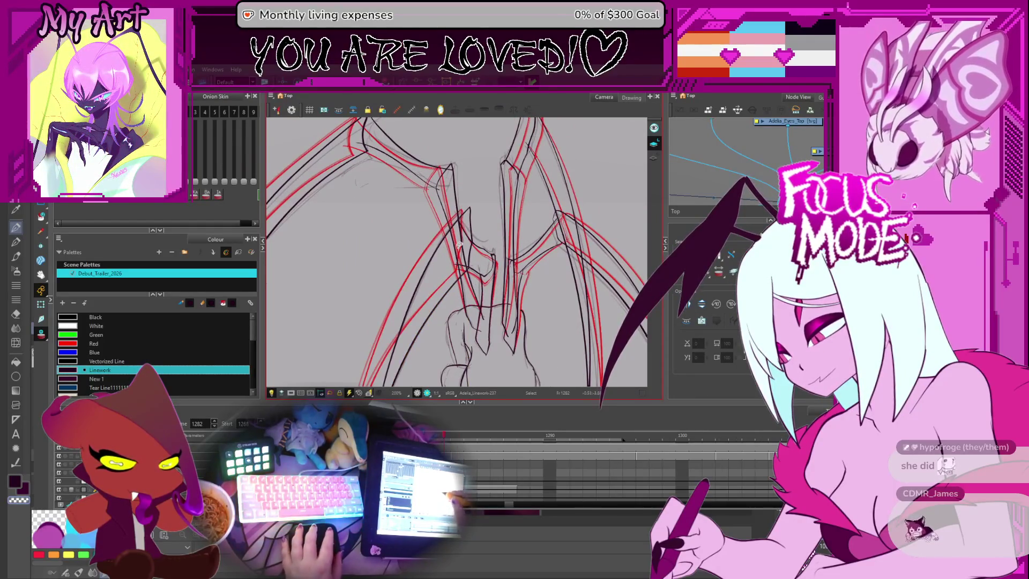
pyautogui.click(458, 277)
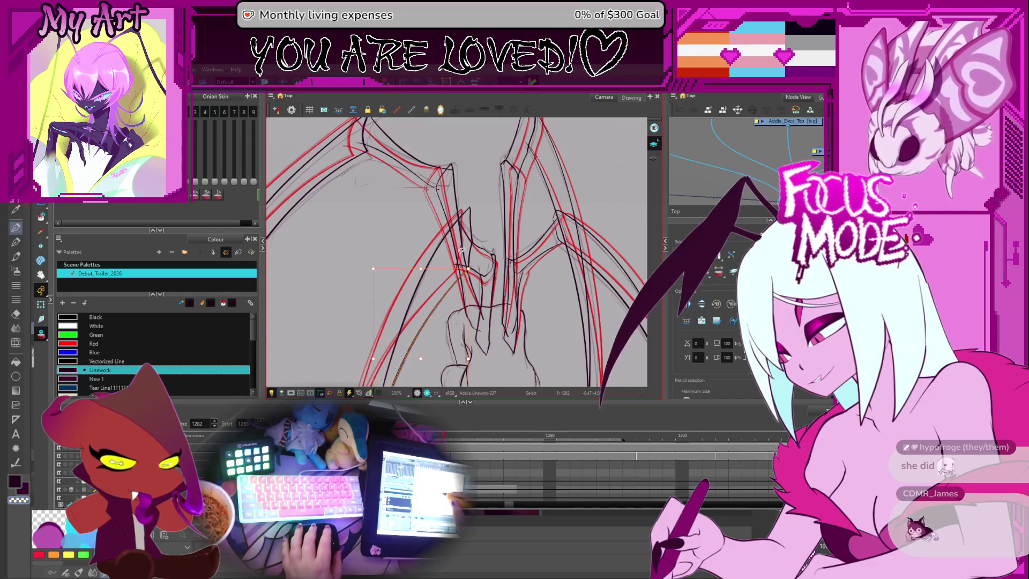
# Step: Zoom in and drag the wing stroke's top point onto the red guide
pyautogui.press('1')
pyautogui.press('1')
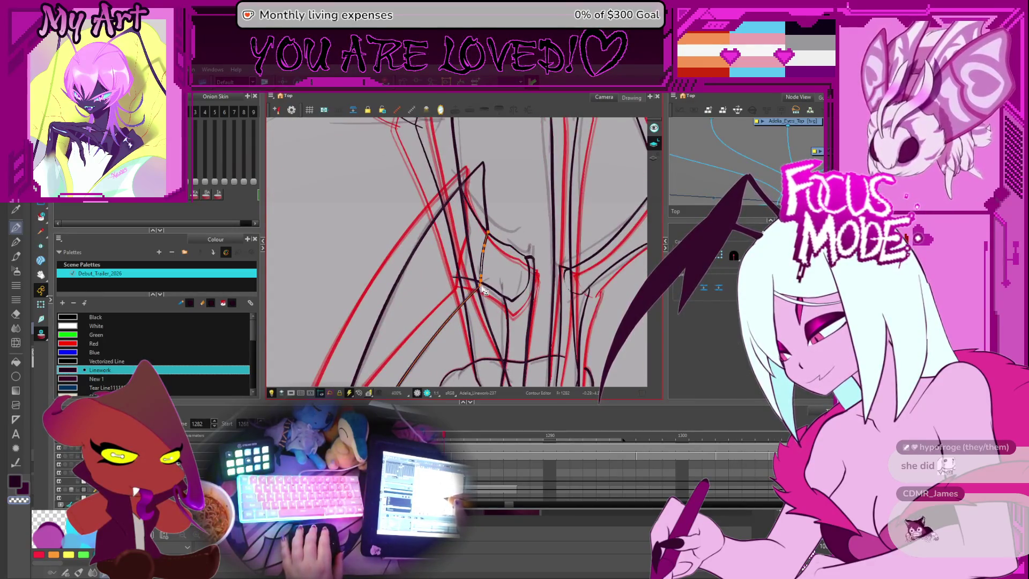
pyautogui.scroll(2, 505, 266)
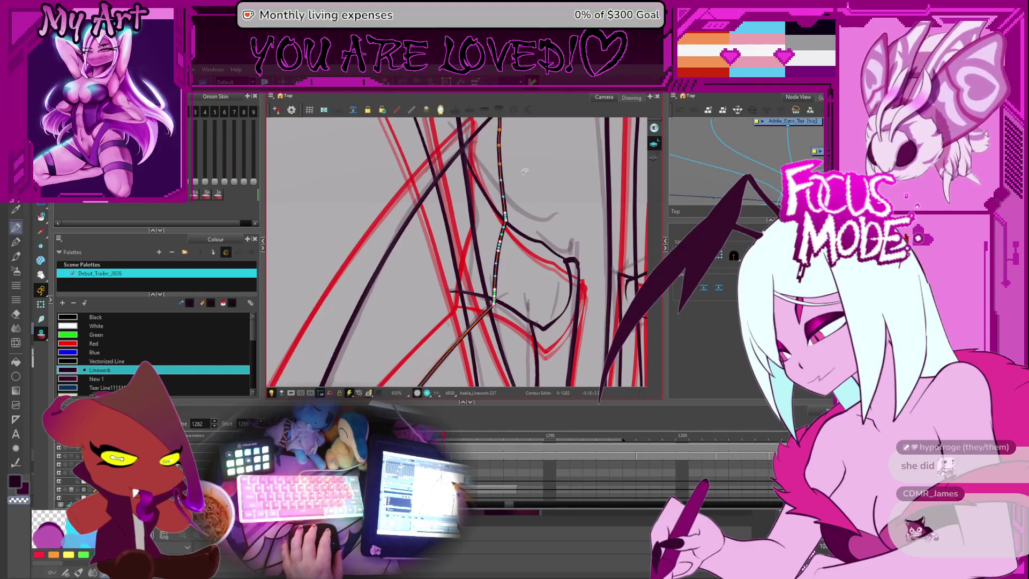
pyautogui.scroll(3, 524, 171)
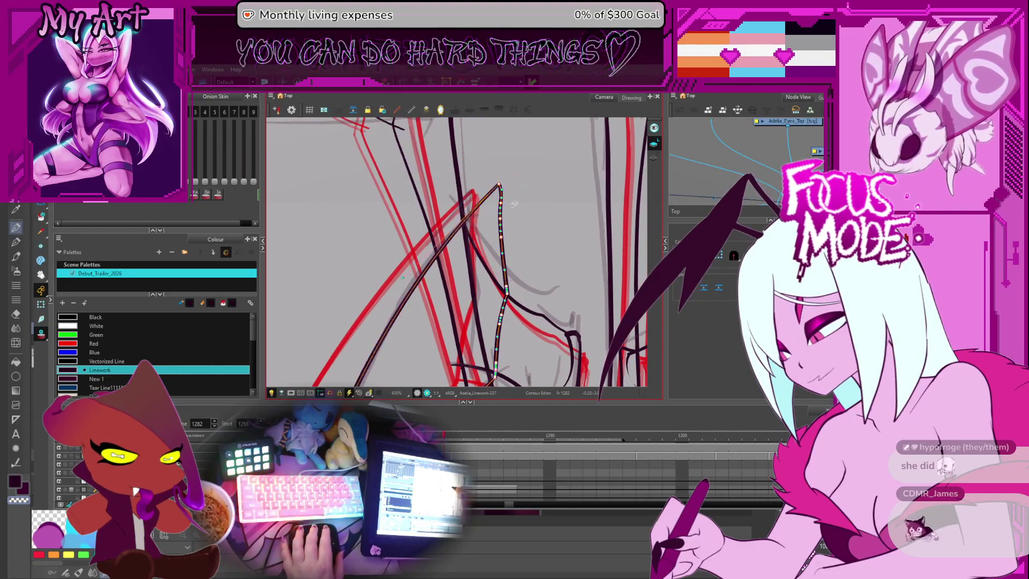
pyautogui.scroll(-2, 499, 241)
pyautogui.press('h')
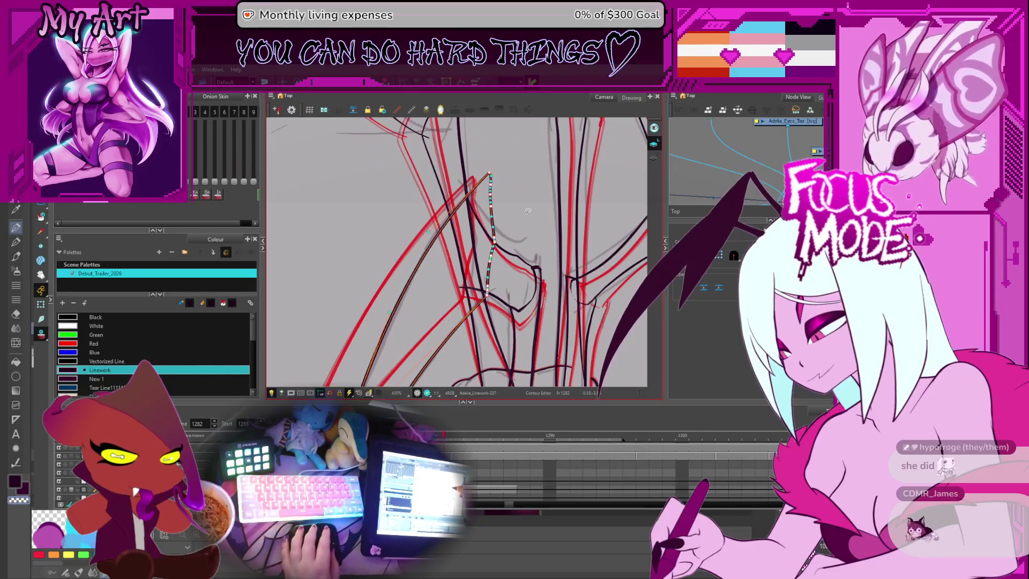
pyautogui.scroll(2, 515, 207)
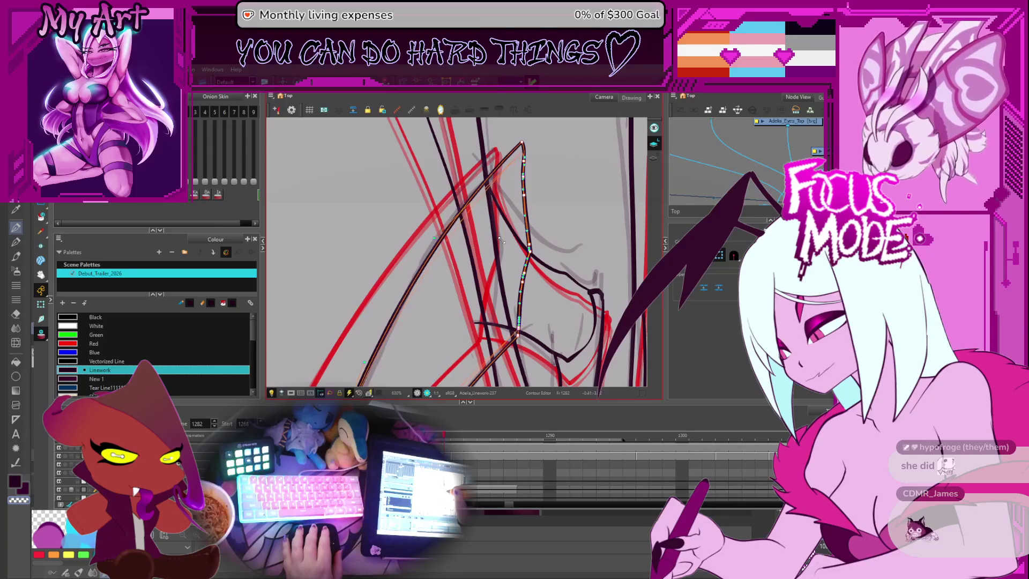
pyautogui.click(501, 244)
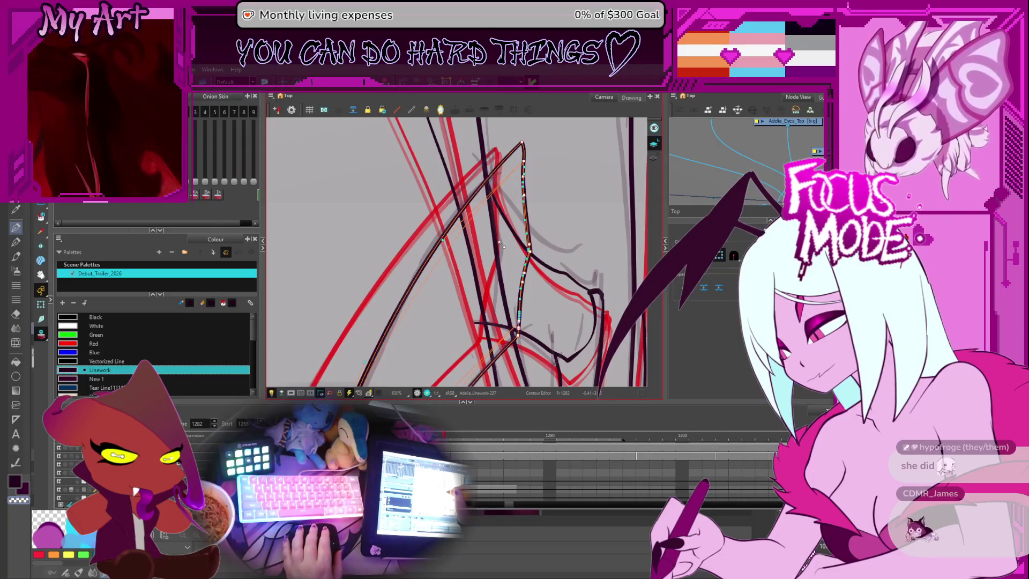
pyautogui.moveTo(501, 245)
pyautogui.mouseDown()
pyautogui.moveTo(517, 208)
pyautogui.moveTo(536, 225)
pyautogui.moveTo(523, 218)
pyautogui.mouseUp()
# Step: Select the next stroke and delete the points forming its stray loop
pyautogui.scroll(-2, 522, 219)
pyautogui.click(487, 227)
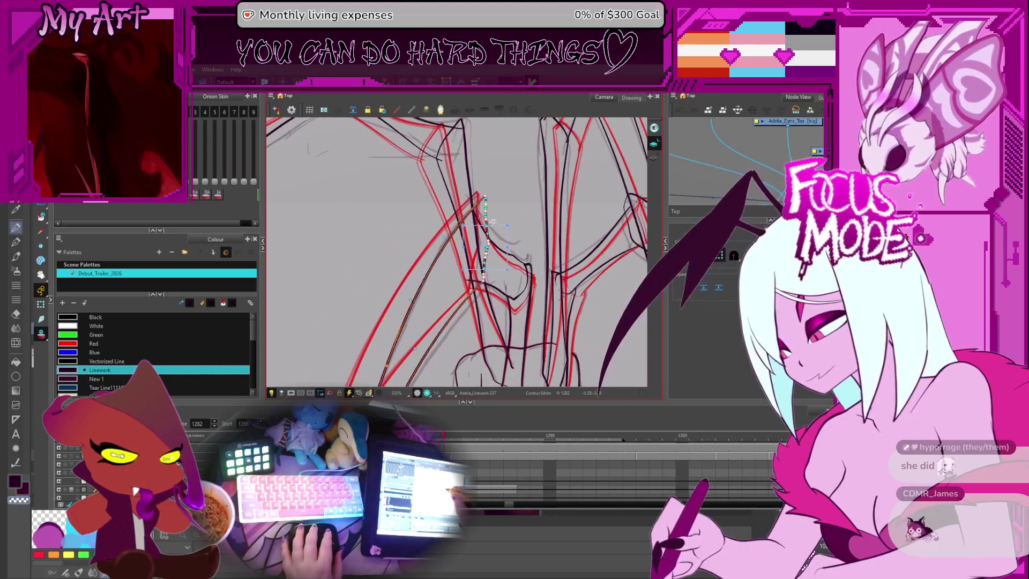
pyautogui.moveTo(489, 227); pyautogui.dragTo(508, 236)
pyautogui.scroll(2, 504, 236)
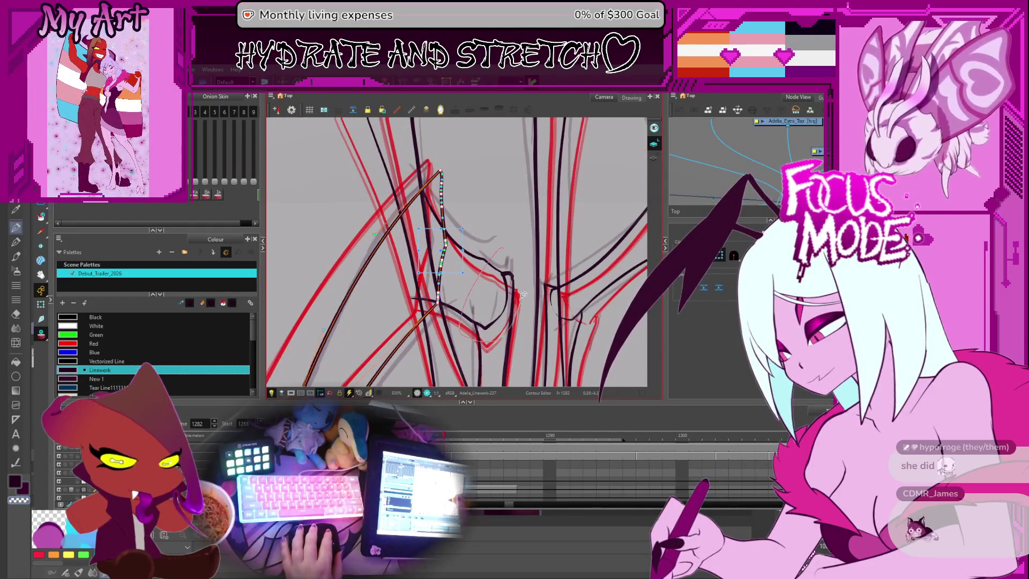
pyautogui.scroll(1, 509, 242)
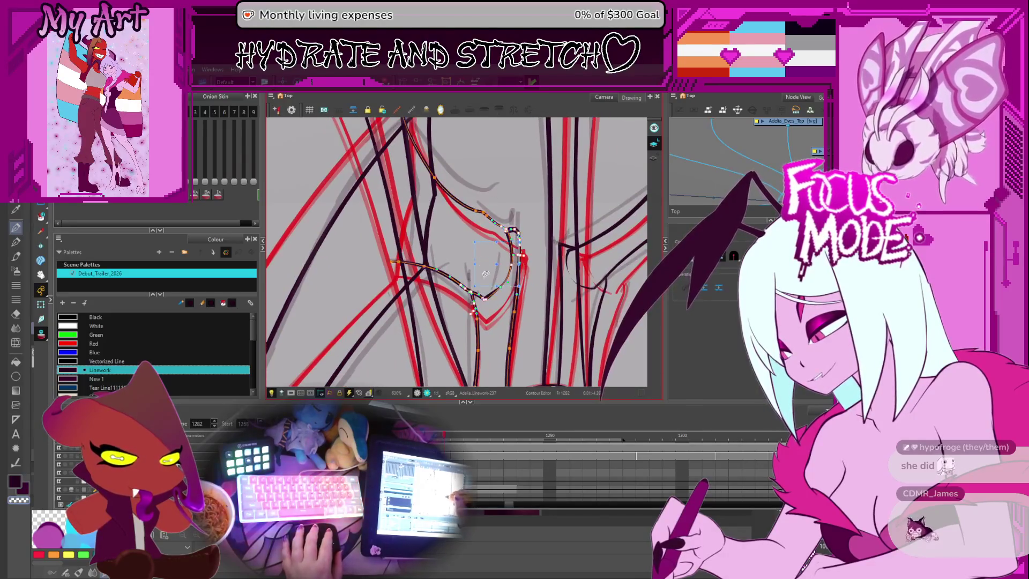
pyautogui.moveTo(499, 242); pyautogui.dragTo(476, 286)
pyautogui.moveTo(474, 242); pyautogui.dragTo(474, 243)
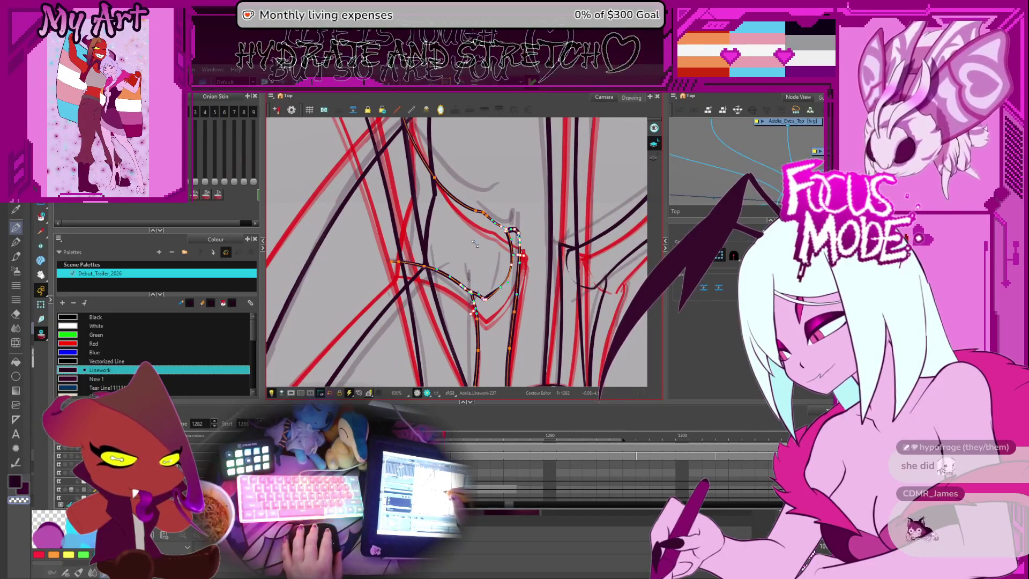
pyautogui.press('Delete')
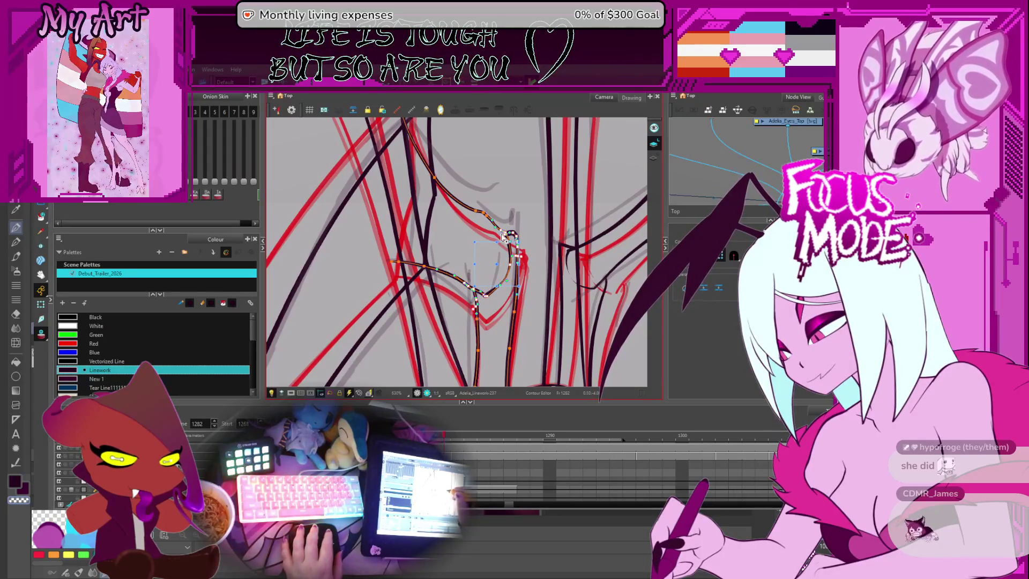
# Step: Adjust the contour points near the wing joint and at the stroke's lower end
pyautogui.click(516, 238)
pyautogui.click(516, 235)
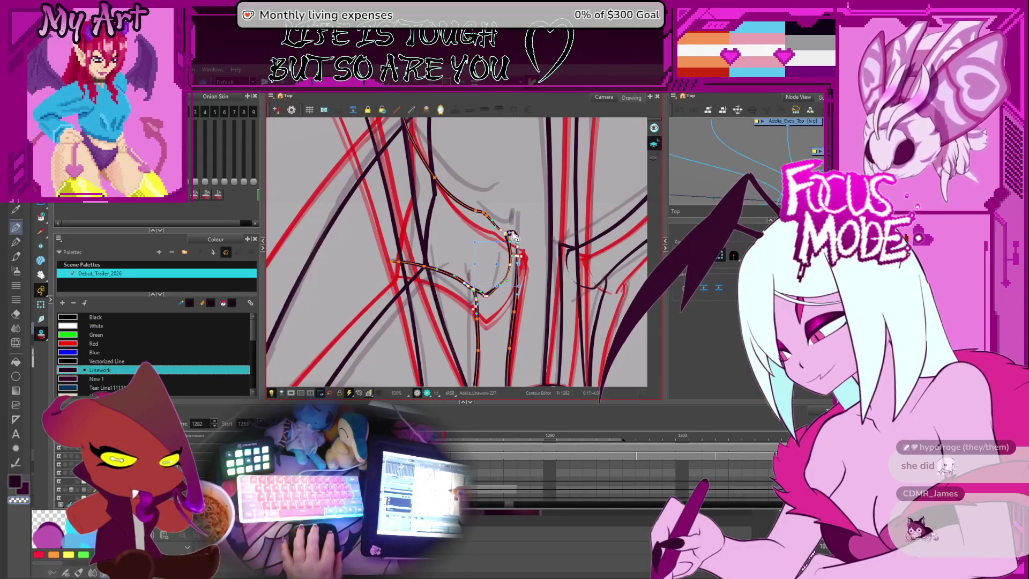
pyautogui.scroll(-2, 498, 263)
pyautogui.click(480, 286)
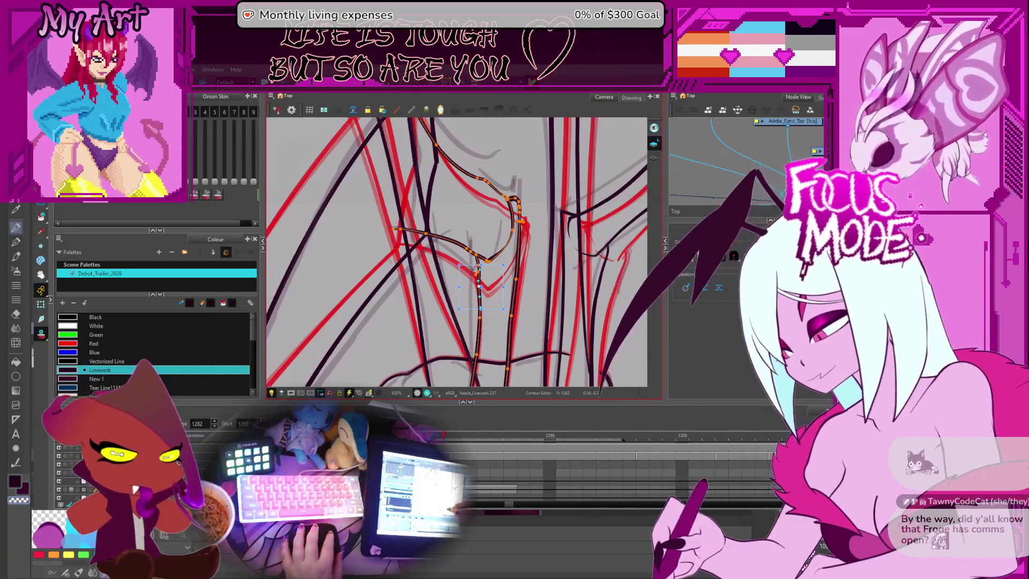
pyautogui.click(492, 292)
# Step: Select the vertical inner wing line and add a point on the V-shaped line
pyautogui.click(480, 317)
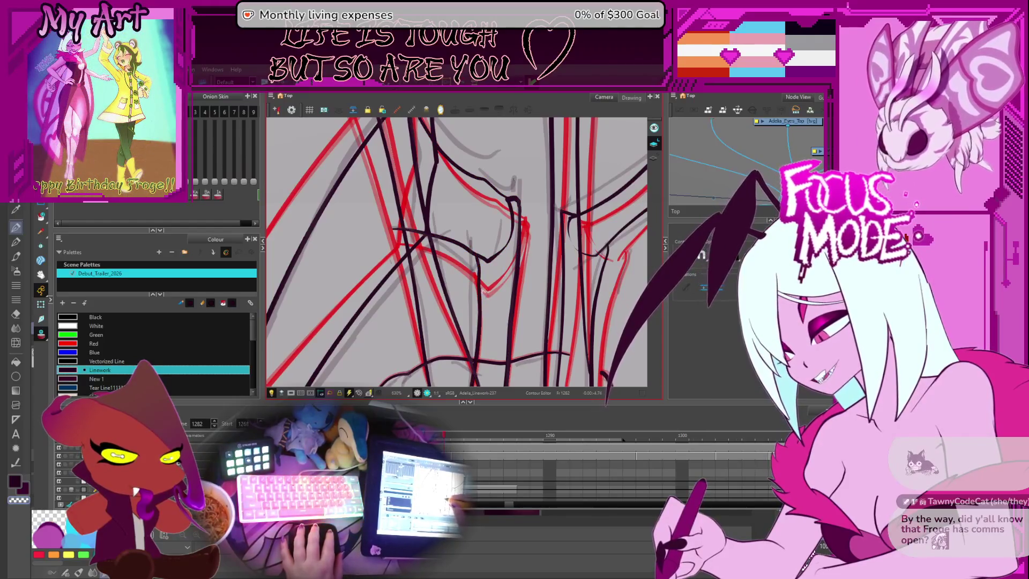
pyautogui.scroll(-1, 489, 310)
pyautogui.scroll(-1, 493, 279)
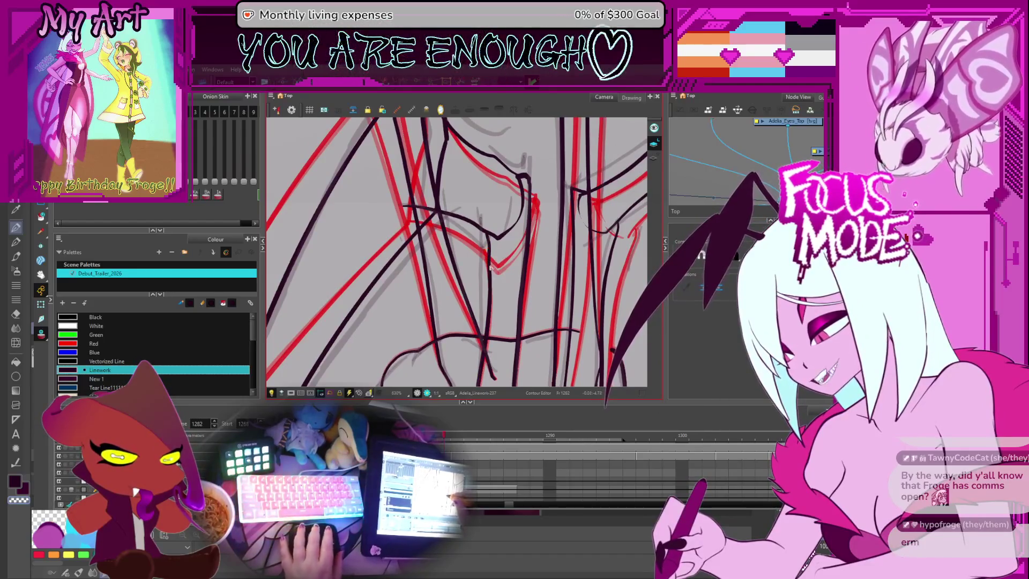
pyautogui.moveTo(484, 284); pyautogui.dragTo(469, 254)
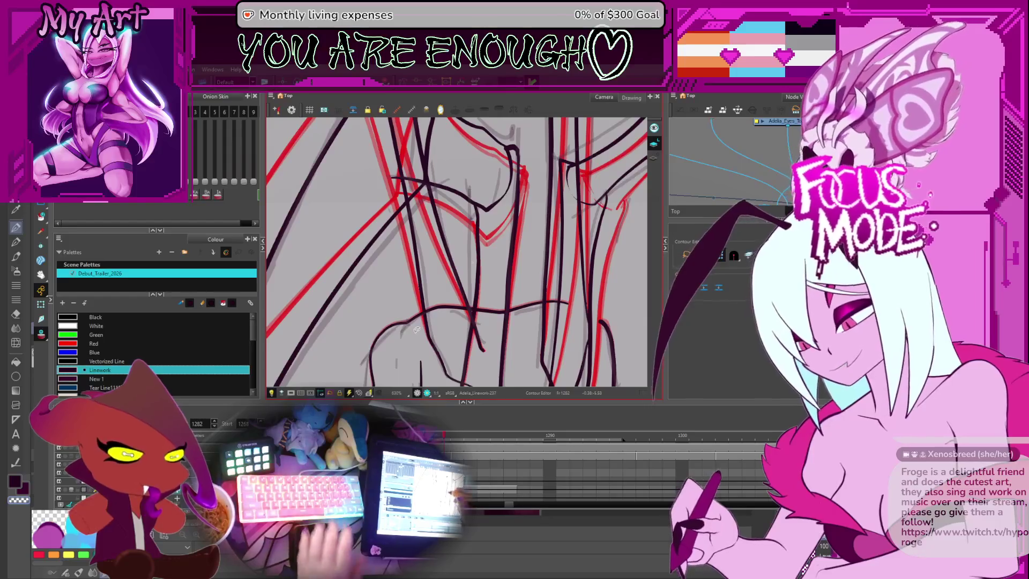
pyautogui.scroll(2, 487, 236)
pyautogui.moveTo(506, 237); pyautogui.dragTo(474, 245)
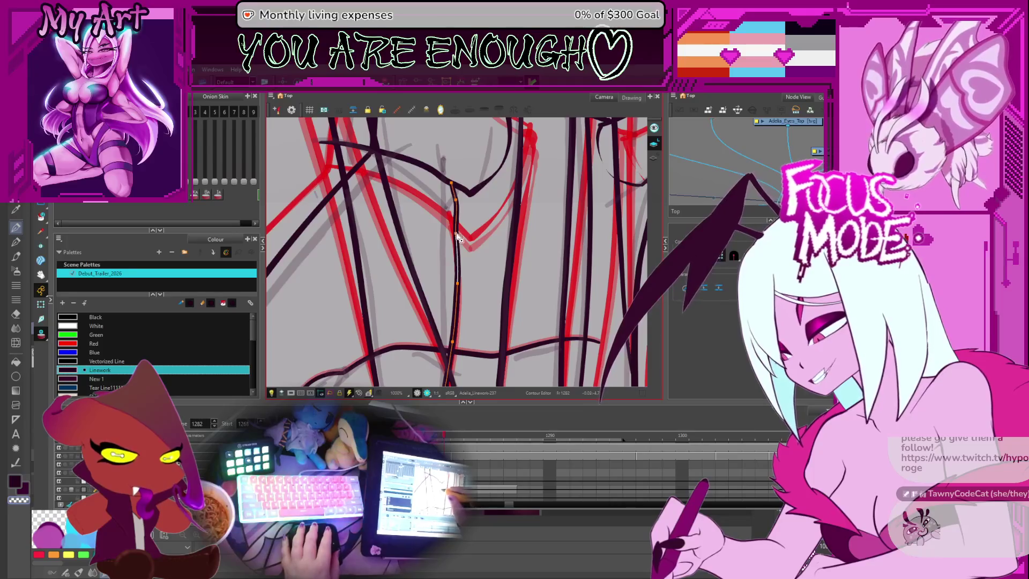
pyautogui.click(457, 236)
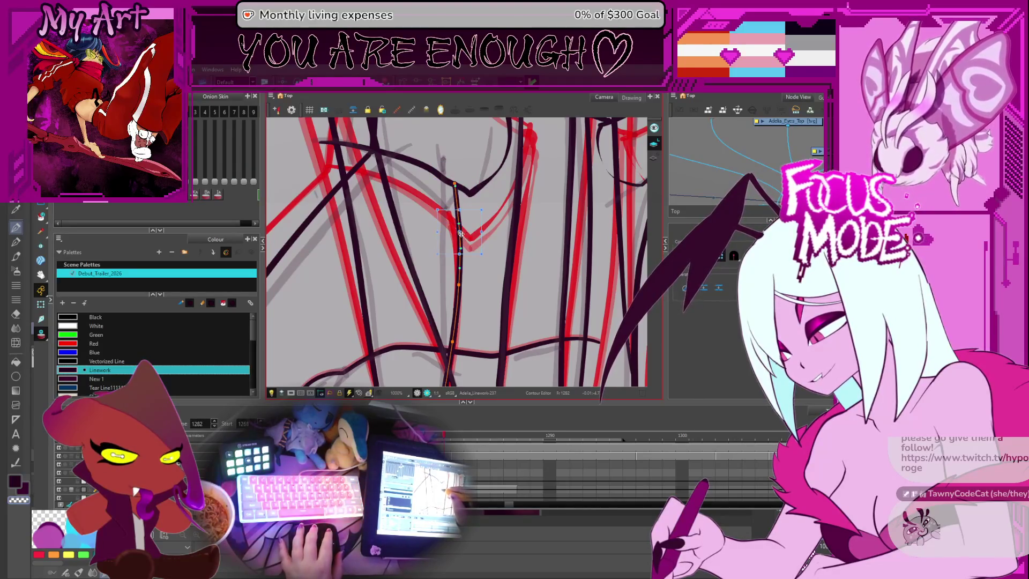
# Step: Zoom out, step forward to frame 1283, then flip back to settle on drawing 1281 zoomed in
pyautogui.scroll(-5, 476, 246)
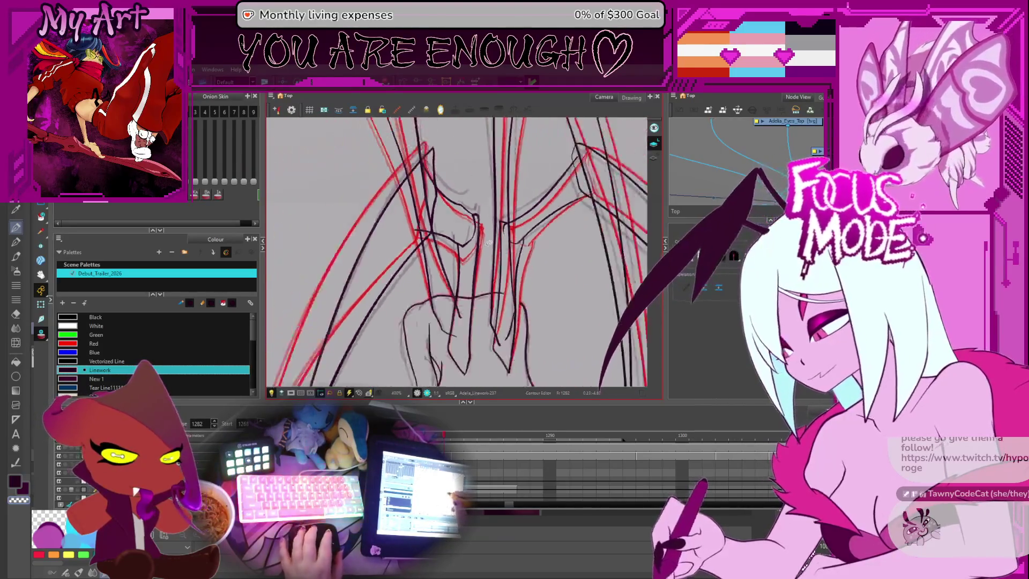
pyautogui.scroll(-3, 446, 264)
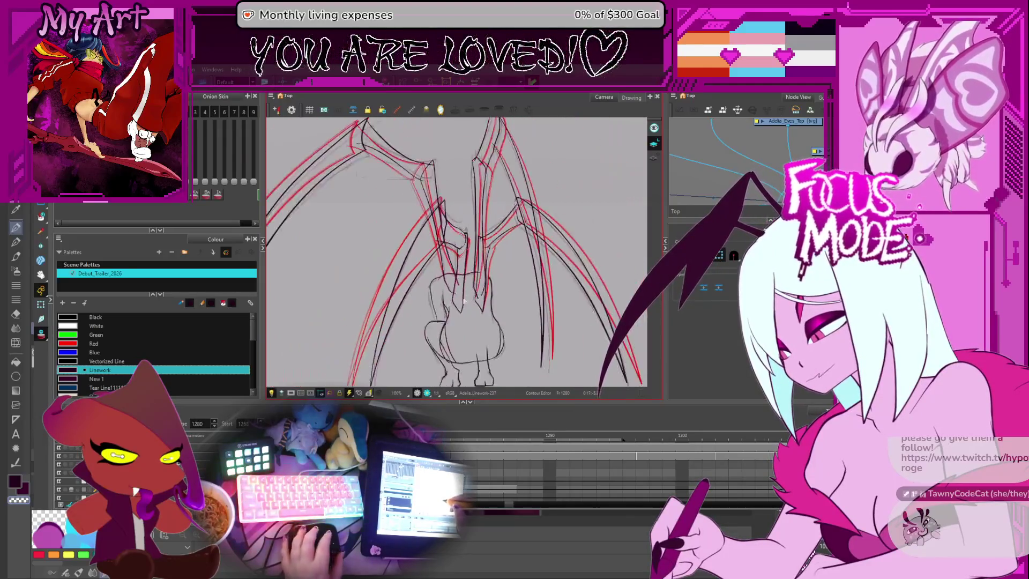
pyautogui.press('.')
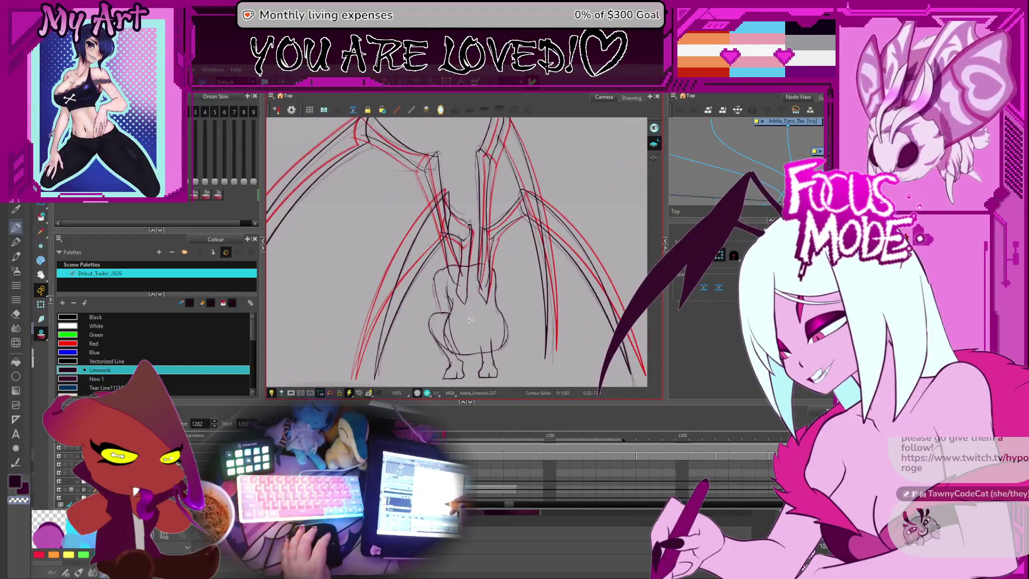
pyautogui.press('.')
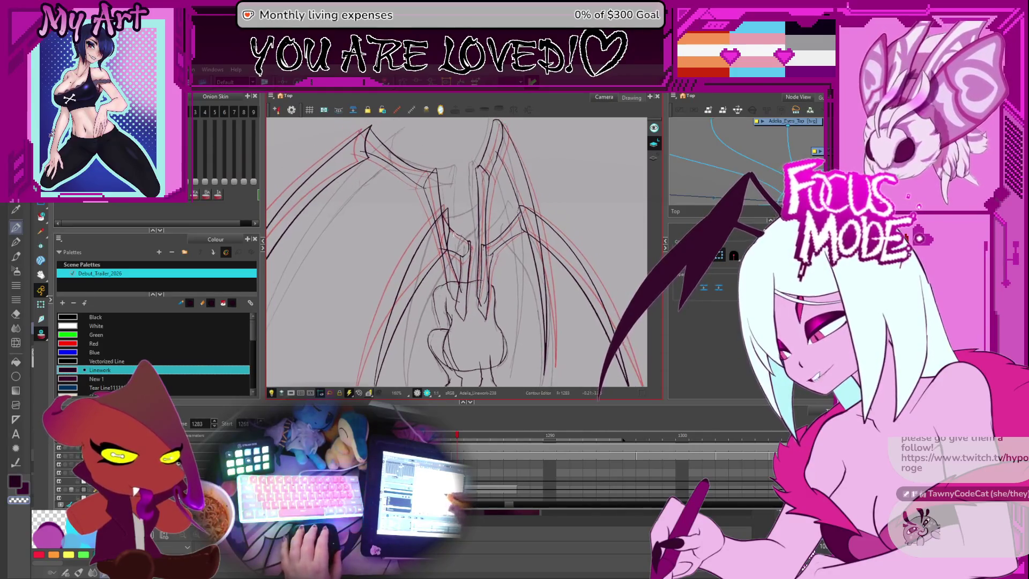
pyautogui.scroll(3, 454, 234)
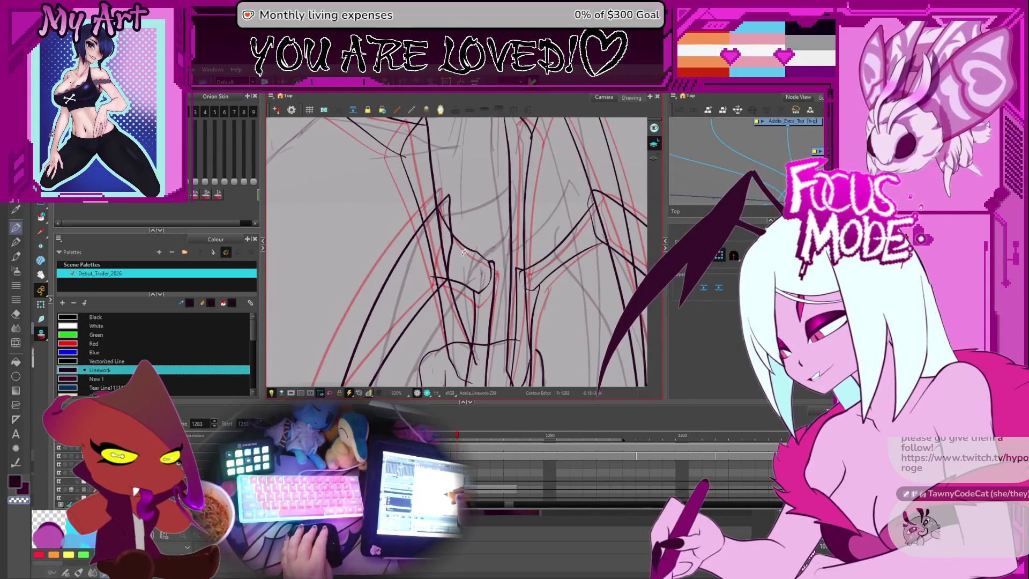
pyautogui.press(',')
pyautogui.press(',')
pyautogui.press('.')
pyautogui.press('.')
pyautogui.press(',')
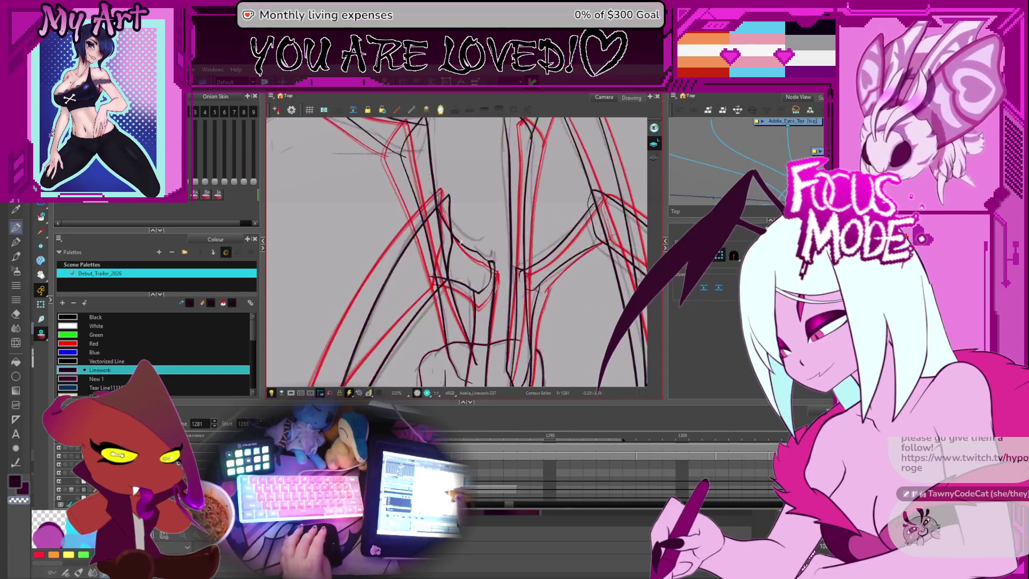
pyautogui.scroll(3, 463, 239)
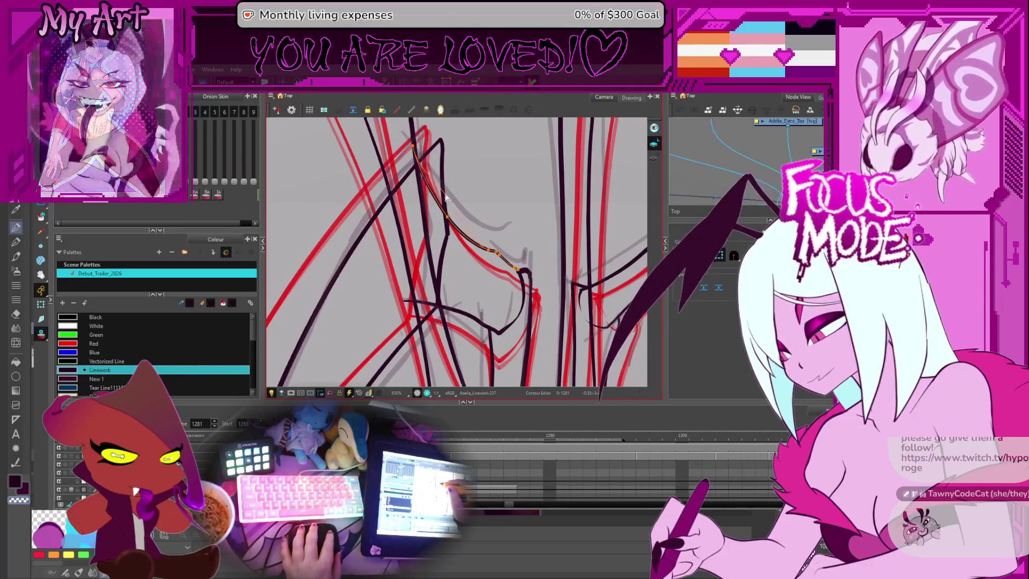
pyautogui.click(463, 226)
pyautogui.click(464, 228)
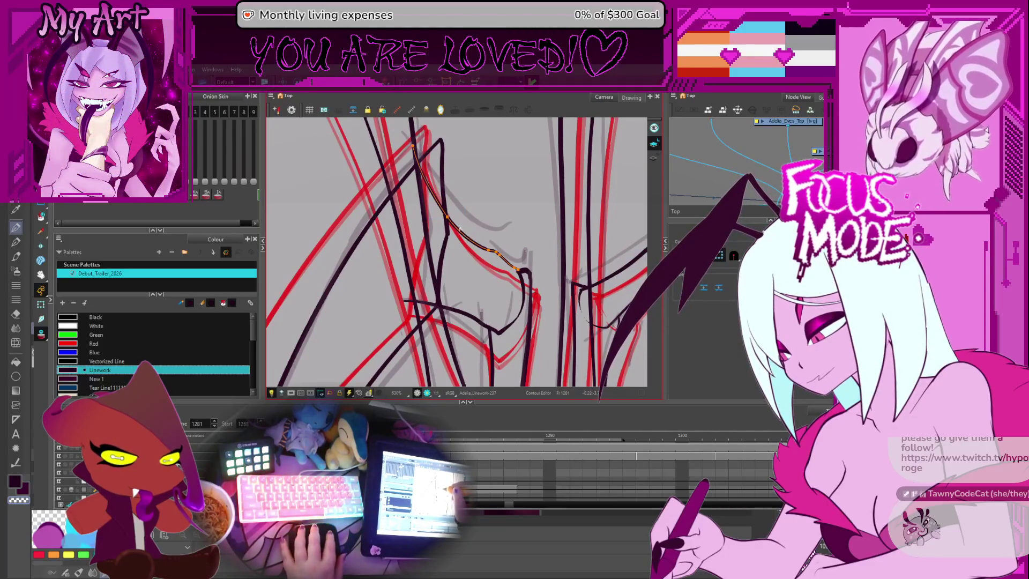
pyautogui.click(446, 200)
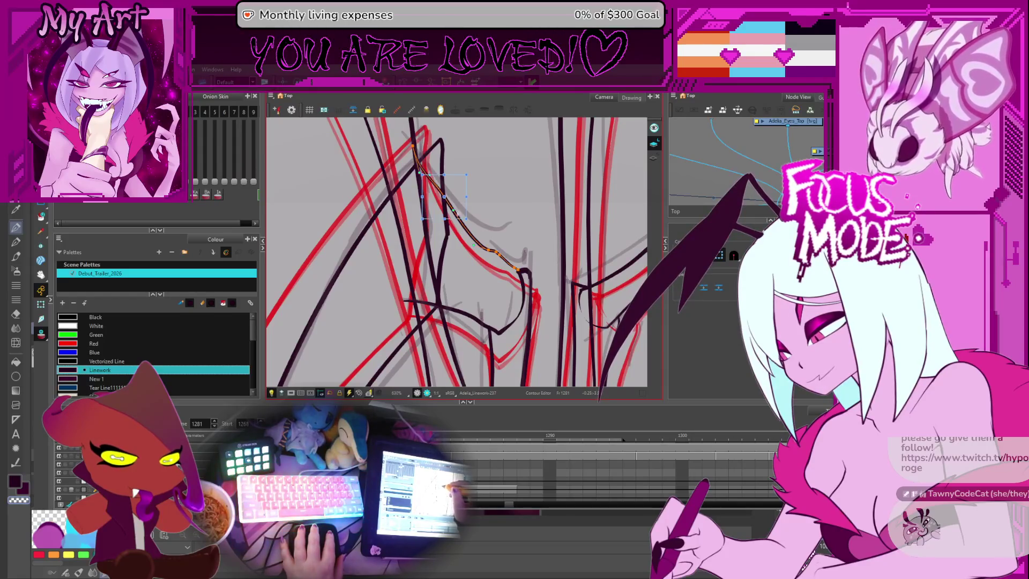
pyautogui.click(417, 304)
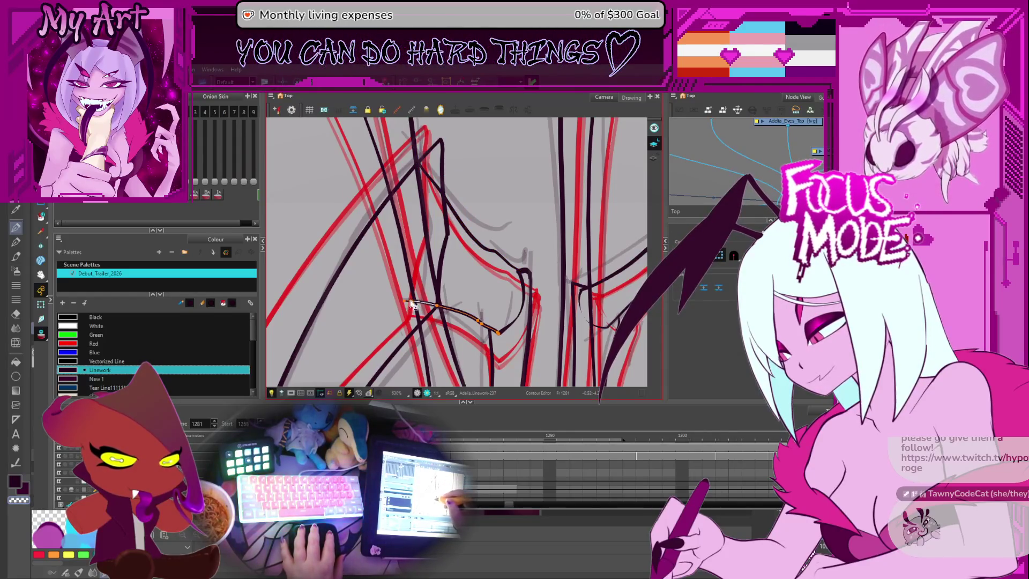
pyautogui.click(440, 309)
pyautogui.click(436, 315)
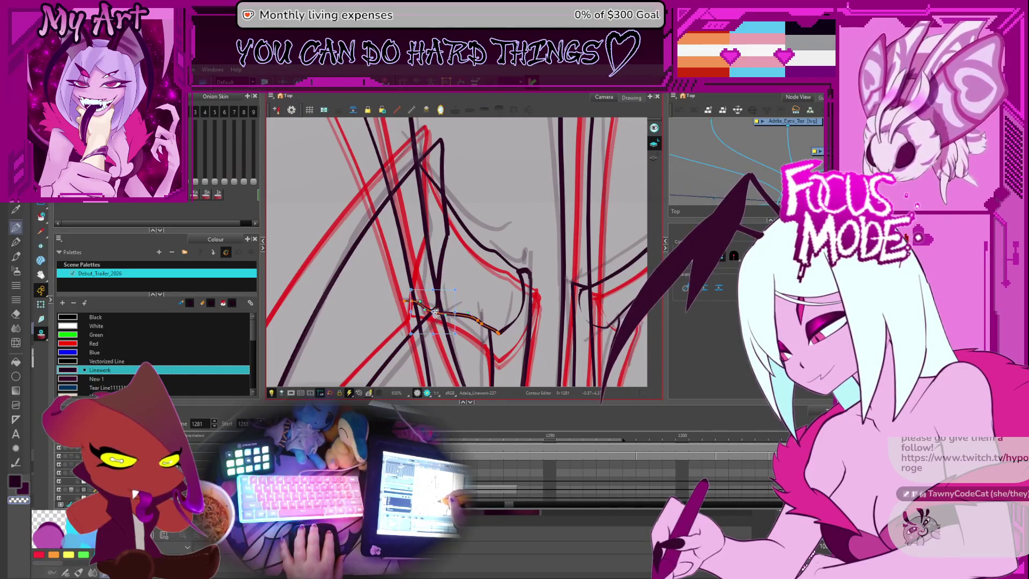
pyautogui.click(475, 328)
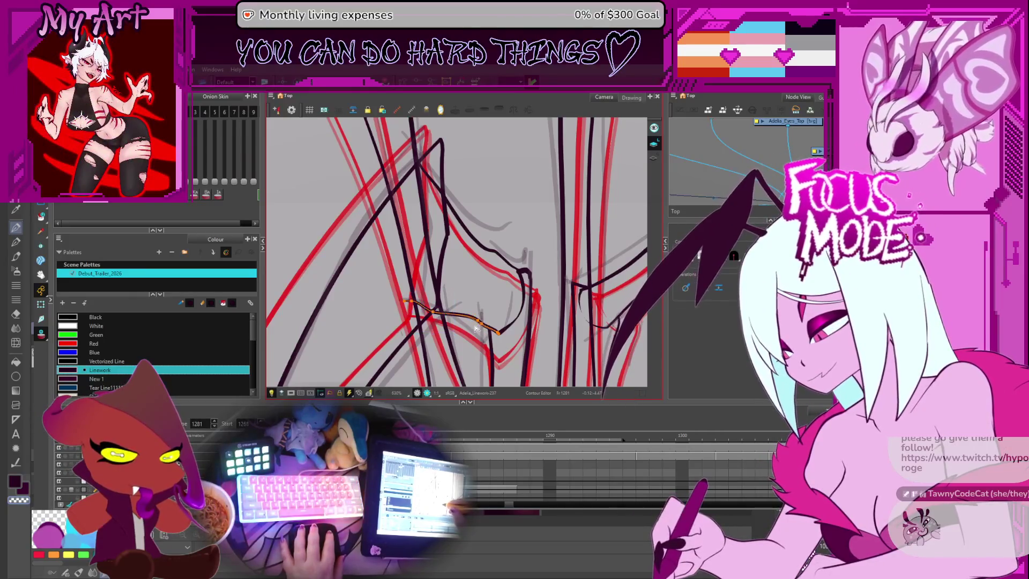
pyautogui.click(475, 327)
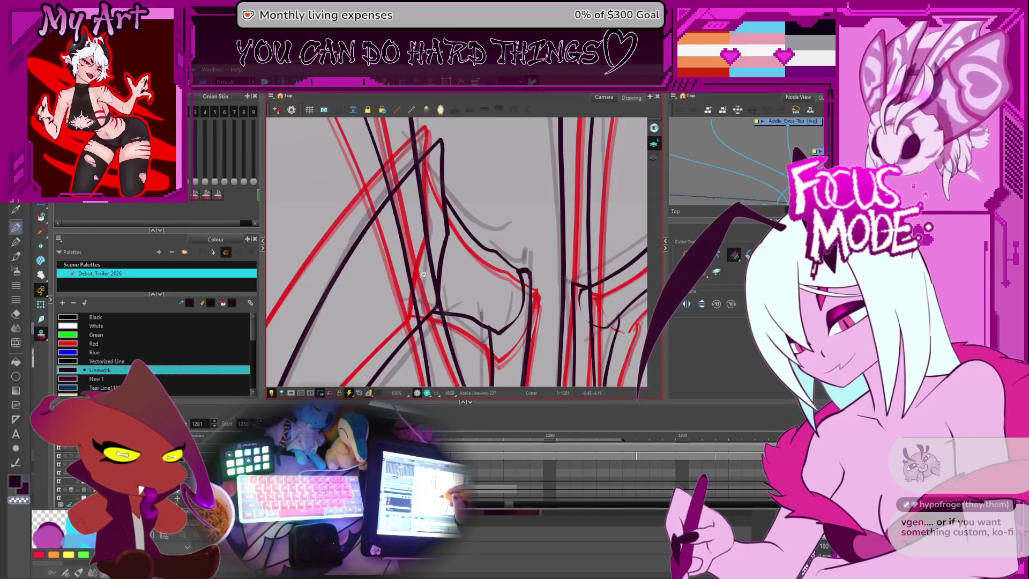
# Step: Pan across the wing joint and zoom out to see more of both wings
pyautogui.moveTo(561, 279); pyautogui.dragTo(580, 304)
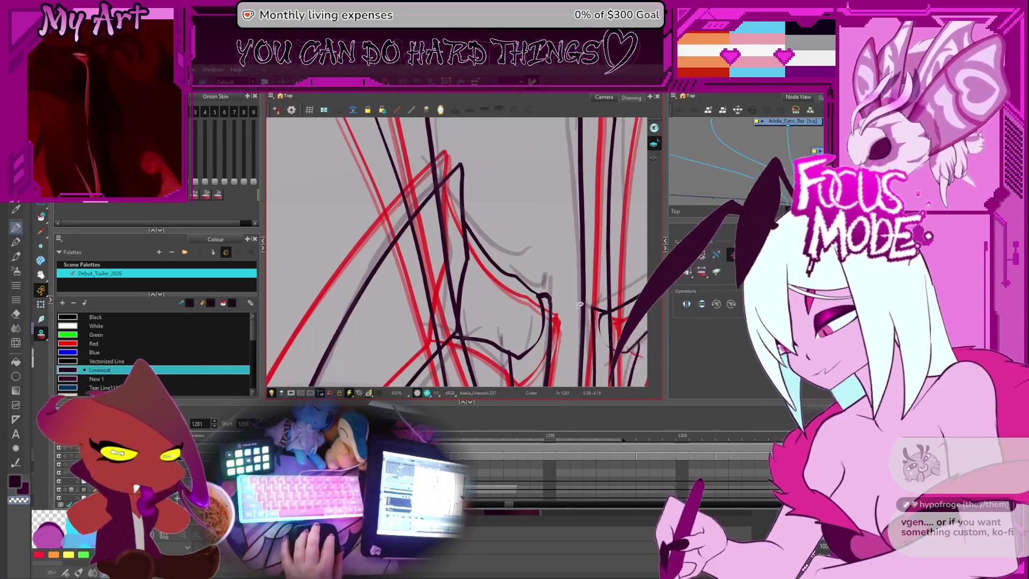
pyautogui.press('2')
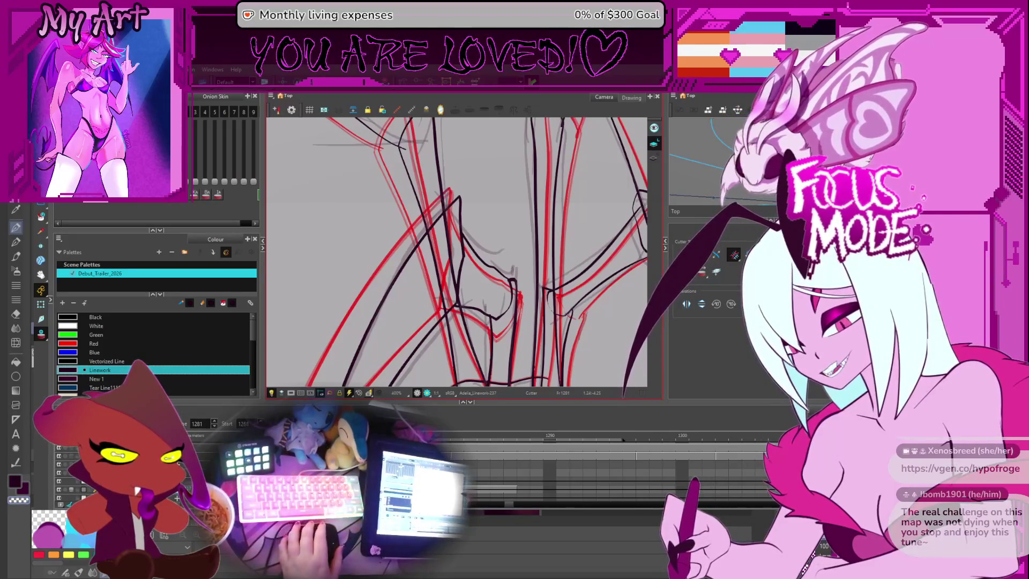
# Step: Scrub through frames 1282 to 1290 and back to review the wing linework motion
pyautogui.scroll(-1, 506, 228)
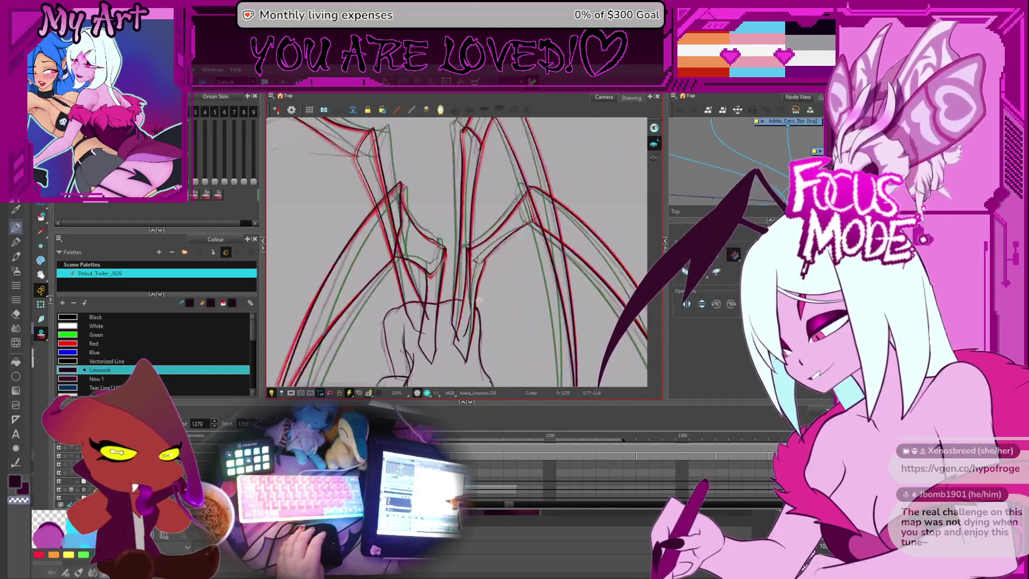
pyautogui.scroll(-5, 478, 310)
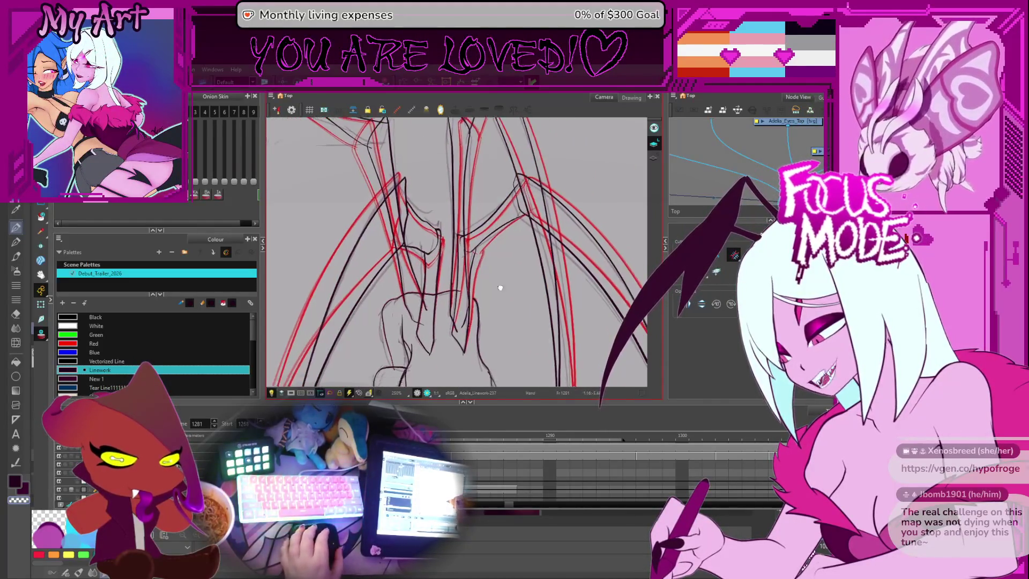
pyautogui.press('.')
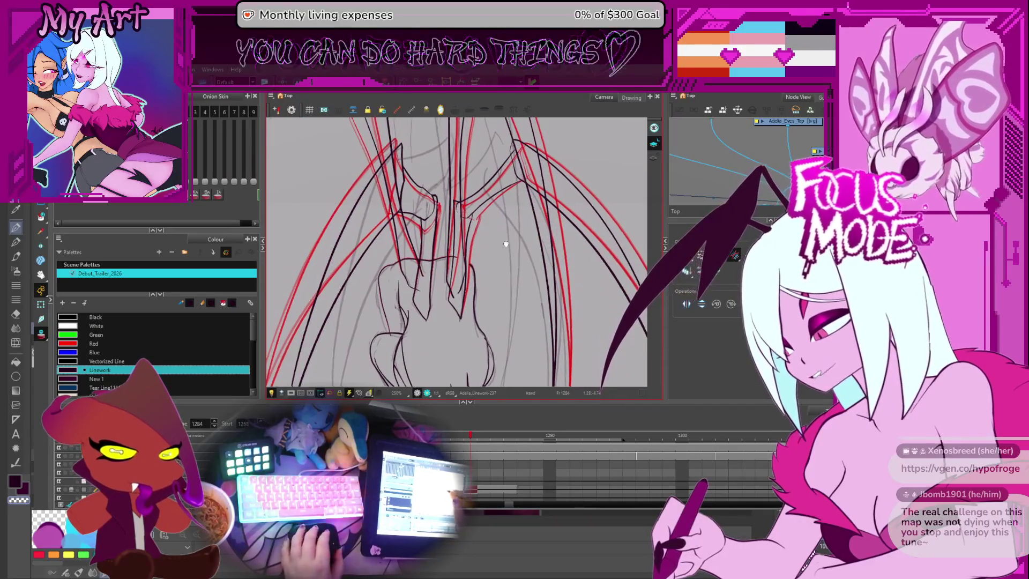
pyautogui.press('.')
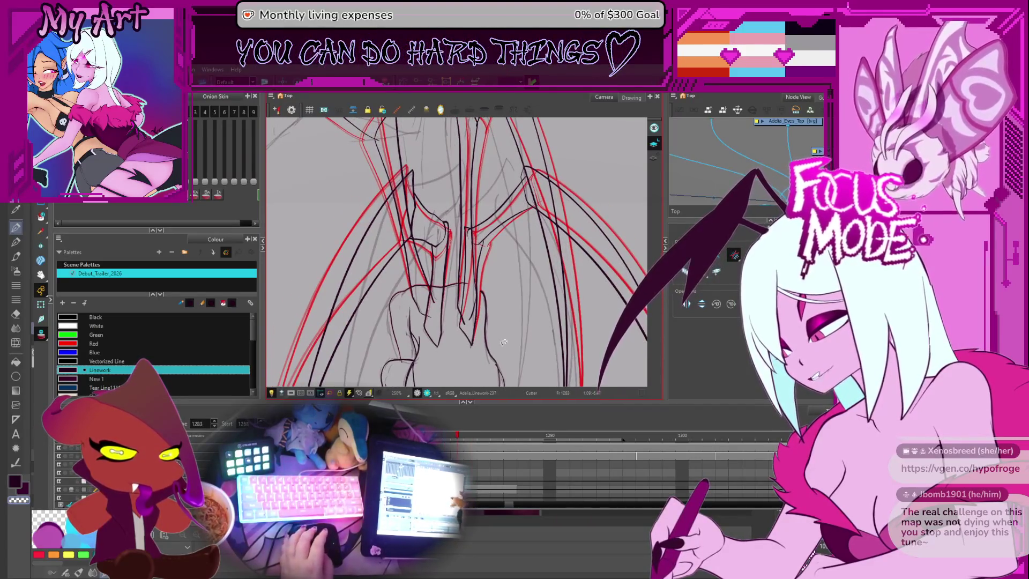
pyautogui.press(',')
pyautogui.press(',')
pyautogui.press('.')
pyautogui.press('.')
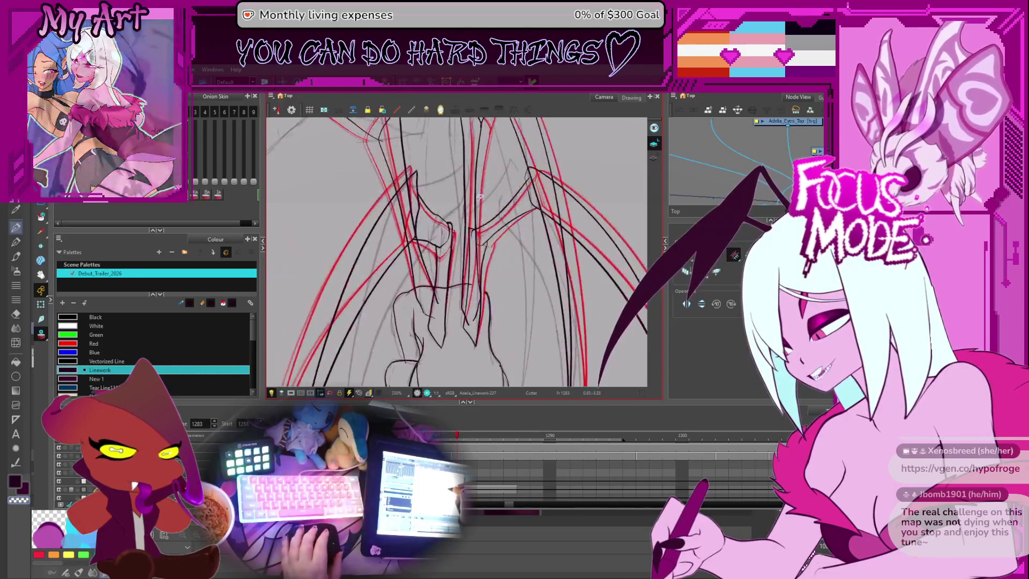
pyautogui.press(',')
pyautogui.scroll(-2, 449, 250)
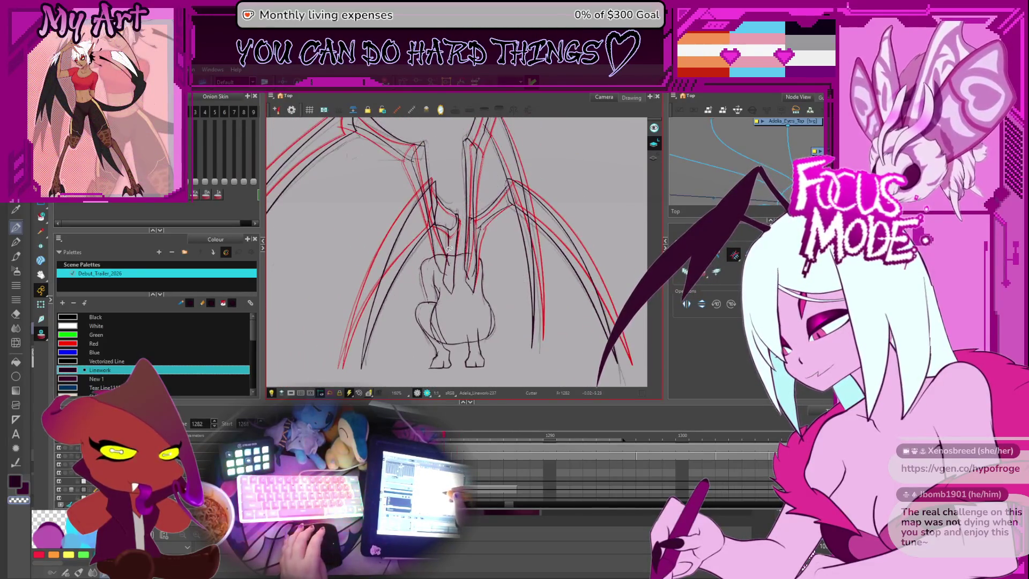
pyautogui.press('.')
pyautogui.press('.')
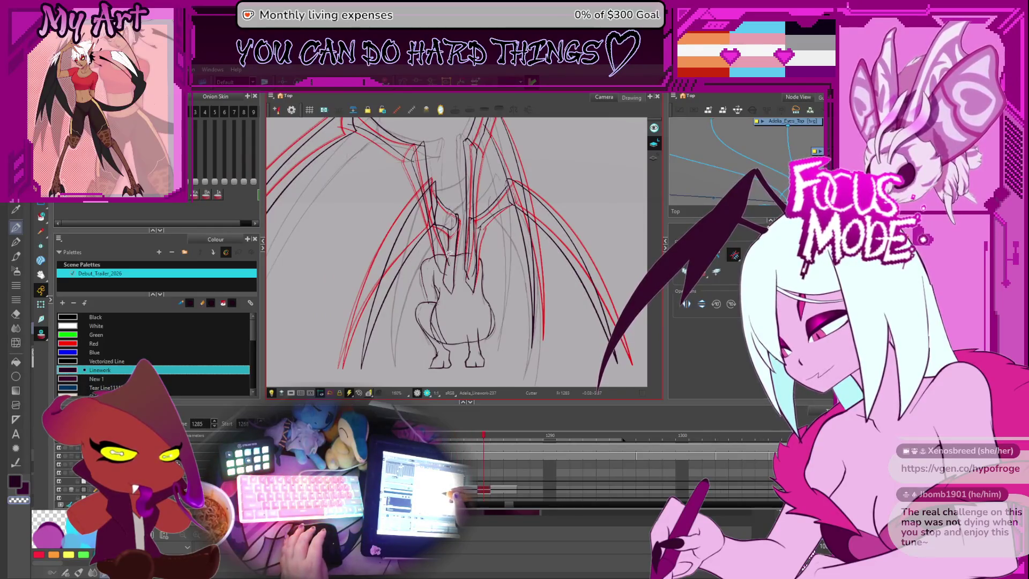
pyautogui.press('.')
pyautogui.press('.')
pyautogui.press('.')
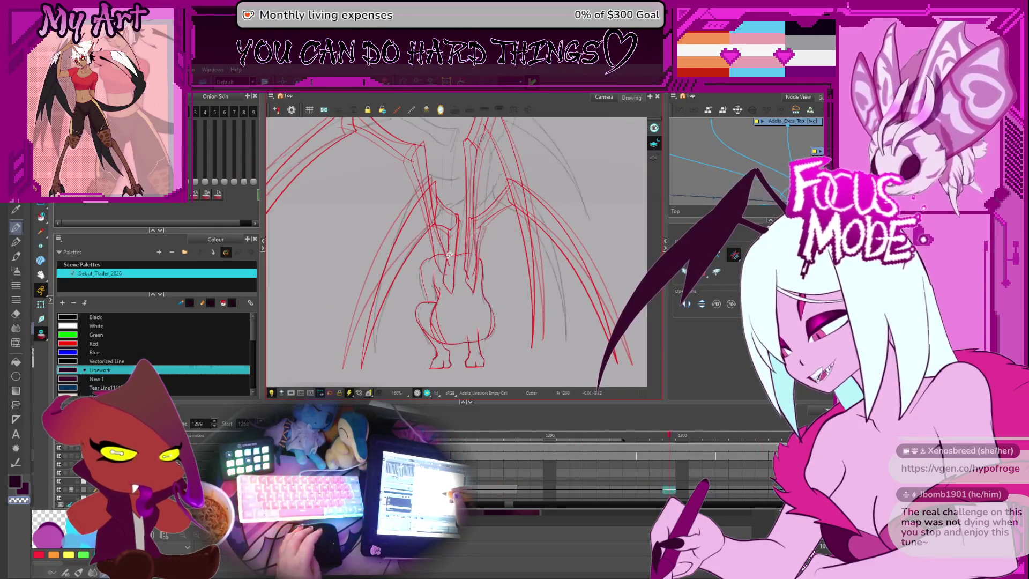
pyautogui.press(',')
pyautogui.press(',')
pyautogui.press(',')
pyautogui.press(',')
pyautogui.press(',')
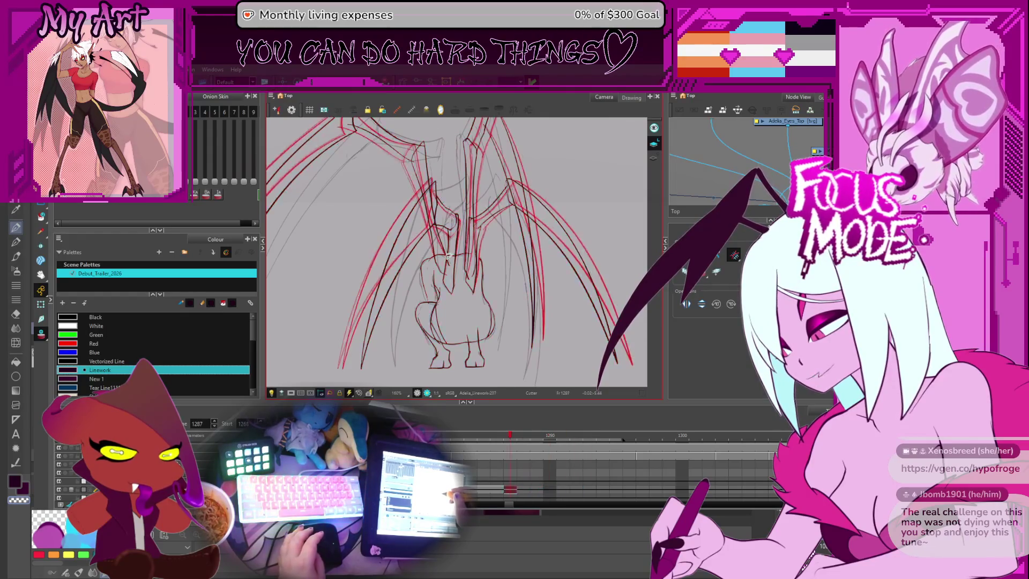
# Step: Switch to the Select tool and create a new linework drawing on frame 1283
pyautogui.moveTo(447, 250); pyautogui.dragTo(412, 276)
pyautogui.hotkey('alt', 's')
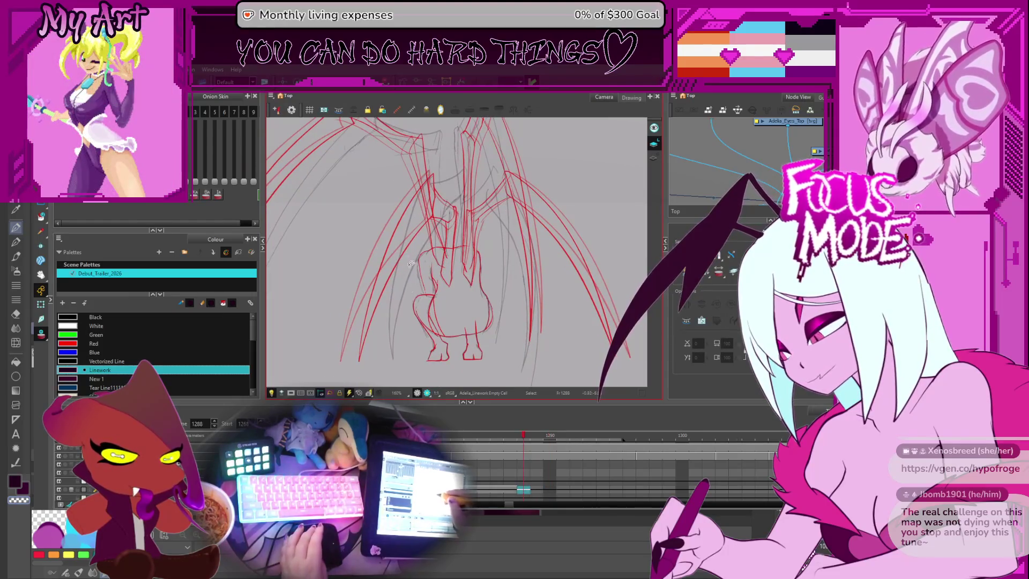
pyautogui.press(',')
pyautogui.press(',')
pyautogui.press(',')
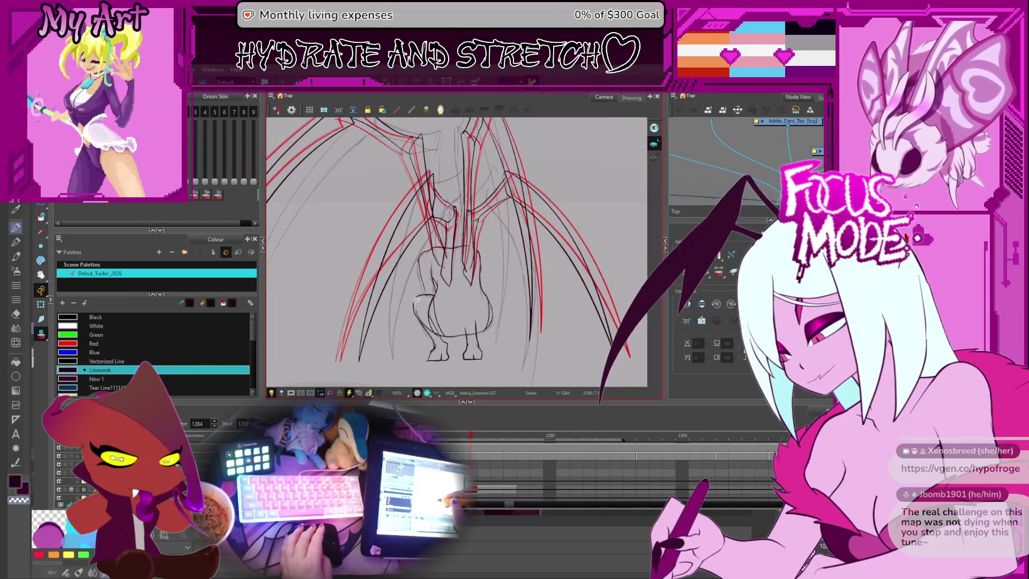
pyautogui.hotkey('alt', 'shift', 'd')
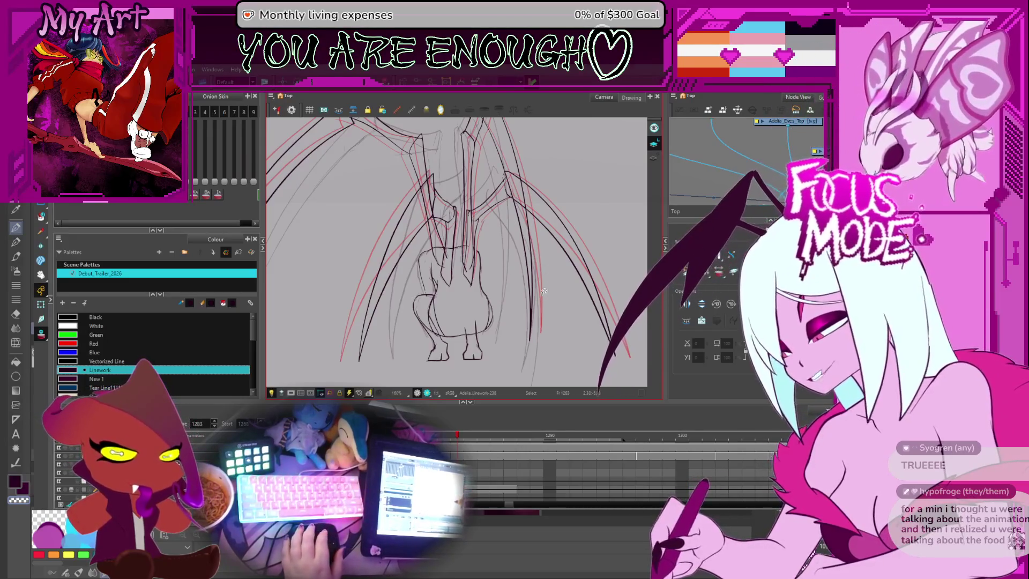
# Step: Undo a drooping change to the left-wing strokes and skew them rightward at the bottom
pyautogui.moveTo(537, 258)
pyautogui.mouseDown()
pyautogui.moveTo(499, 268)
pyautogui.moveTo(511, 225)
pyautogui.mouseUp()
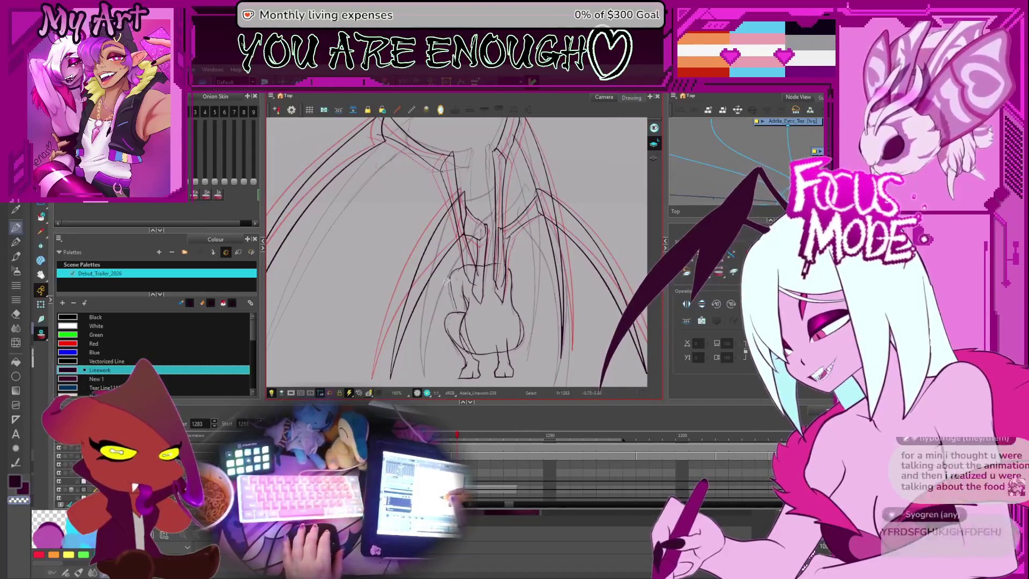
pyautogui.moveTo(399, 343); pyautogui.dragTo(413, 298)
pyautogui.click(413, 306)
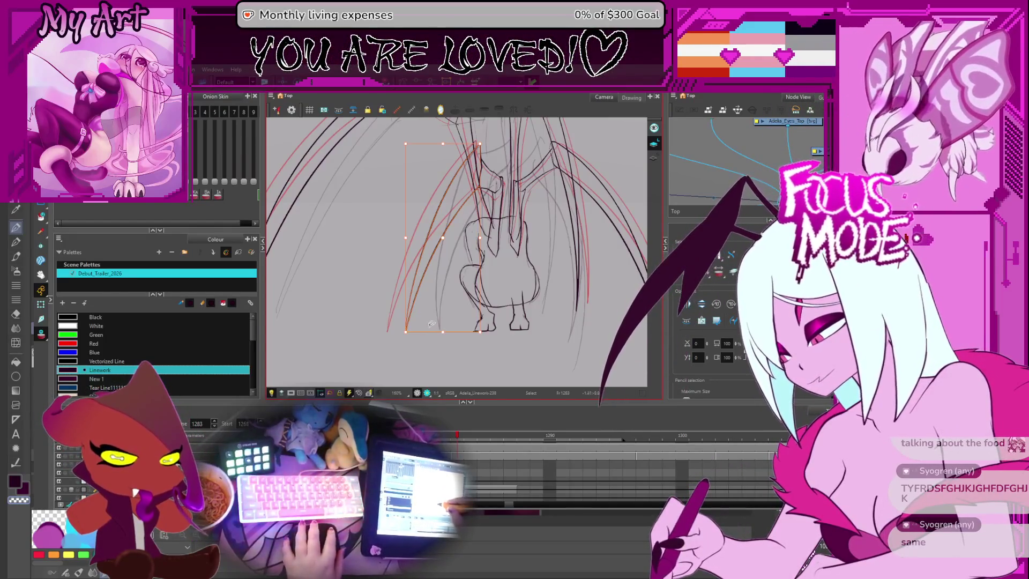
pyautogui.click(437, 329)
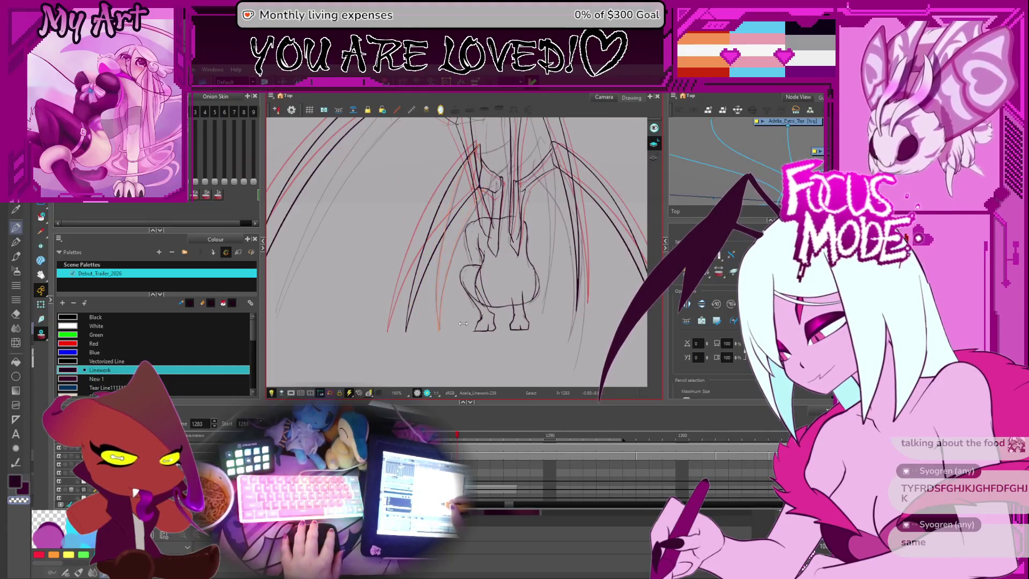
pyautogui.hotkey('ctrl', 'z')
pyautogui.hotkey('ctrl', 'z')
pyautogui.hotkey('ctrl', 'z')
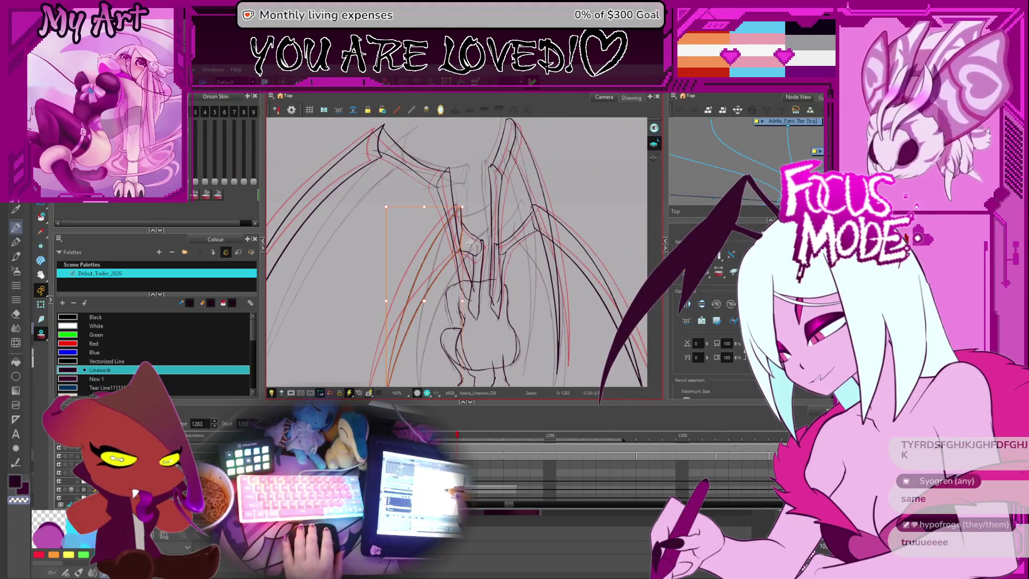
pyautogui.scroll(-2, 469, 243)
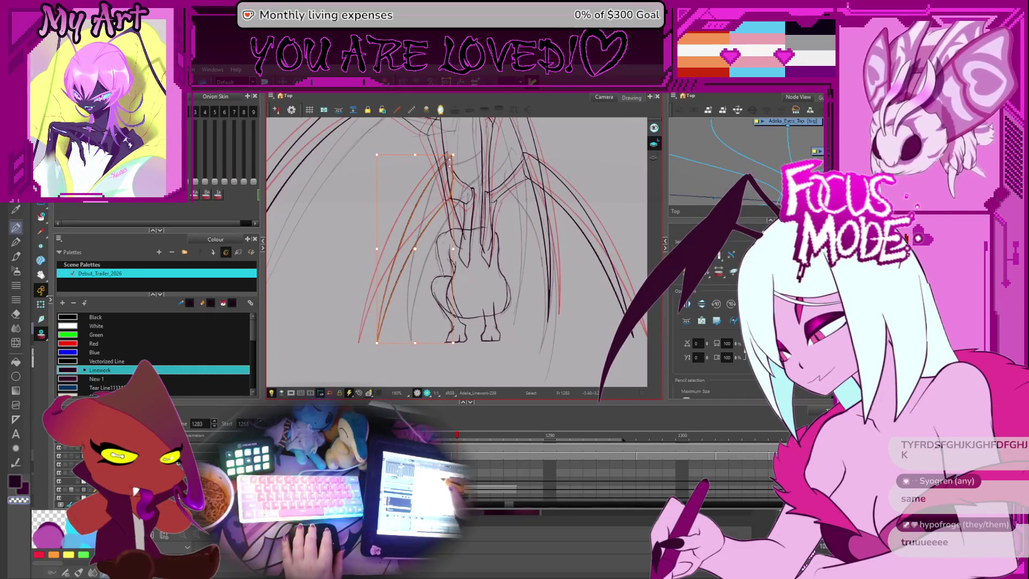
pyautogui.moveTo(406, 341); pyautogui.dragTo(426, 342)
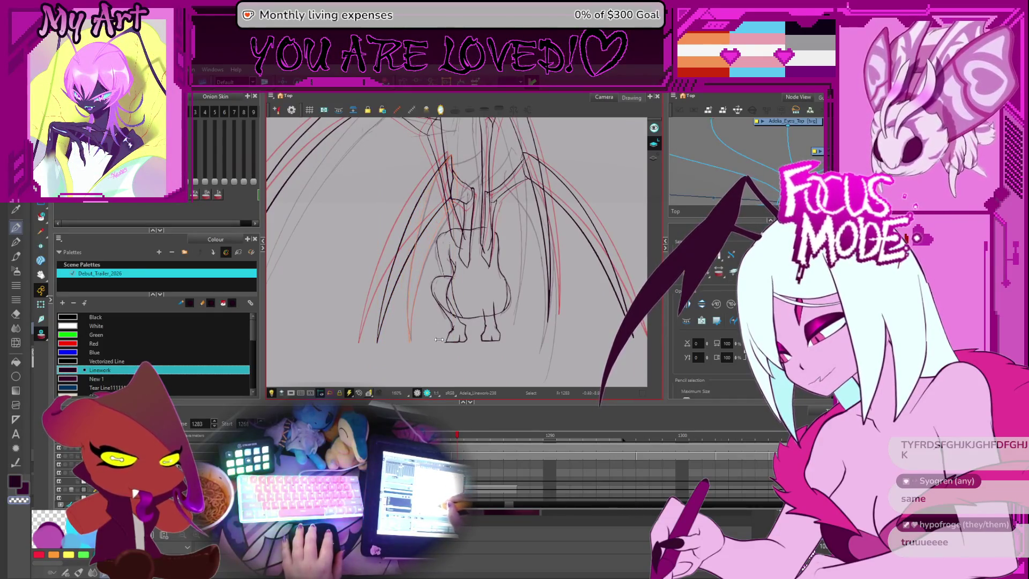
pyautogui.scroll(3, 451, 186)
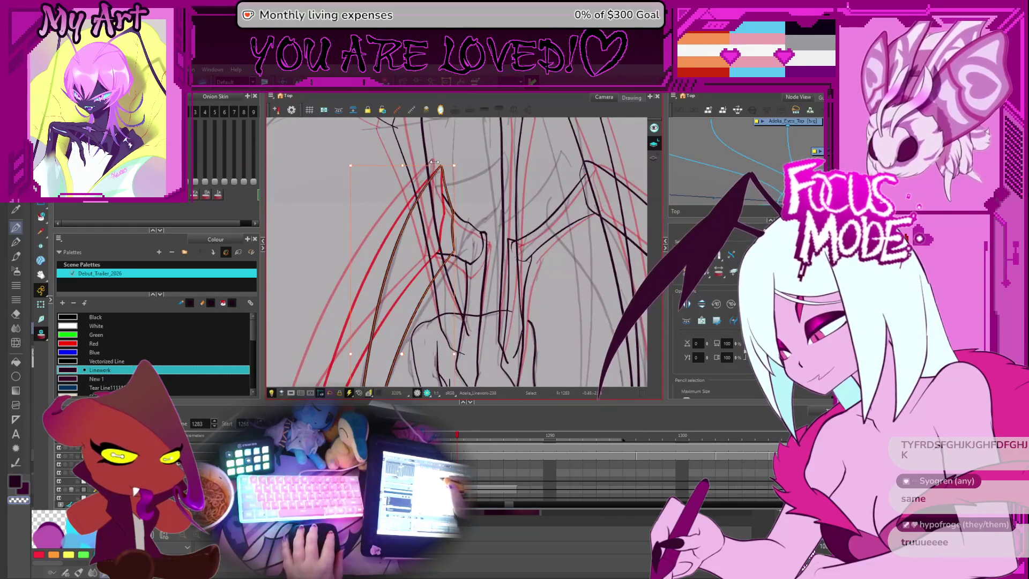
pyautogui.press('Escape')
# Step: Reselect the left-wing stroke and pick its control points and segment at the wing joint
pyautogui.click(441, 166)
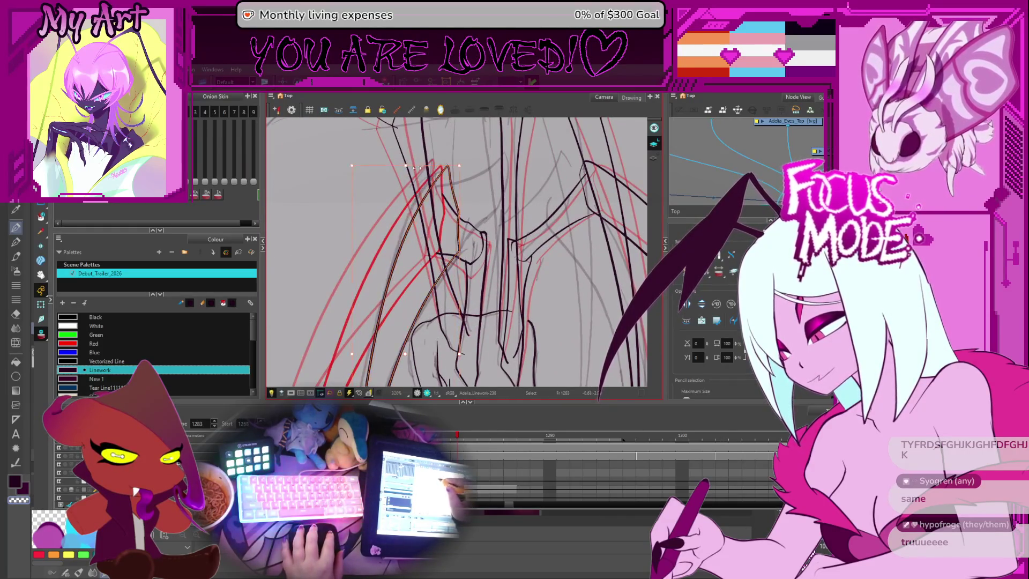
pyautogui.click(408, 167)
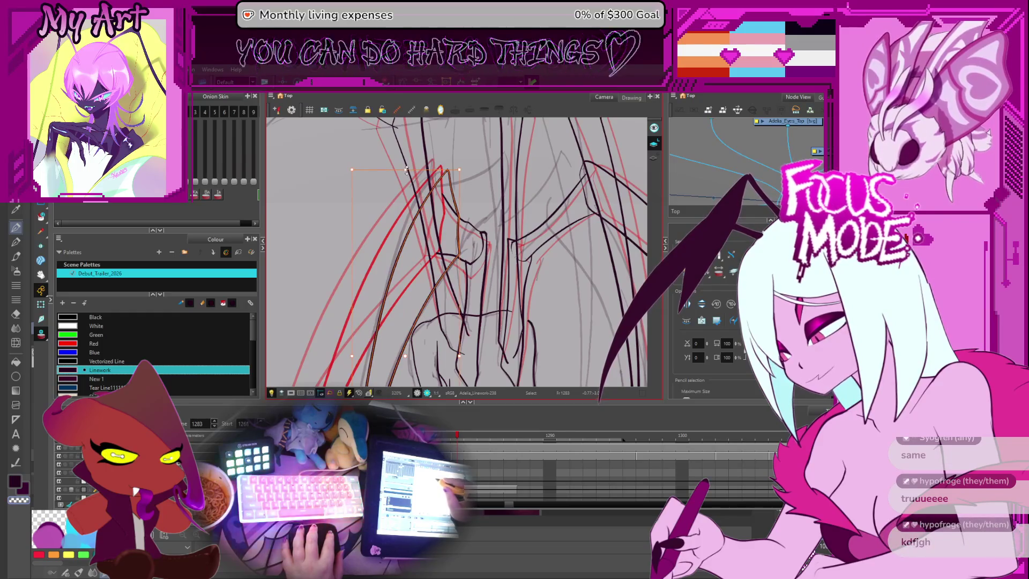
pyautogui.click(436, 170)
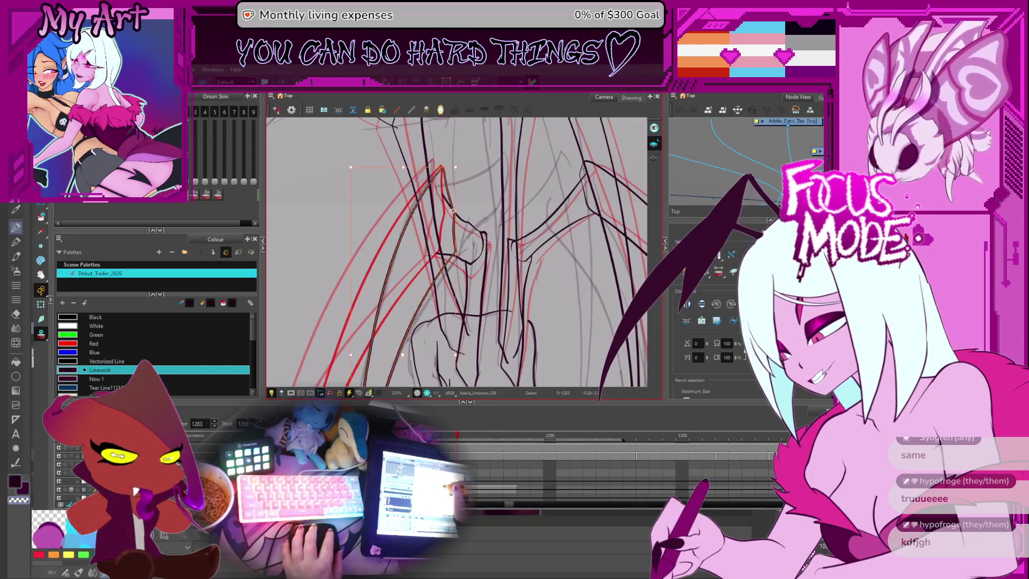
pyautogui.moveTo(451, 246)
pyautogui.mouseDown()
pyautogui.moveTo(442, 204)
pyautogui.moveTo(459, 197)
pyautogui.moveTo(461, 221)
pyautogui.mouseUp()
pyautogui.scroll(-1, 450, 242)
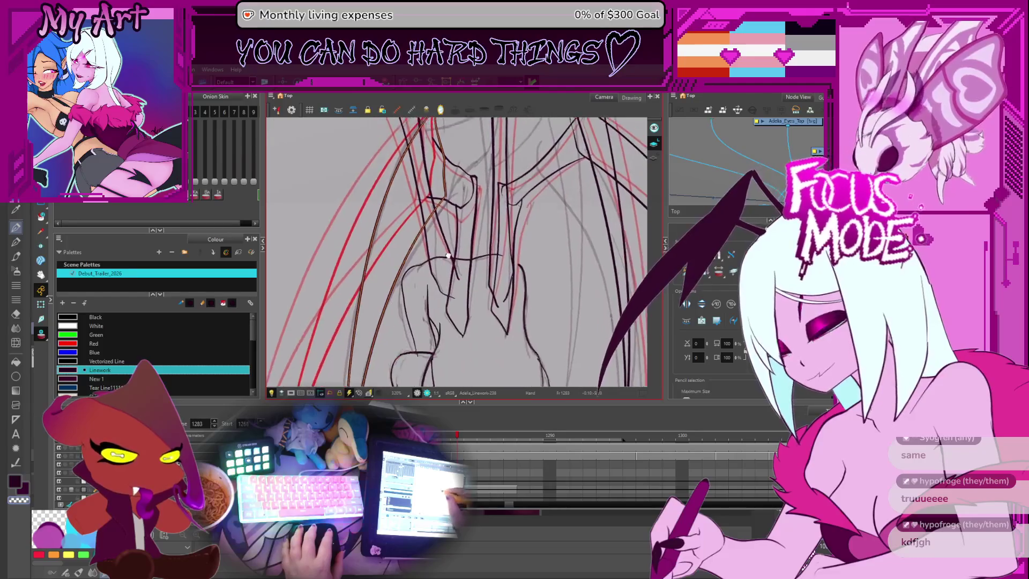
pyautogui.hotkey('alt', 'q')
pyautogui.moveTo(437, 263); pyautogui.dragTo(471, 219)
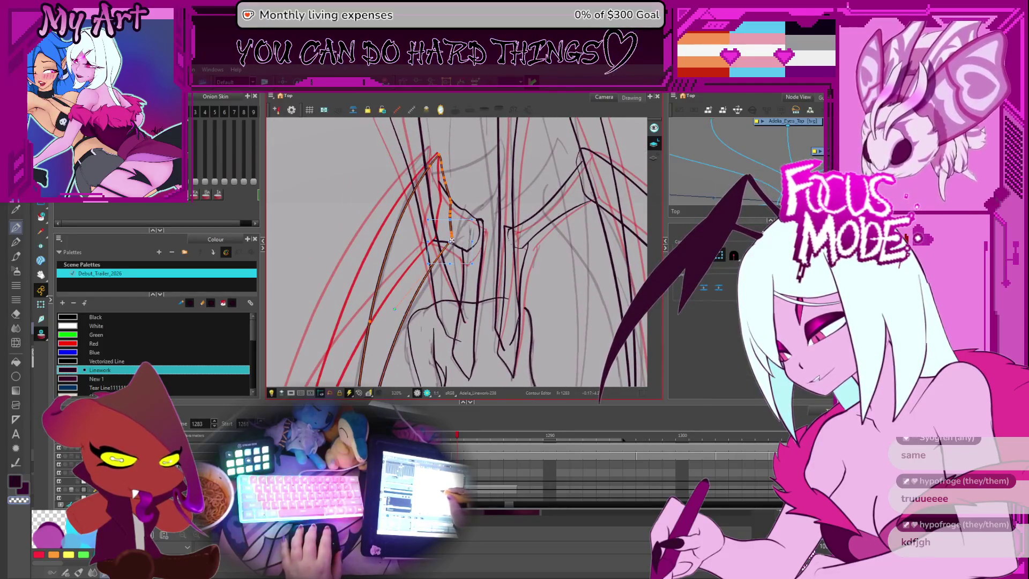
pyautogui.scroll(1, 461, 220)
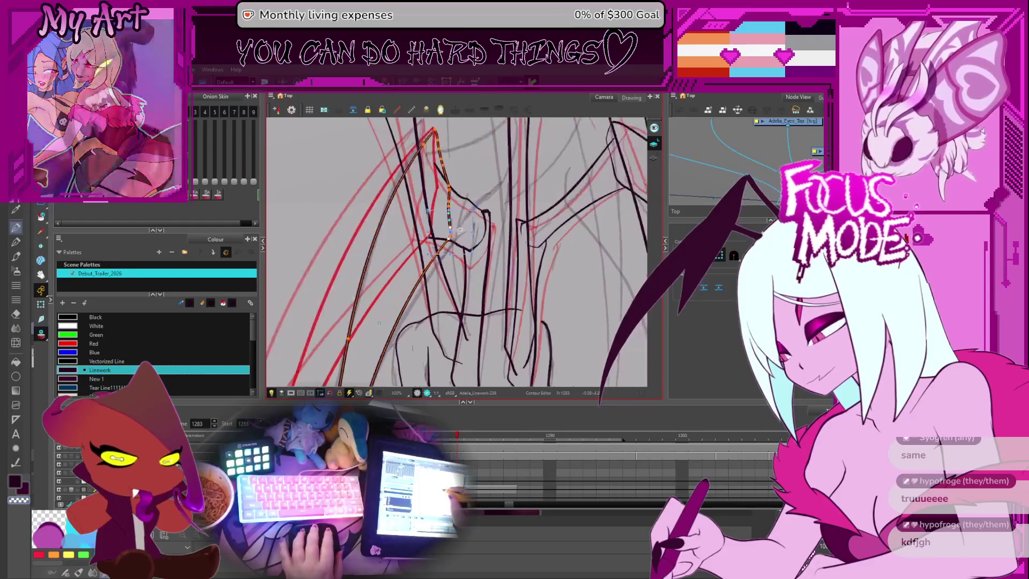
pyautogui.scroll(3, 449, 205)
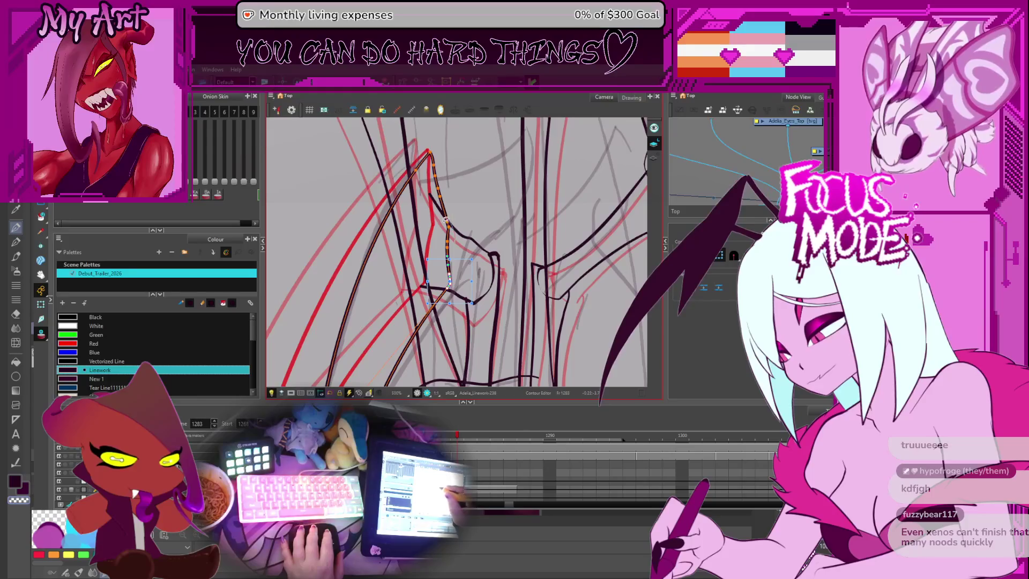
pyautogui.click(449, 252)
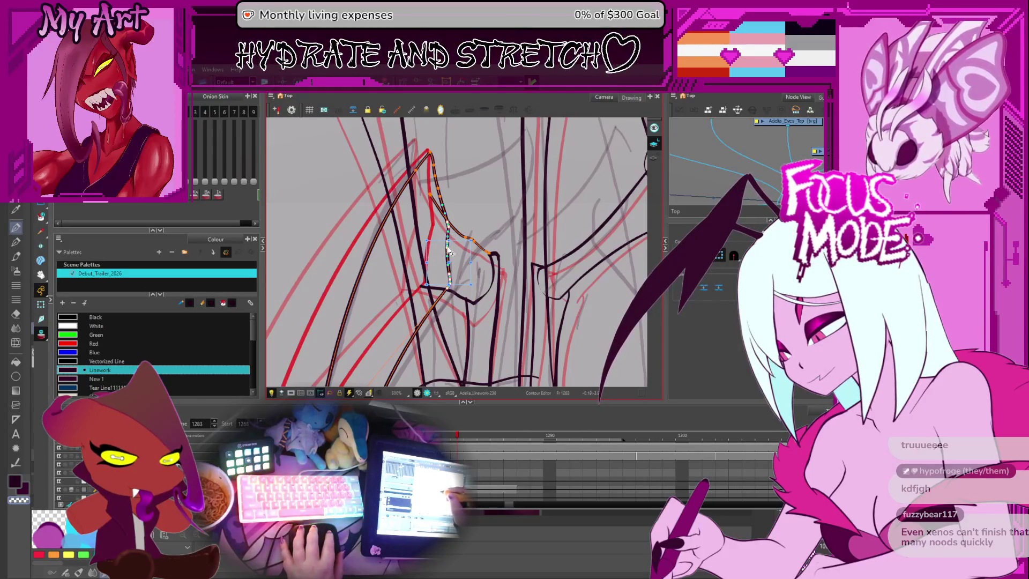
pyautogui.click(450, 254)
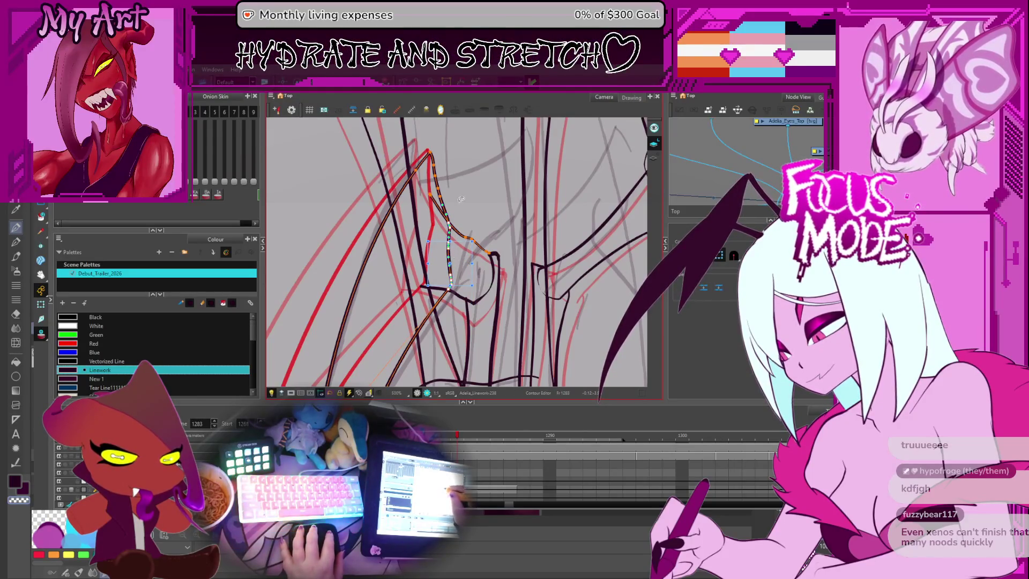
pyautogui.scroll(-5, 461, 199)
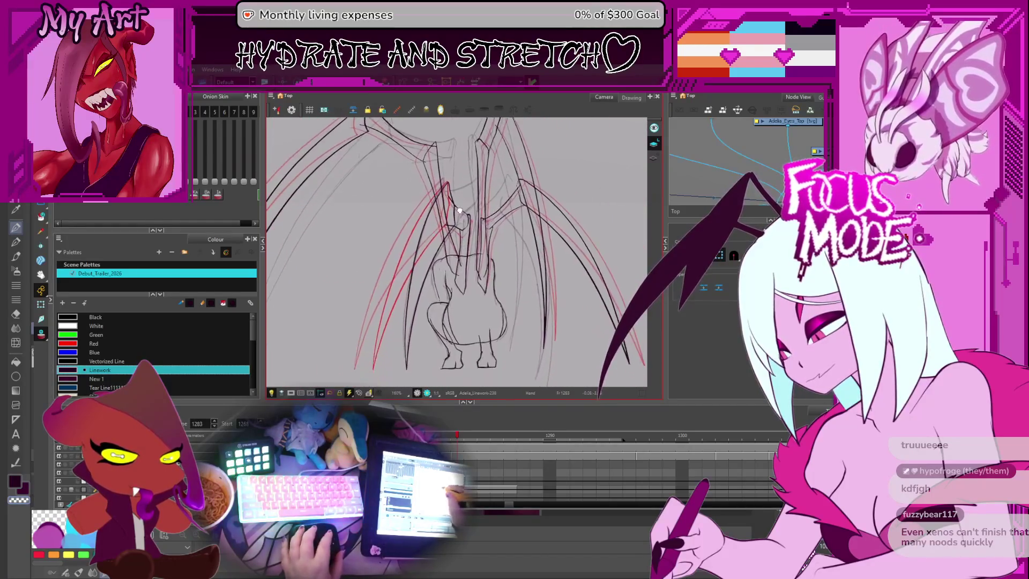
pyautogui.scroll(-1, 459, 210)
# Step: On frame 1283, select and delete the messy strokes at the inner wing joint
pyautogui.press(',')
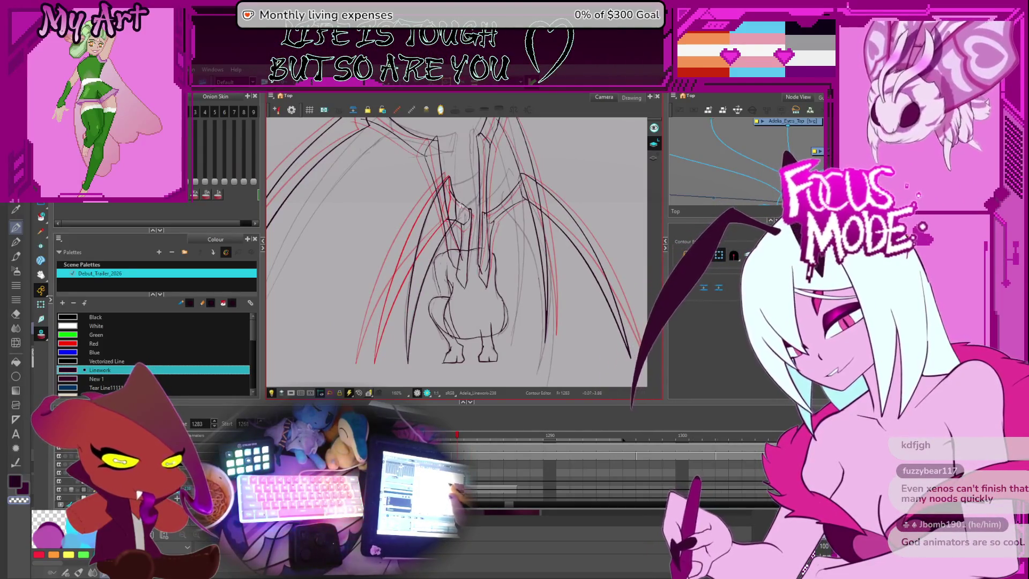
pyautogui.scroll(5, 459, 206)
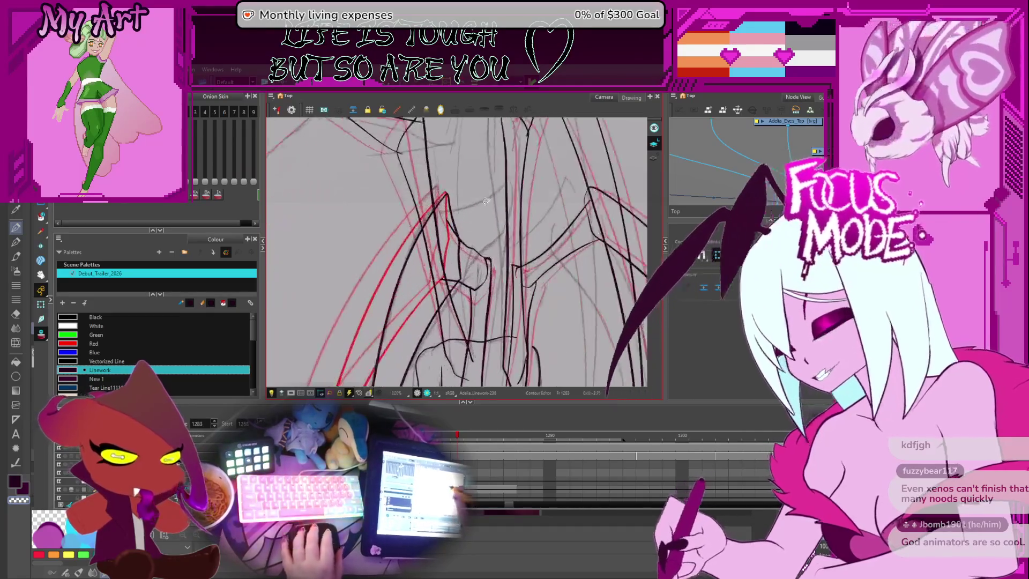
pyautogui.hotkey('alt', 's')
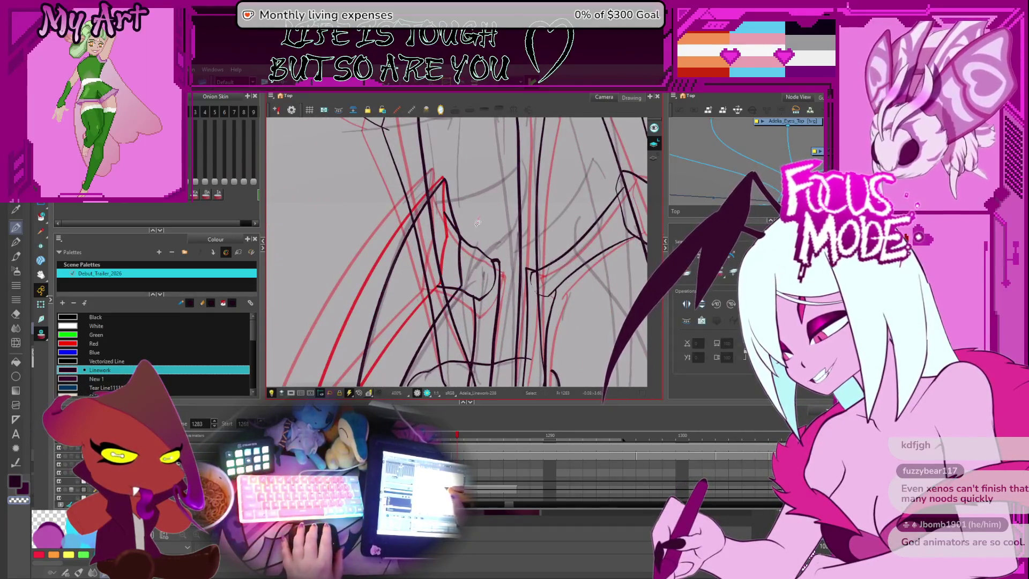
pyautogui.click(481, 288)
pyautogui.moveTo(481, 288); pyautogui.dragTo(473, 313)
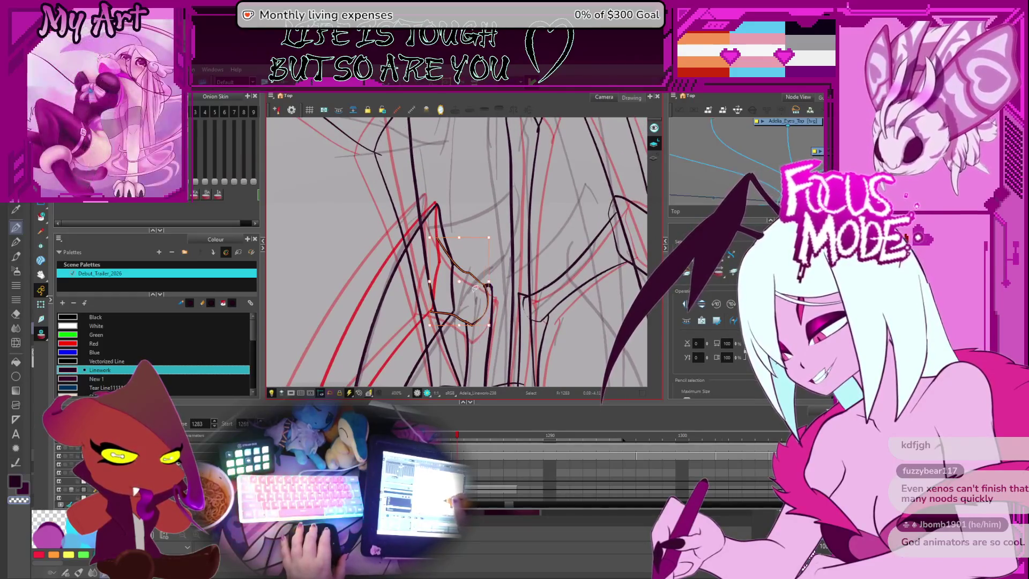
pyautogui.press('Delete')
pyautogui.hotkey('alt', '/')
pyautogui.moveTo(446, 270); pyautogui.dragTo(412, 318)
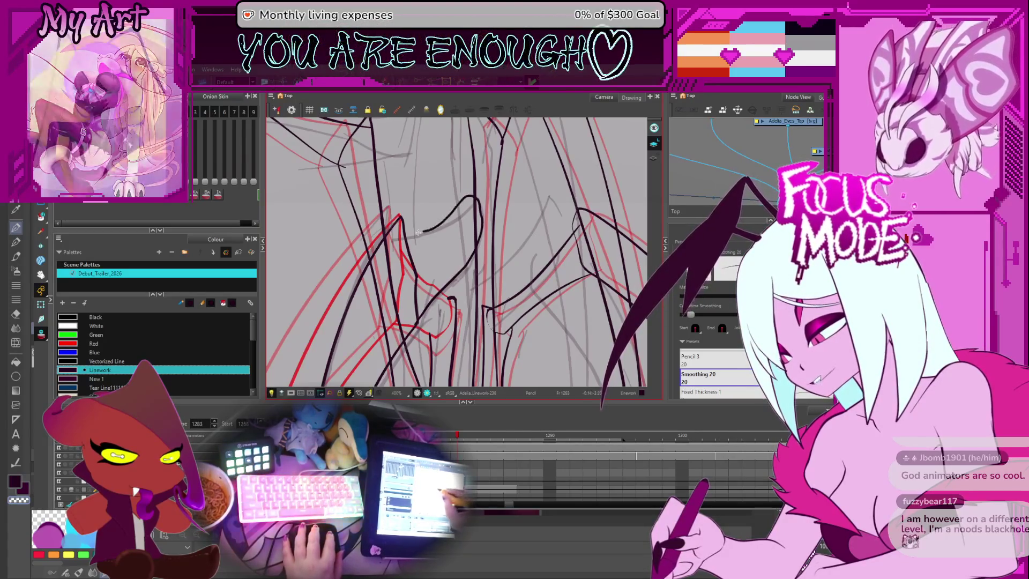
# Step: Rotate the canvas and extend a black pencil line along the red guide at the inner wing joint
pyautogui.hotkey('alt', 's')
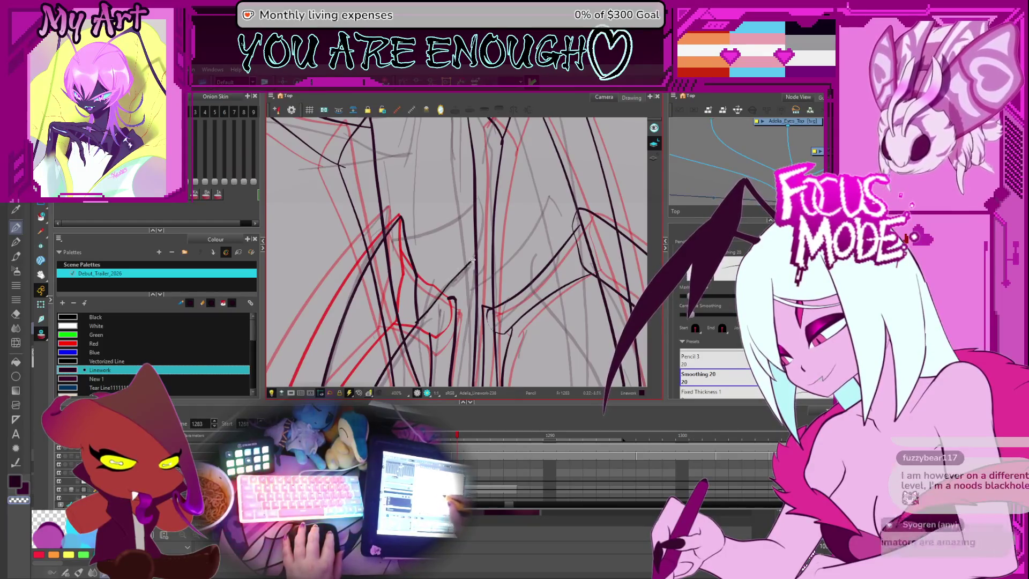
pyautogui.hotkey('alt', '/')
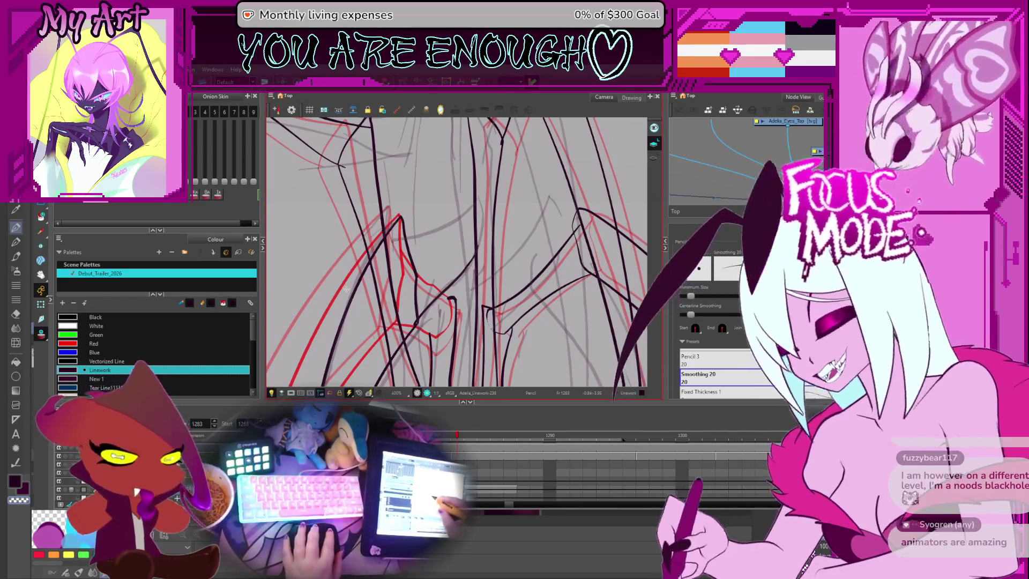
pyautogui.moveTo(459, 284)
pyautogui.mouseDown()
pyautogui.moveTo(461, 301)
pyautogui.moveTo(482, 252)
pyautogui.moveTo(474, 252)
pyautogui.moveTo(482, 287)
pyautogui.mouseUp()
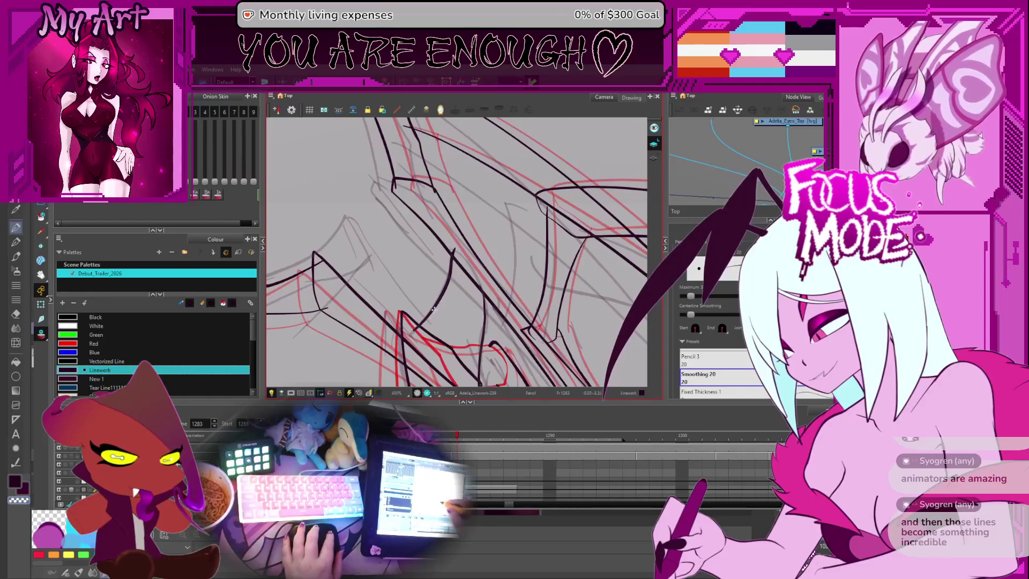
pyautogui.moveTo(449, 234); pyautogui.dragTo(431, 295)
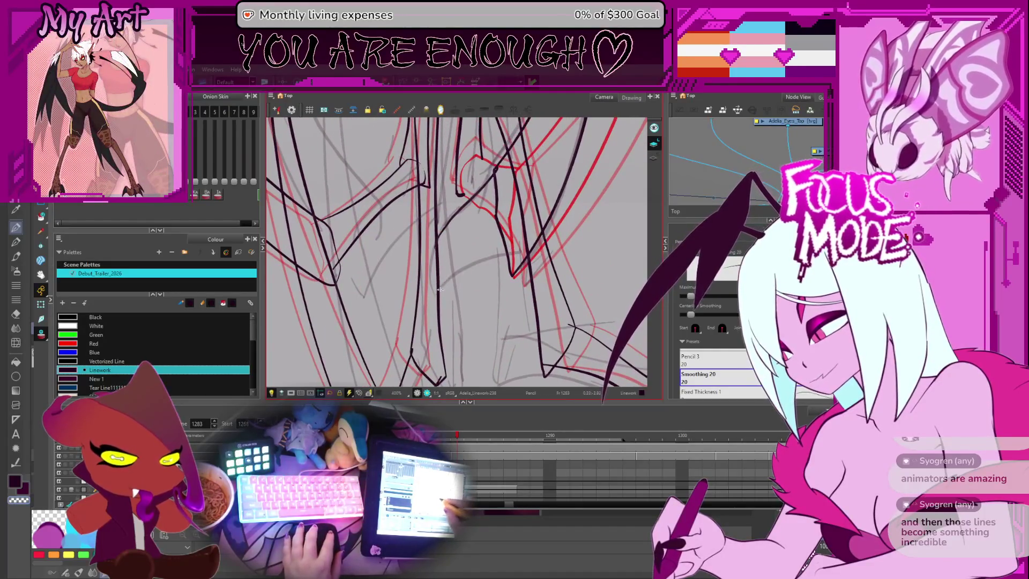
pyautogui.moveTo(498, 256); pyautogui.dragTo(514, 253)
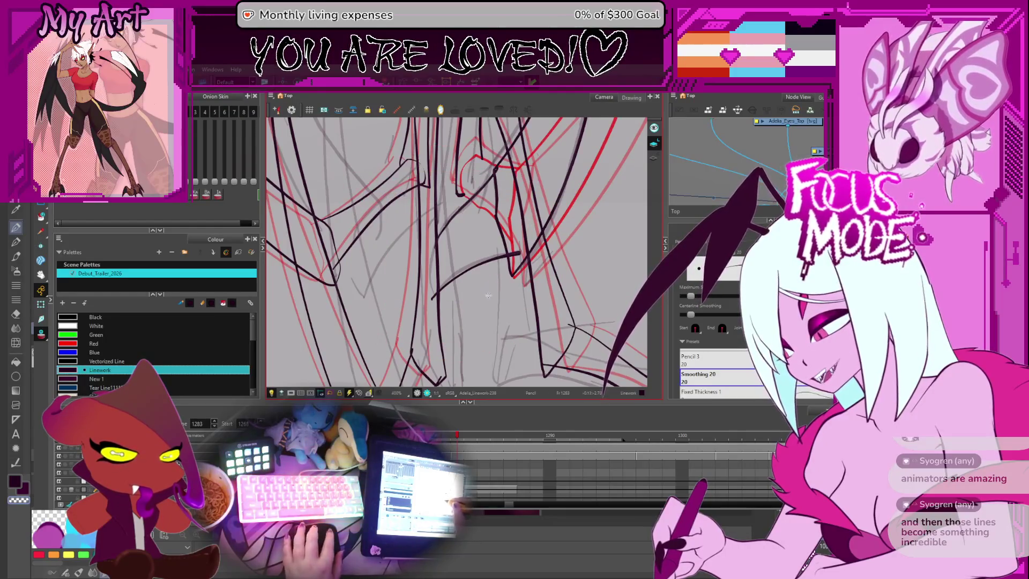
pyautogui.moveTo(489, 295)
pyautogui.mouseDown()
pyautogui.moveTo(501, 253)
pyautogui.moveTo(405, 277)
pyautogui.moveTo(475, 256)
pyautogui.moveTo(449, 240)
pyautogui.moveTo(475, 249)
pyautogui.mouseUp()
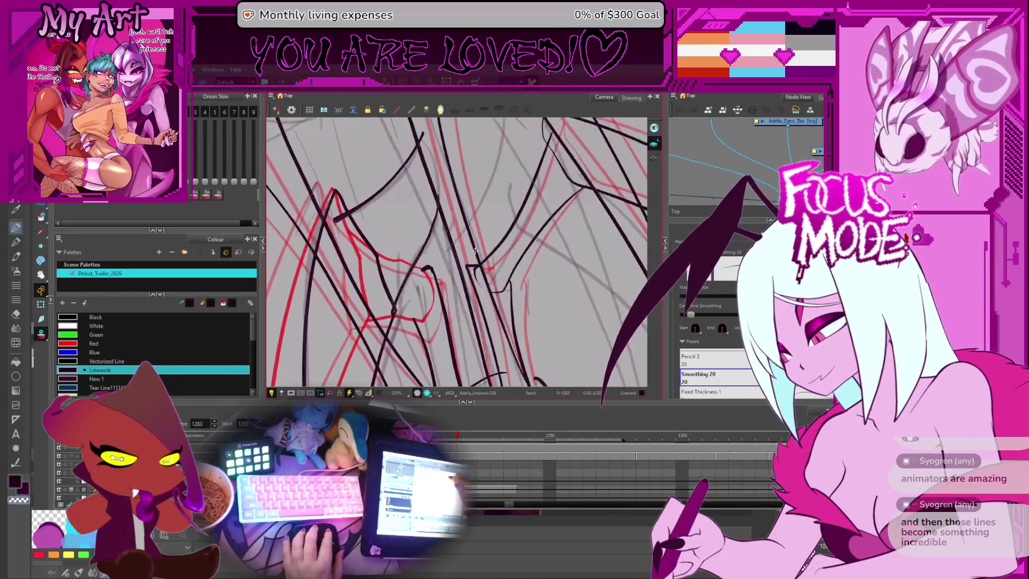
pyautogui.scroll(3, 475, 250)
# Step: Load the long inner wing-joint strokes into the Contour Editor to reshape their curves
pyautogui.hotkey('alt', 'q')
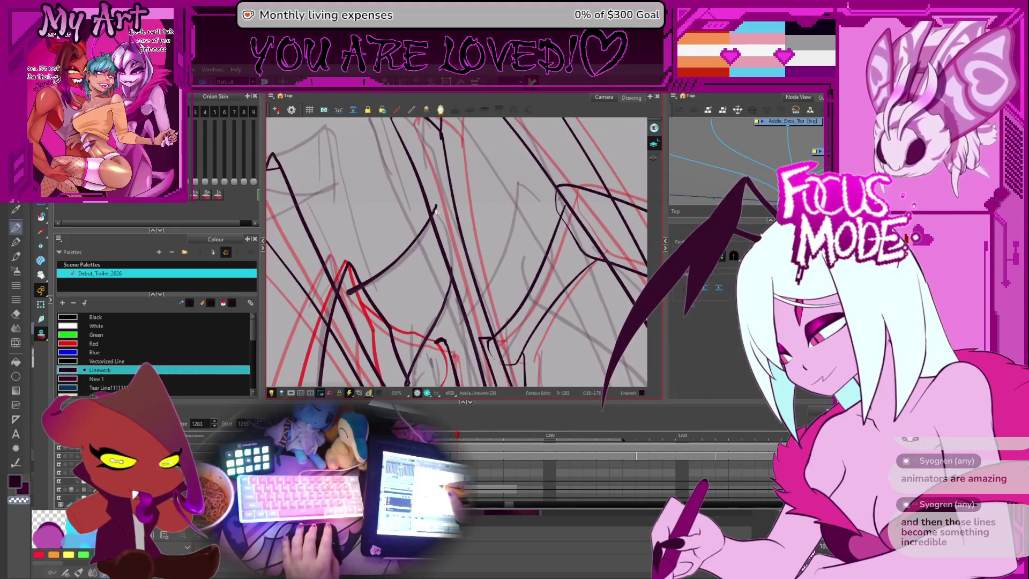
pyautogui.click(439, 207)
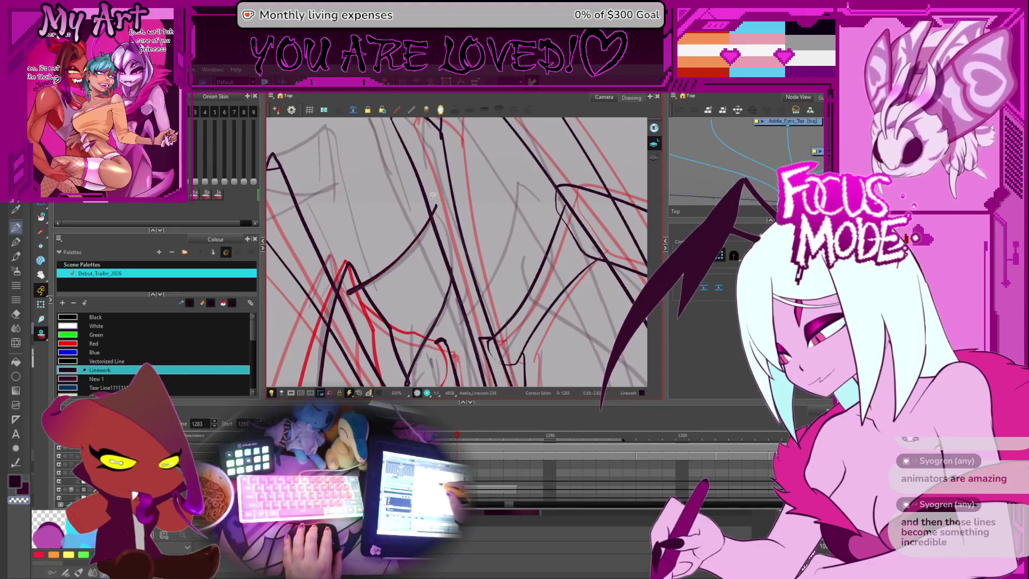
pyautogui.keyDown('shift'); pyautogui.click(439, 210); pyautogui.keyUp('shift')
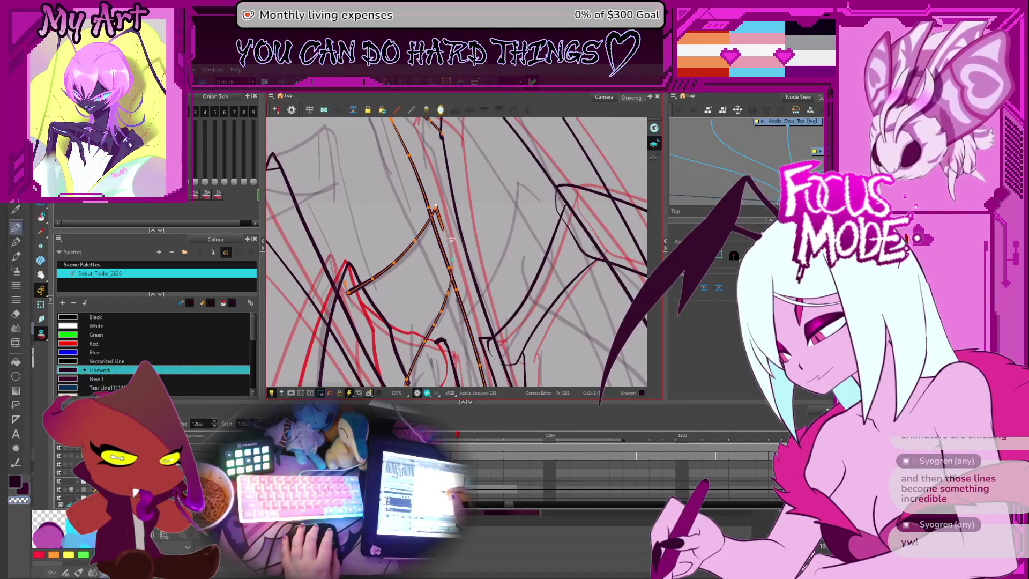
pyautogui.keyDown('shift'); pyautogui.click(454, 272); pyautogui.keyUp('shift')
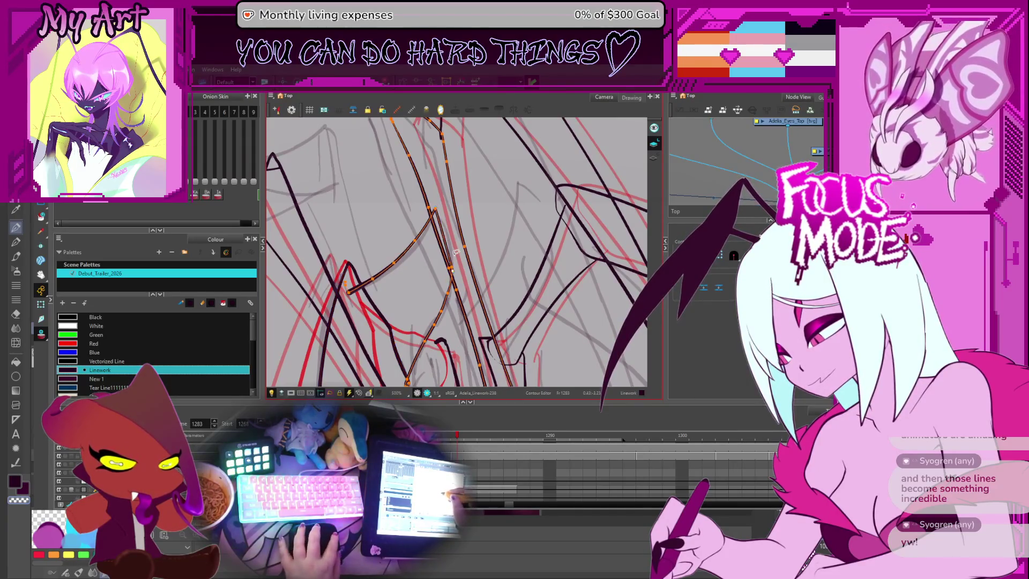
pyautogui.keyDown('shift'); pyautogui.click(454, 272); pyautogui.keyUp('shift')
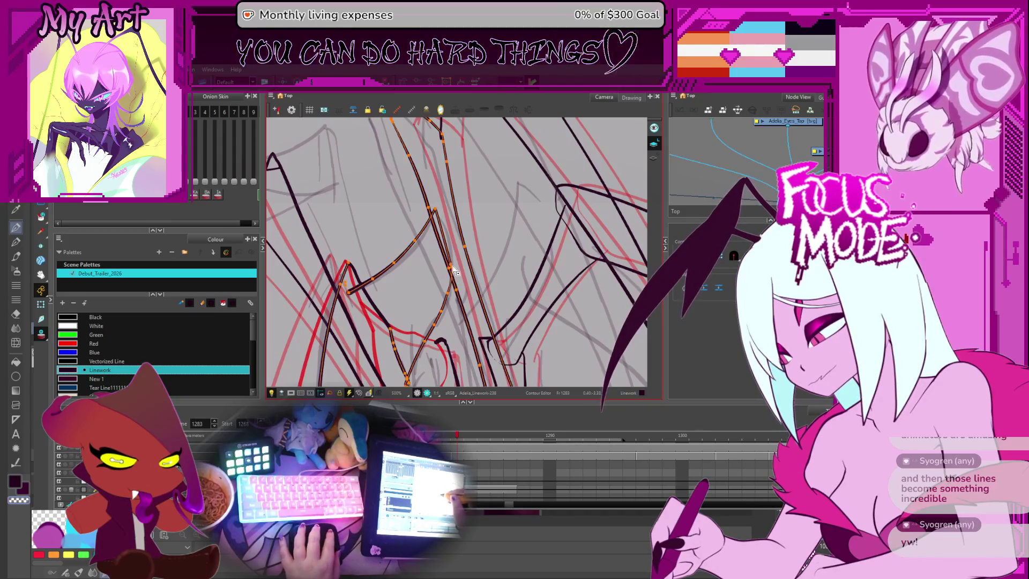
pyautogui.keyDown('shift'); pyautogui.click(453, 268); pyautogui.keyUp('shift')
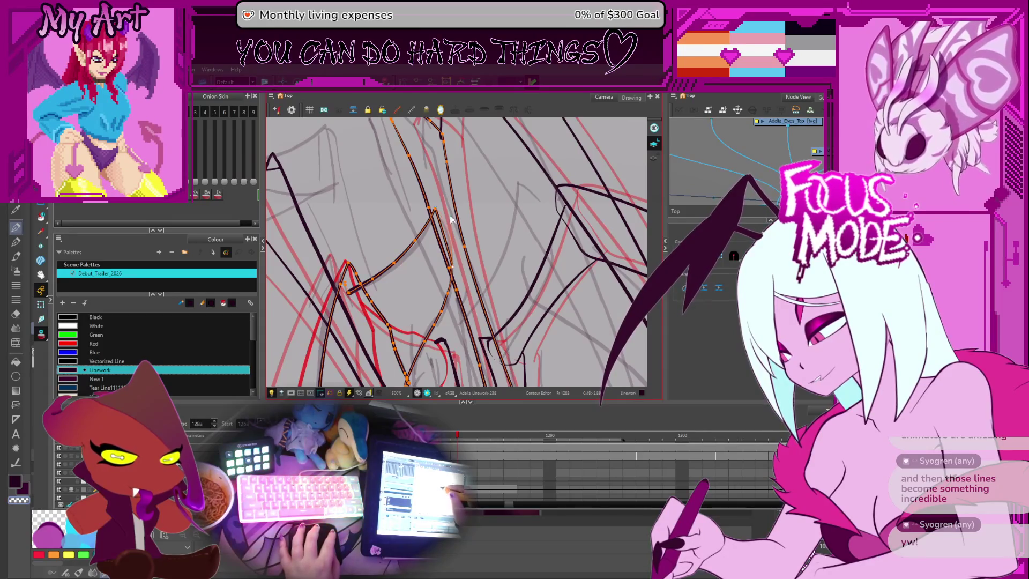
pyautogui.scroll(-2, 456, 222)
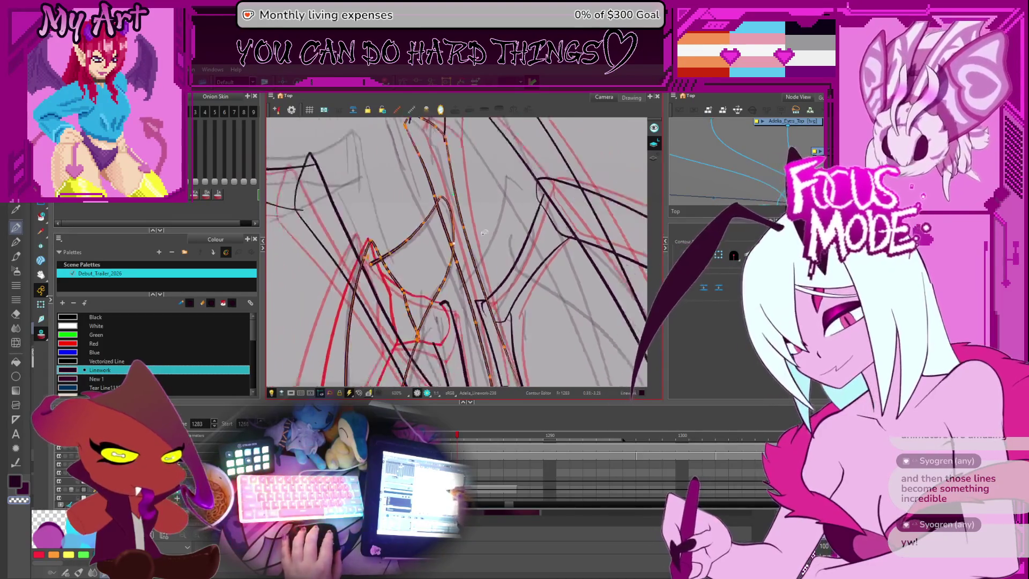
pyautogui.scroll(-3, 484, 232)
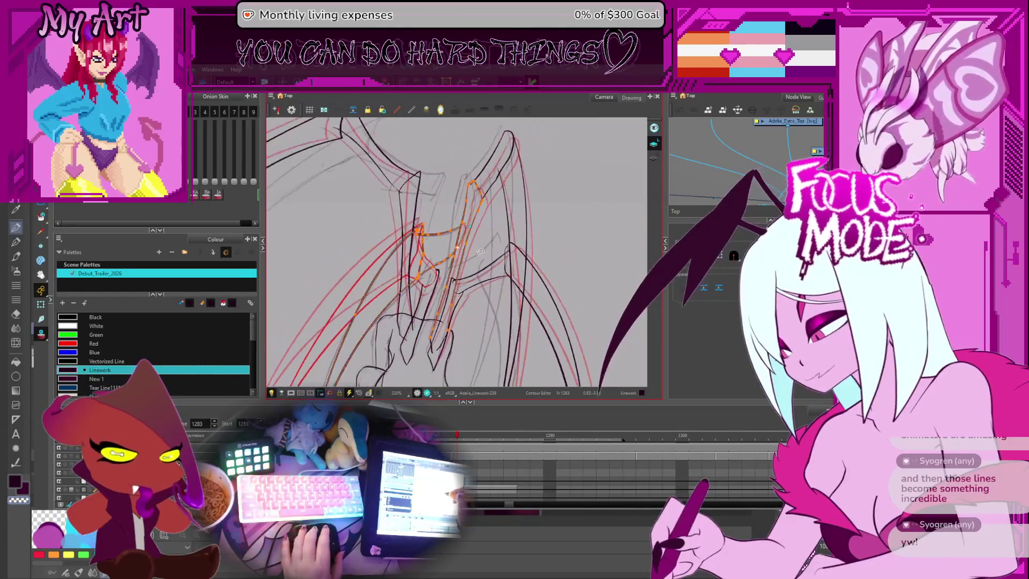
pyautogui.scroll(2, 481, 251)
# Step: Select the long diagonal wing stroke and the shorter stroke beside it, then clear the selection
pyautogui.hotkey('alt', 's')
pyautogui.click(424, 283)
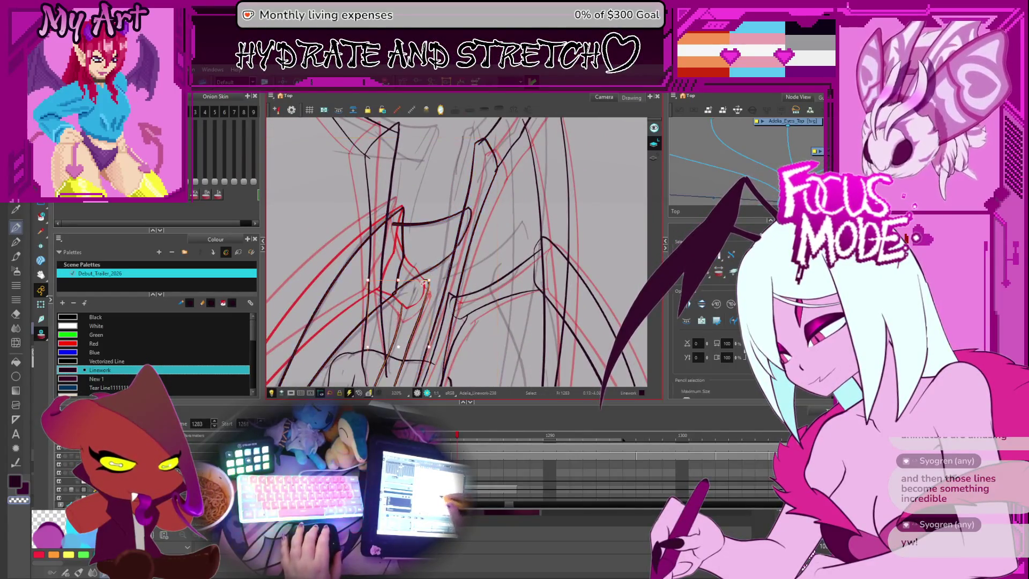
pyautogui.moveTo(423, 282); pyautogui.dragTo(456, 228)
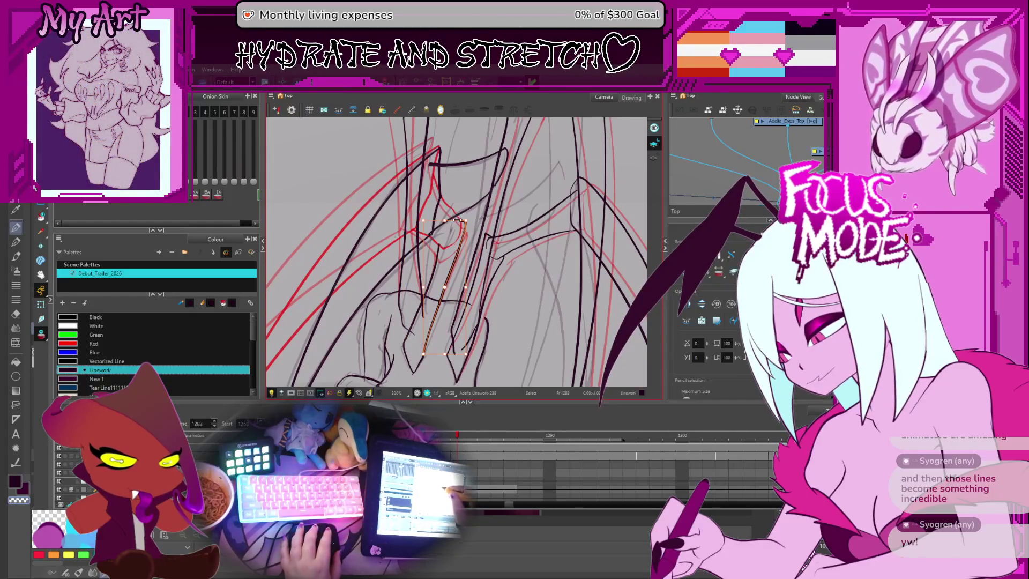
pyautogui.click(475, 223)
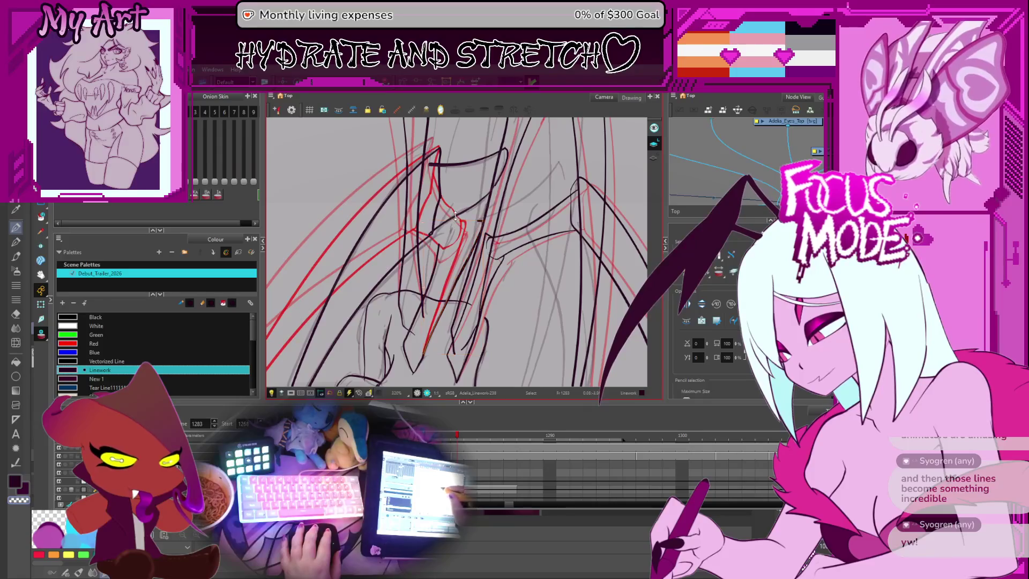
pyautogui.click(485, 176)
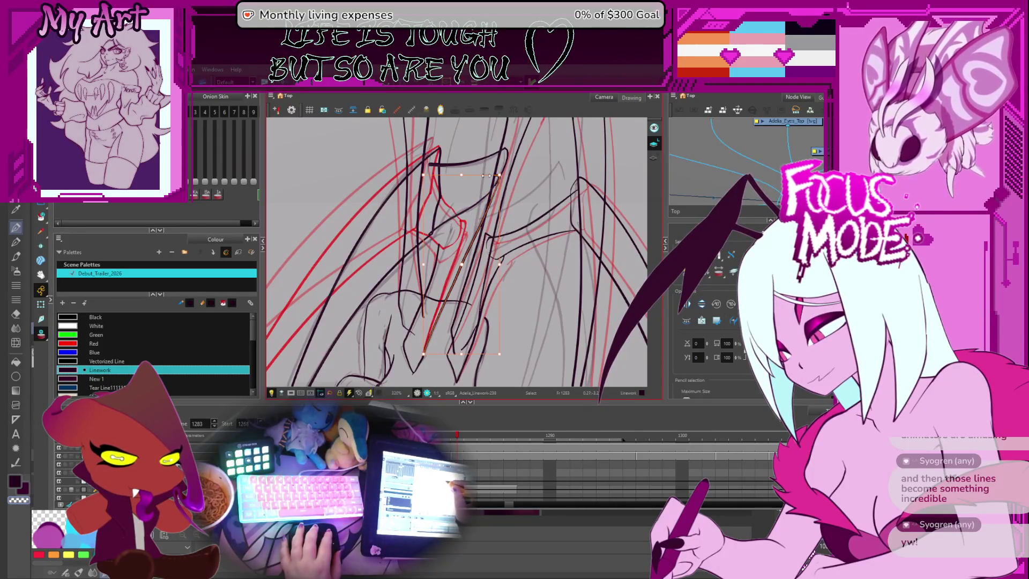
pyautogui.click(438, 257)
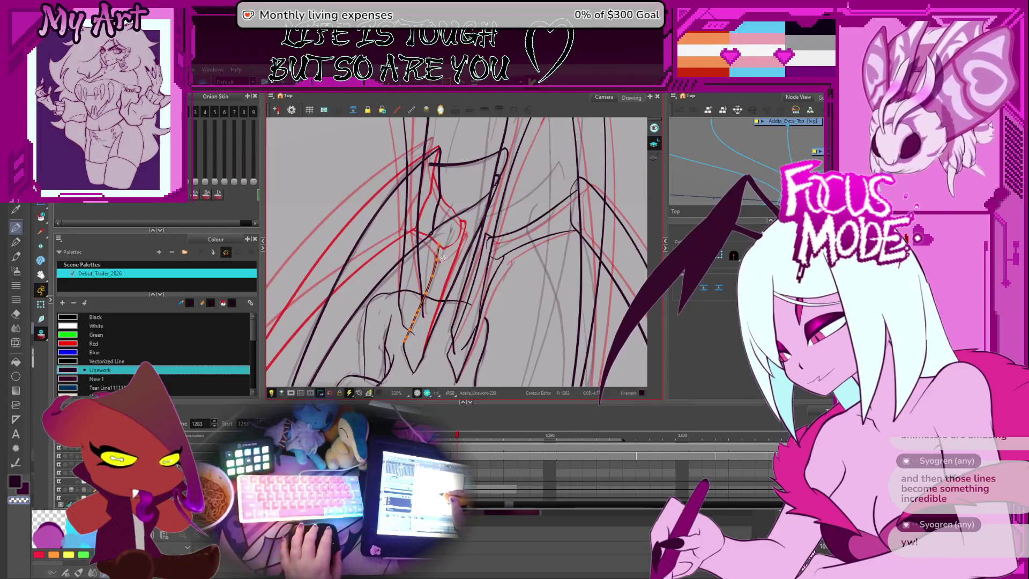
pyautogui.click(462, 222)
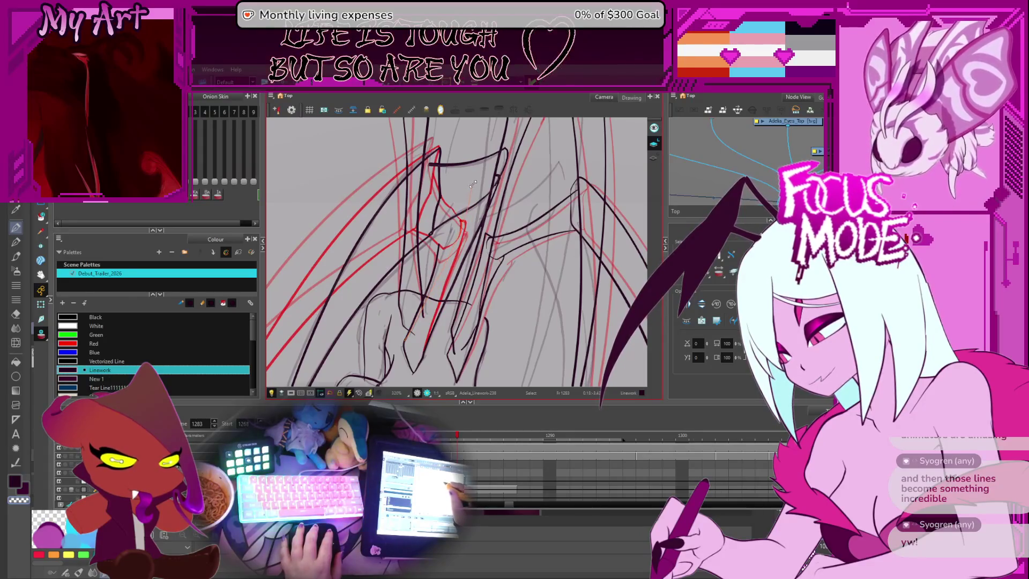
# Step: Mark a wing stroke's overhanging tip with the Cutter
pyautogui.hotkey('alt', 't')
pyautogui.moveTo(469, 188); pyautogui.dragTo(463, 203)
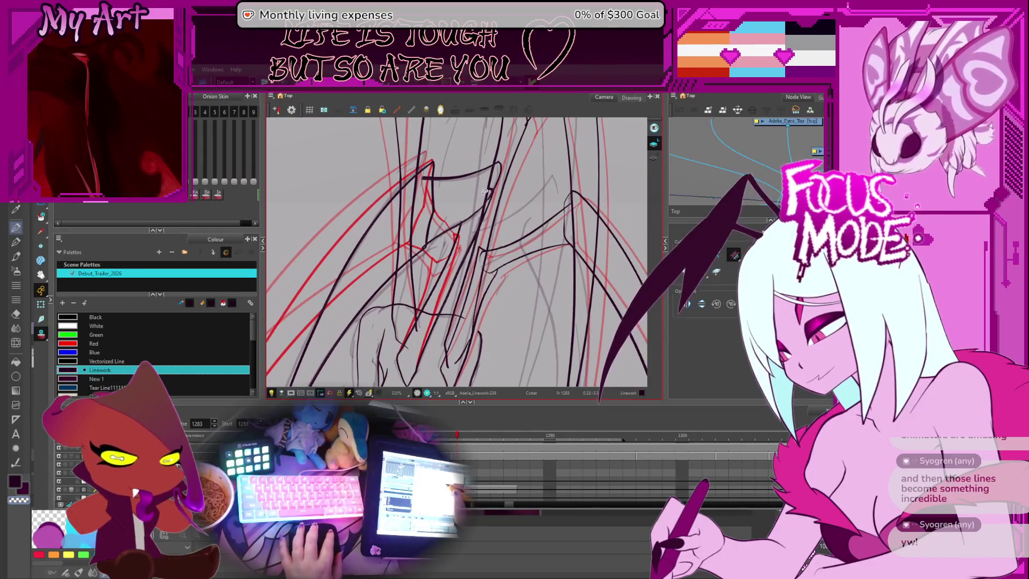
pyautogui.scroll(-3, 485, 192)
pyautogui.scroll(2, 489, 204)
pyautogui.scroll(2, 488, 209)
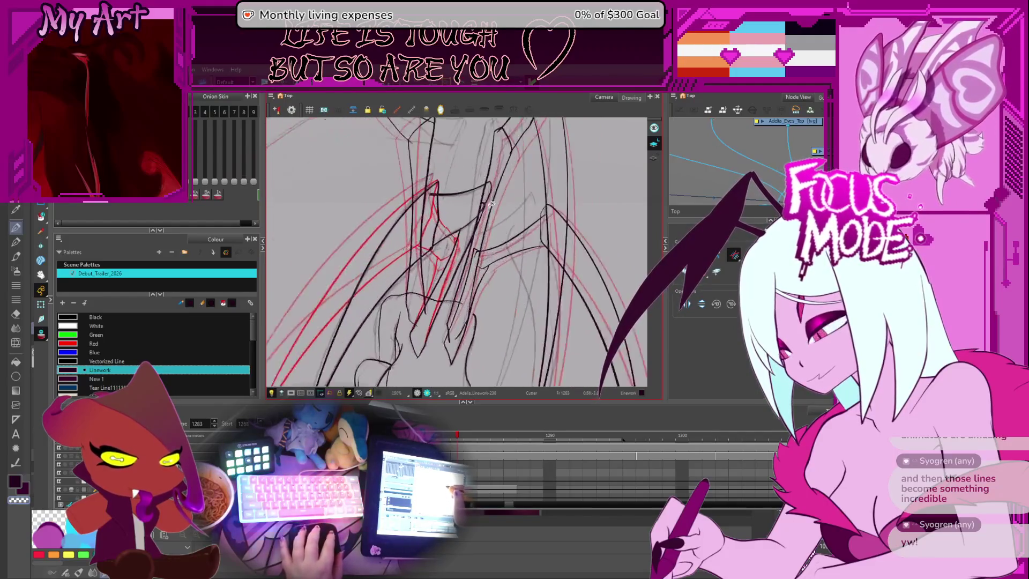
pyautogui.scroll(-4, 502, 176)
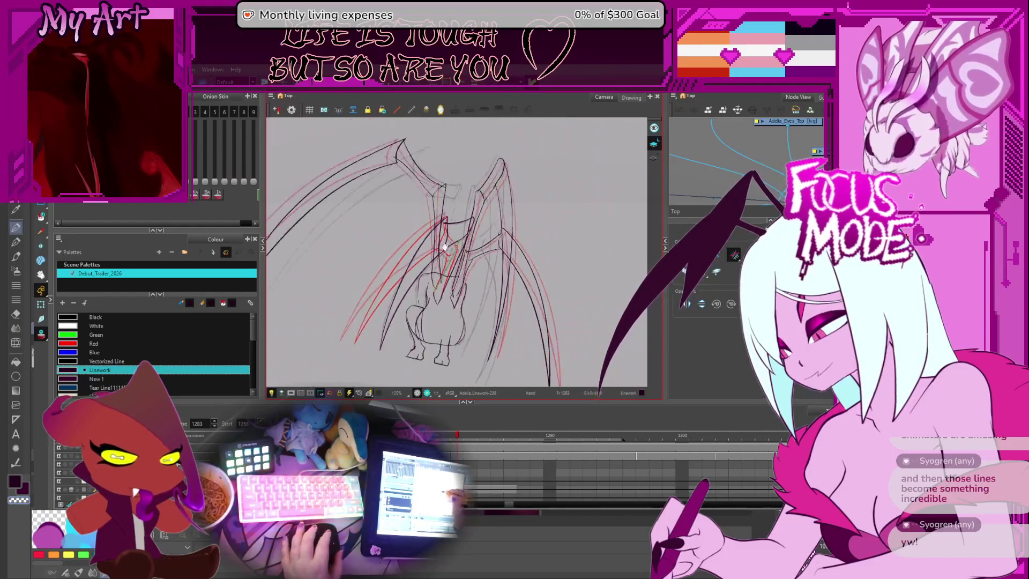
pyautogui.scroll(4, 476, 237)
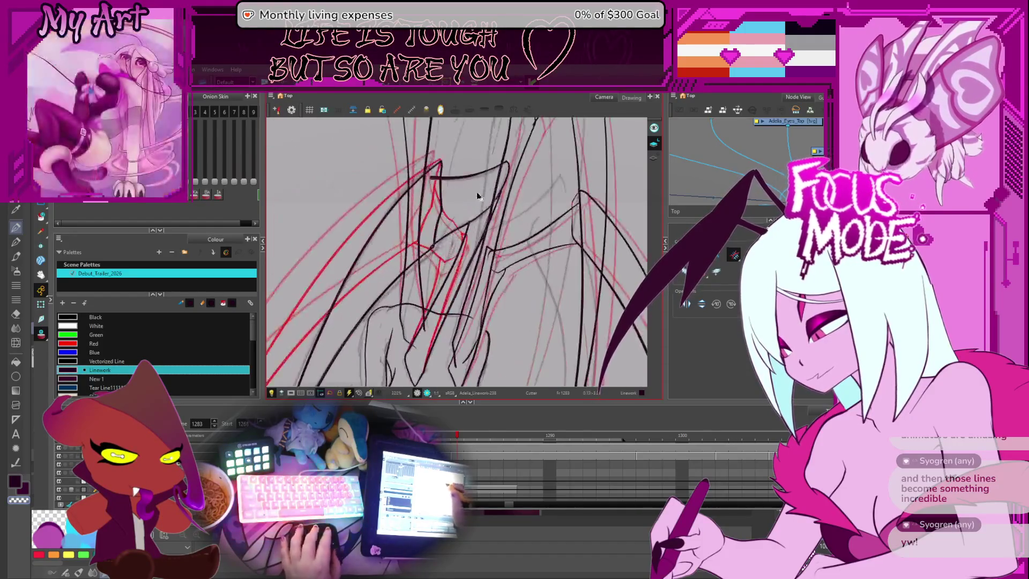
pyautogui.click(454, 210)
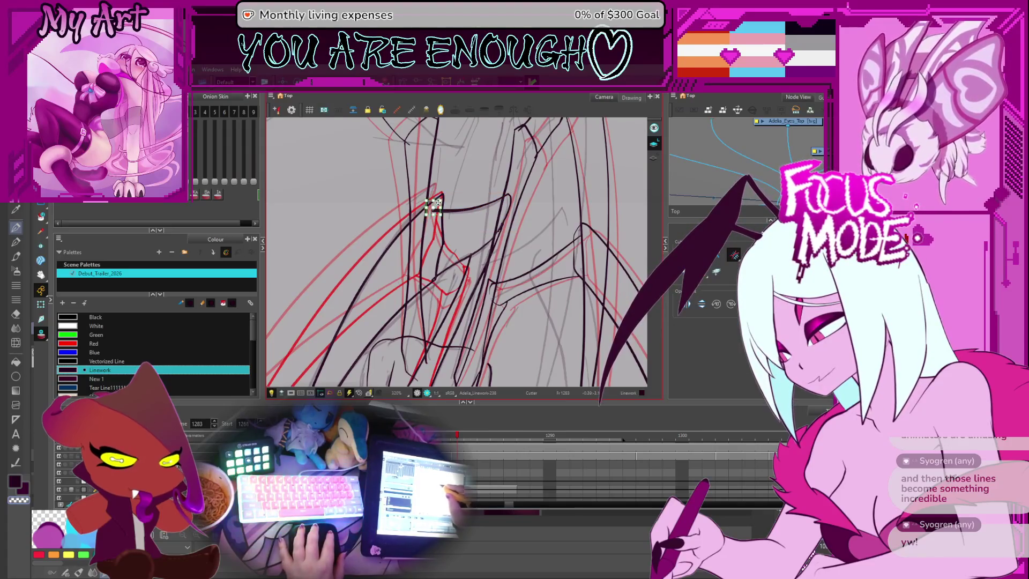
# Step: Delete the overhanging stroke tip and select the stroke at the wing joint
pyautogui.press('Delete')
pyautogui.hotkey('alt', 's')
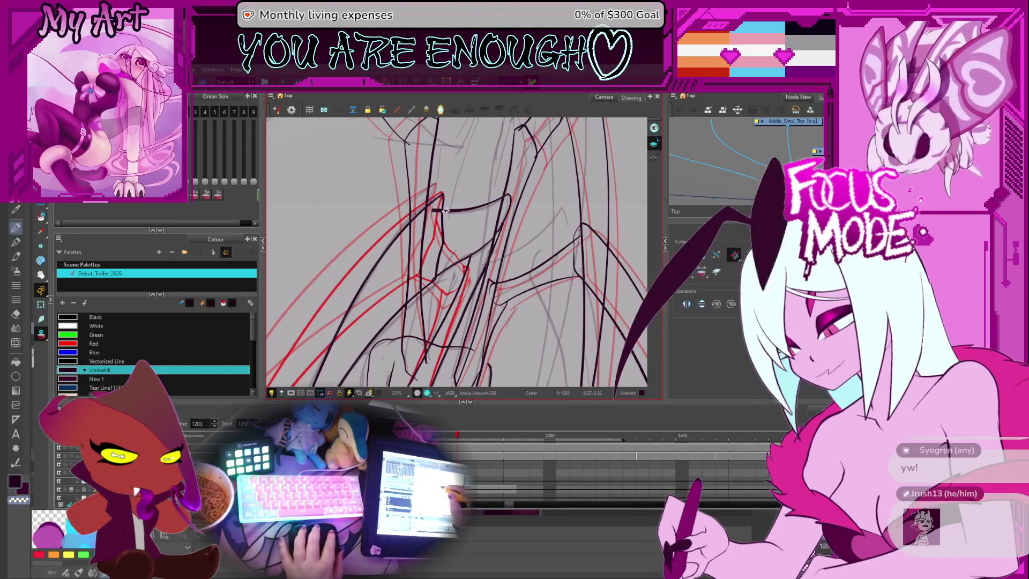
pyautogui.click(464, 273)
pyautogui.scroll(2, 456, 253)
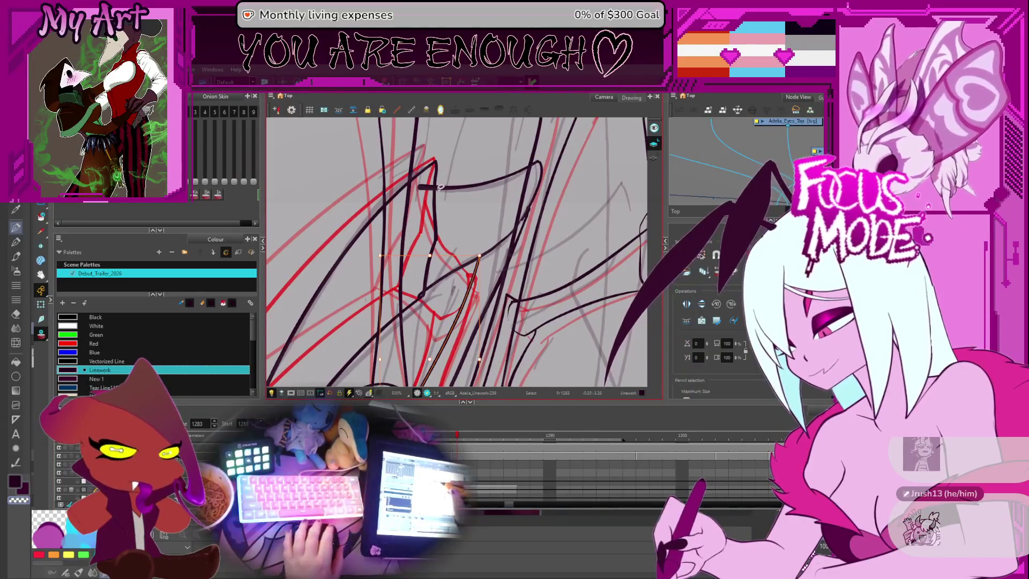
# Step: Rotate the view and bend the upper curved stroke's left end upward onto the guide
pyautogui.hotkey('alt', 'q')
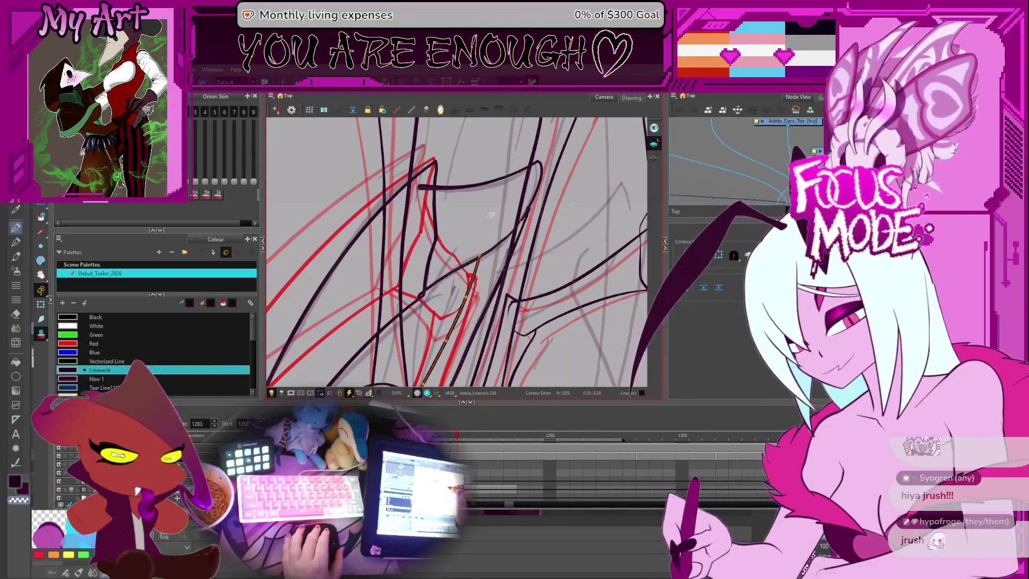
pyautogui.moveTo(491, 215); pyautogui.dragTo(427, 234)
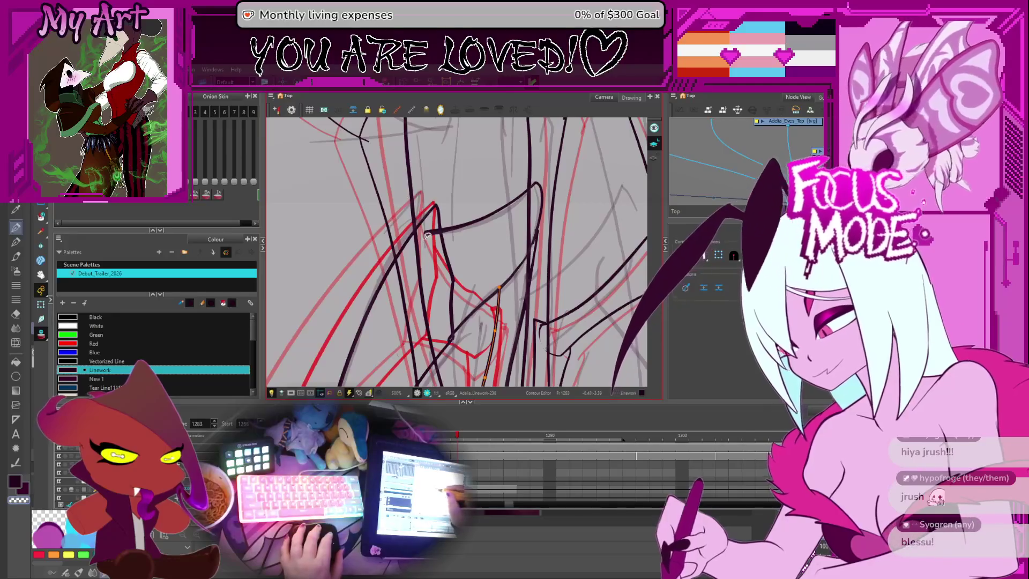
pyautogui.click(427, 235)
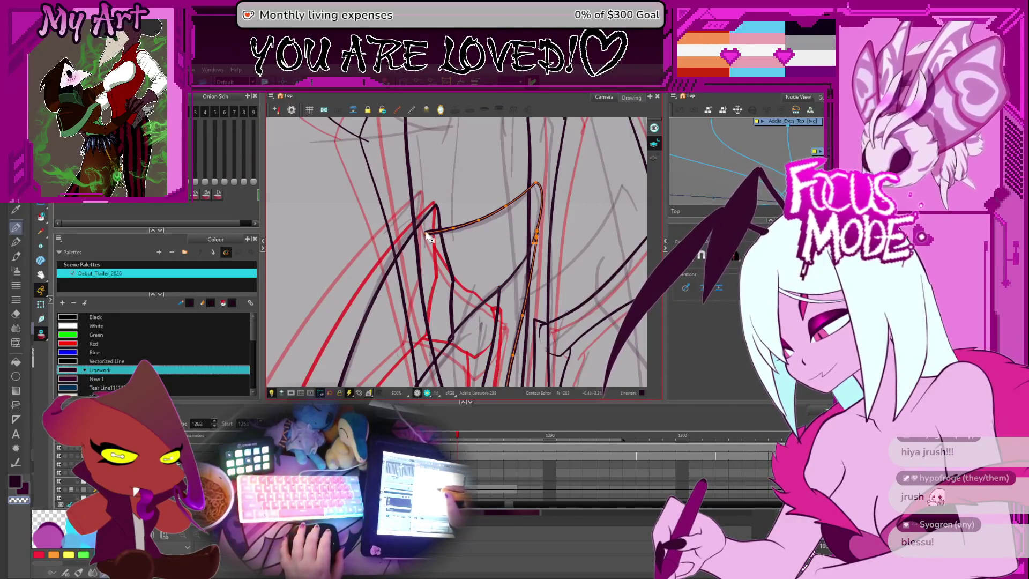
pyautogui.hotkey('alt', 's')
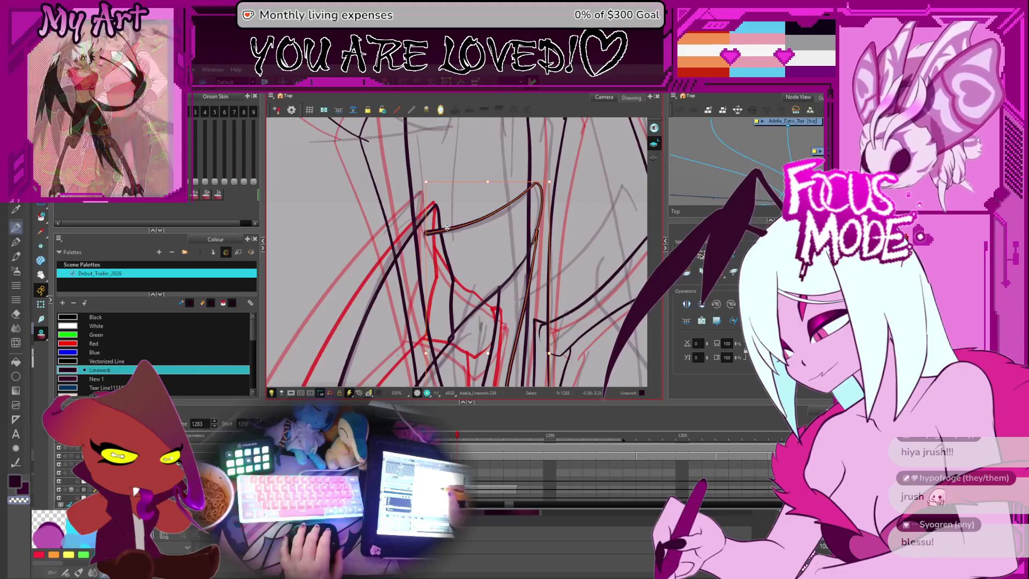
pyautogui.click(491, 214)
pyautogui.moveTo(453, 227); pyautogui.dragTo(461, 215)
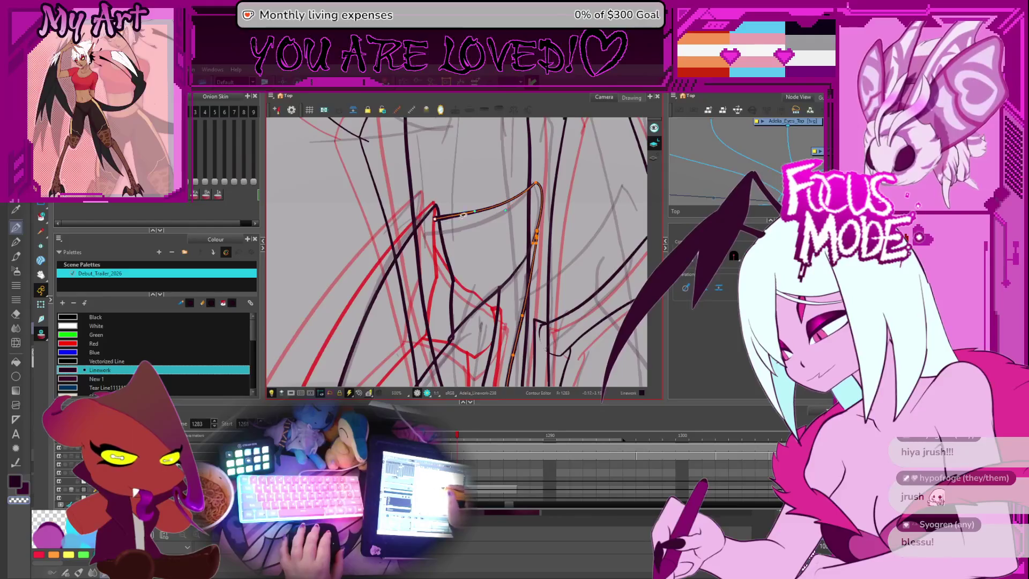
# Step: Cut away the overlapping stroke bit at the junction and display frame 1282
pyautogui.hotkey('alt', 't')
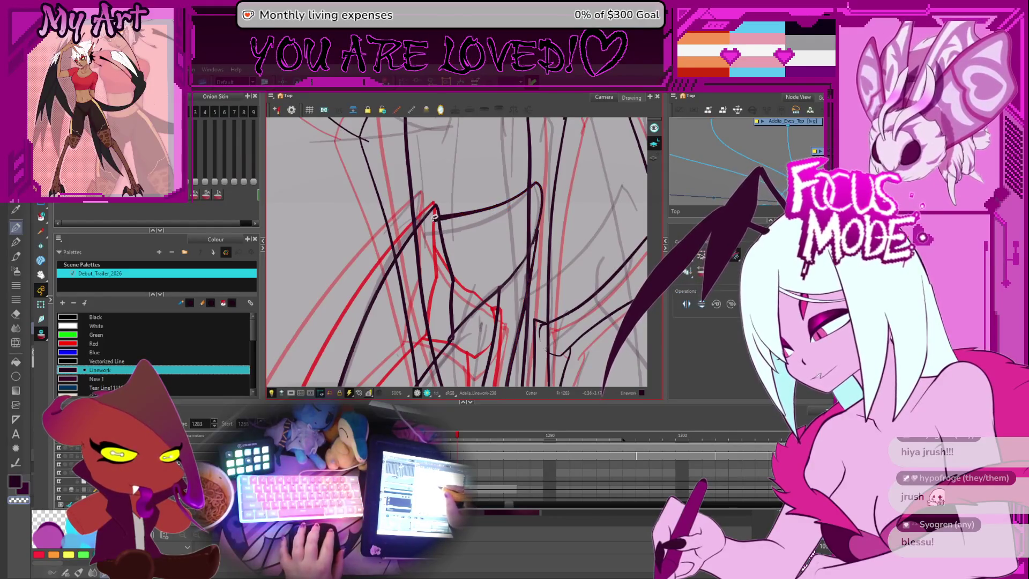
pyautogui.press('Delete')
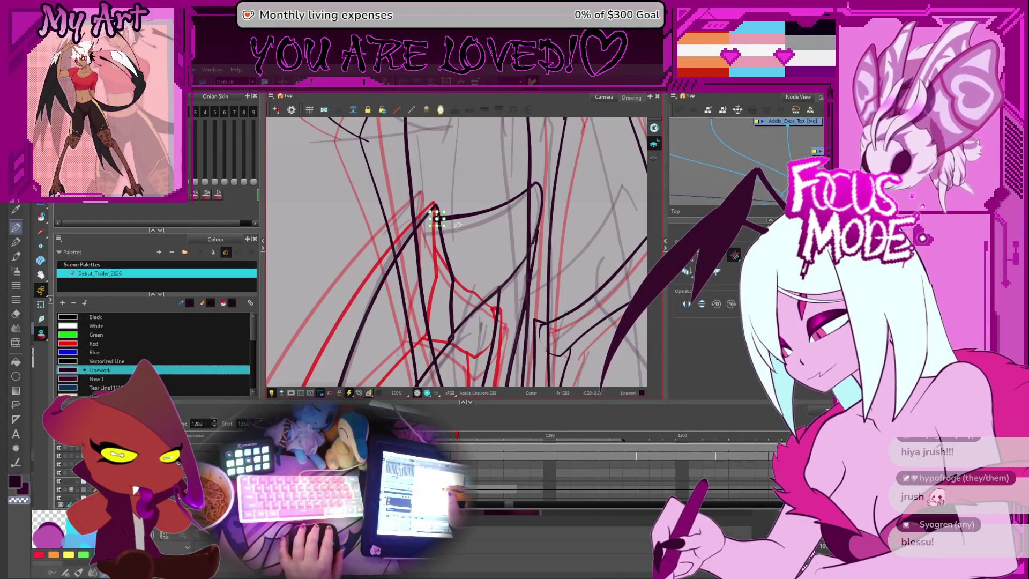
pyautogui.scroll(-5, 473, 244)
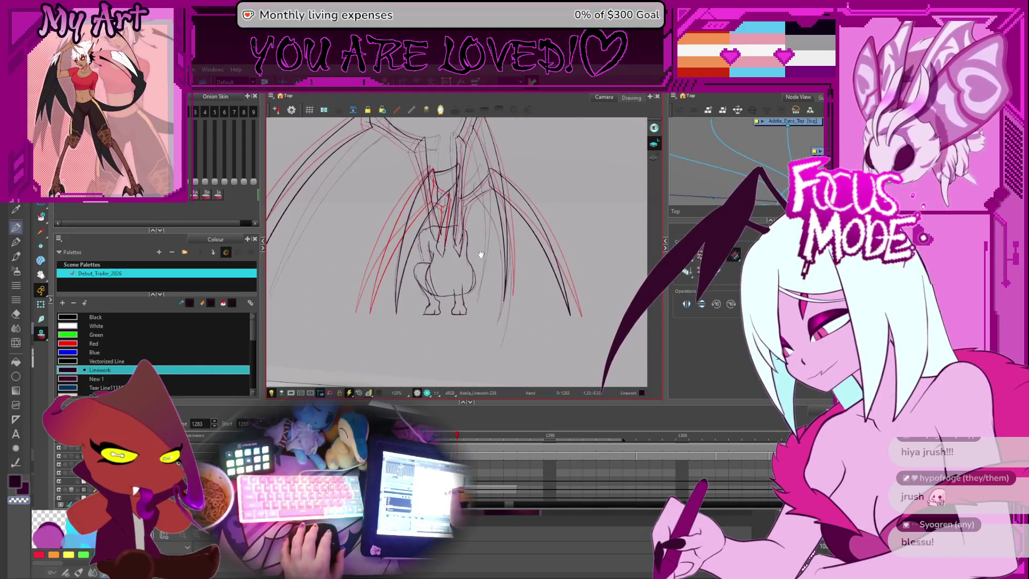
pyautogui.press(',')
pyautogui.press('.')
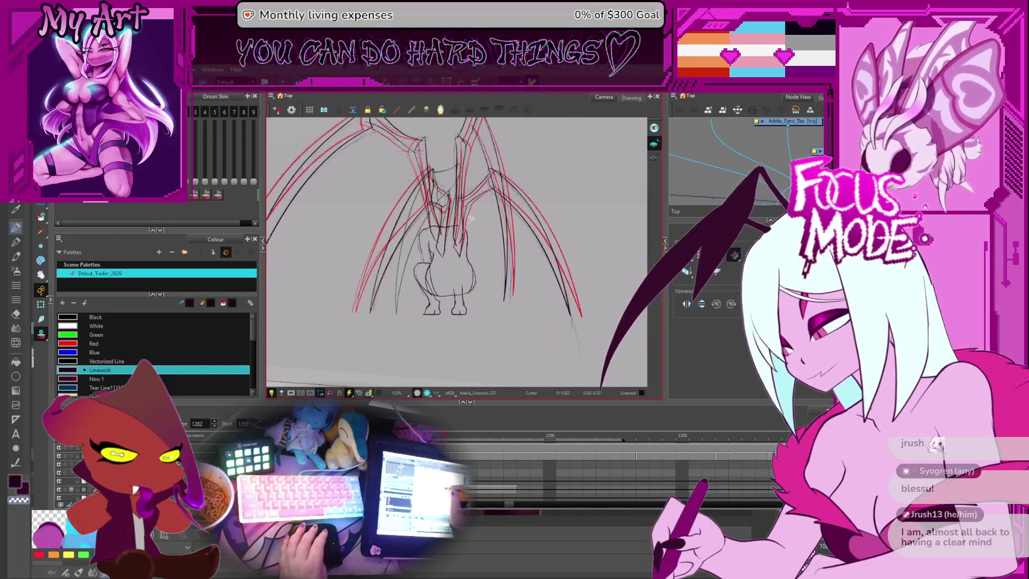
pyautogui.moveTo(466, 215); pyautogui.dragTo(440, 246)
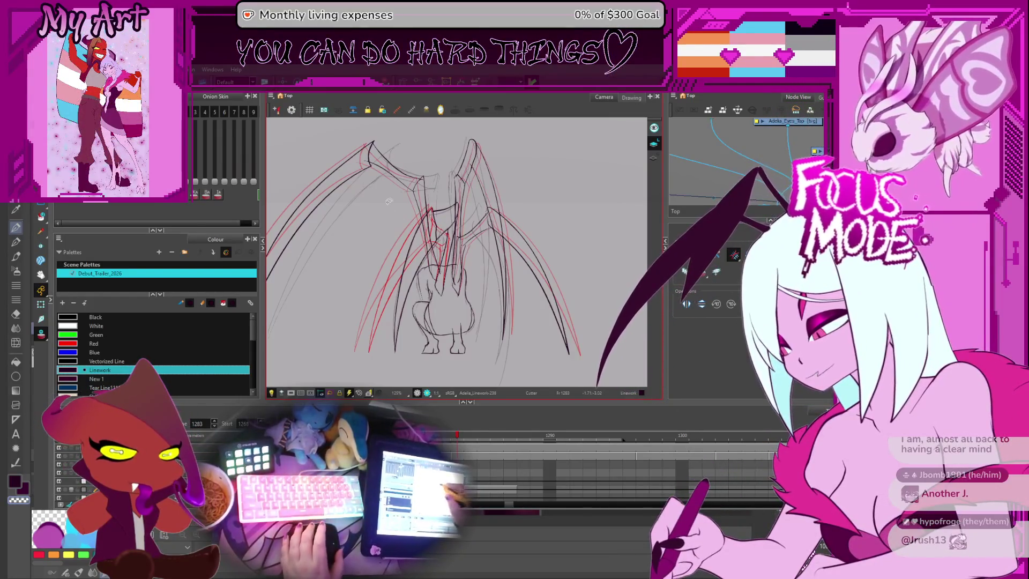
pyautogui.scroll(3, 471, 145)
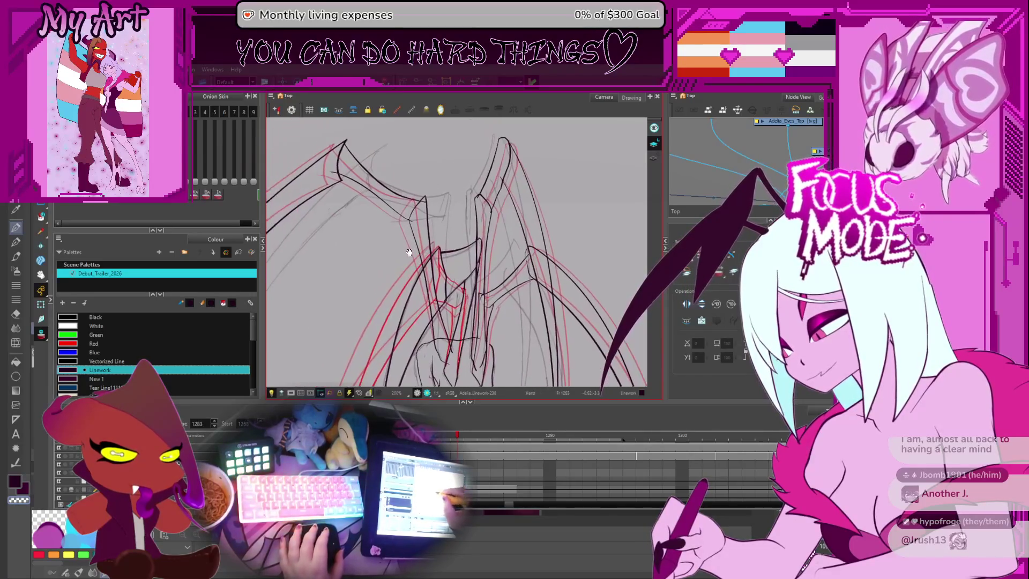
pyautogui.click(427, 207)
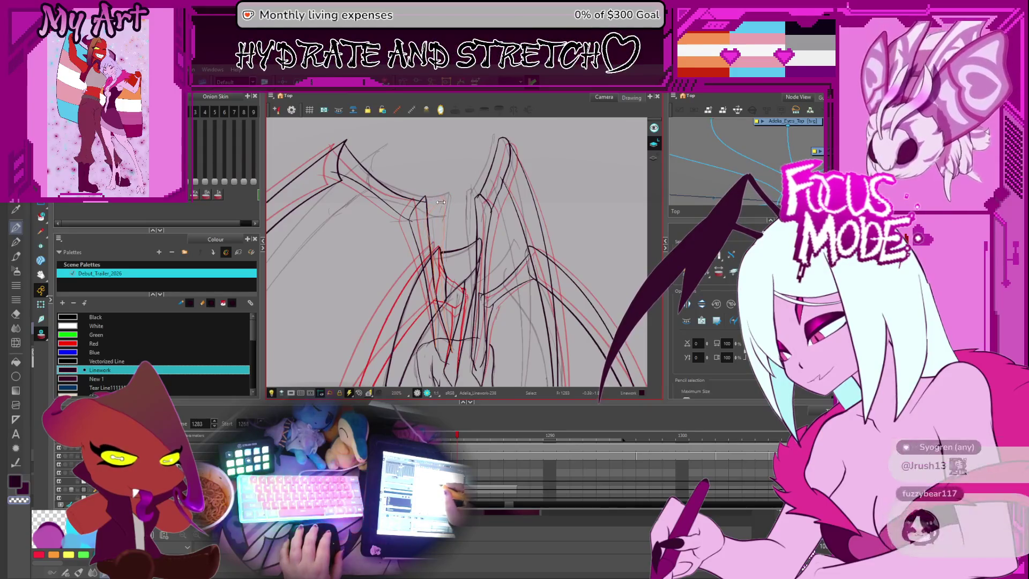
# Step: Zoom in on the central wing joint and select the upper-left black wing stroke
pyautogui.moveTo(414, 295)
pyautogui.mouseDown()
pyautogui.moveTo(409, 245)
pyautogui.moveTo(412, 288)
pyautogui.moveTo(433, 298)
pyautogui.mouseUp()
pyautogui.scroll(7, 409, 245)
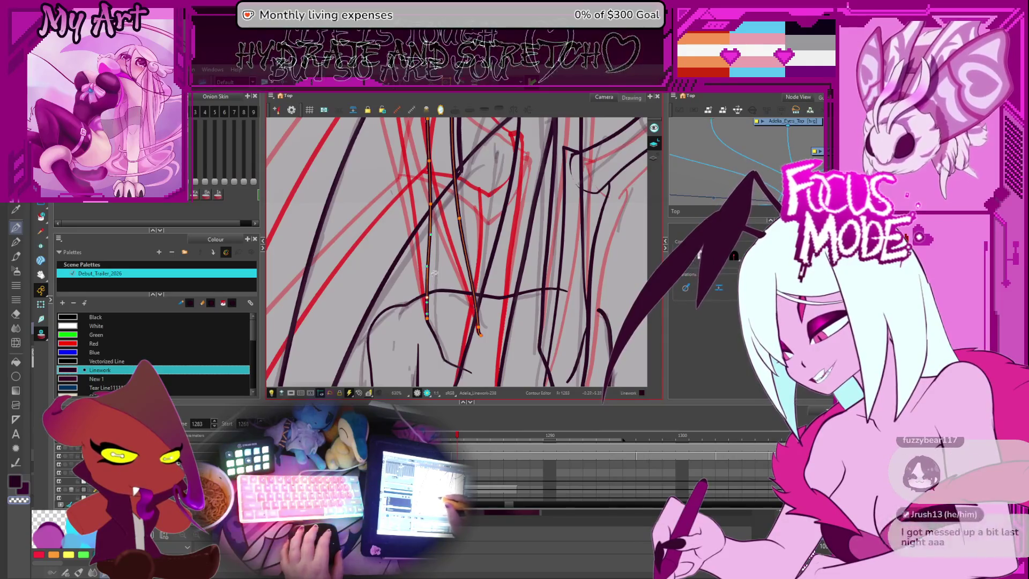
pyautogui.scroll(5, 446, 229)
pyautogui.scroll(-6, 446, 229)
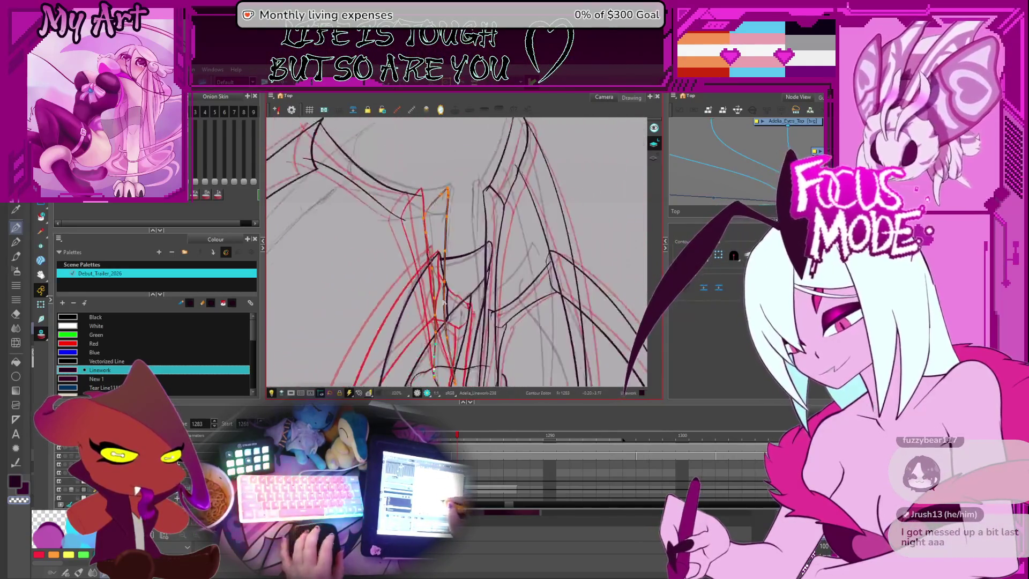
pyautogui.scroll(1, 438, 256)
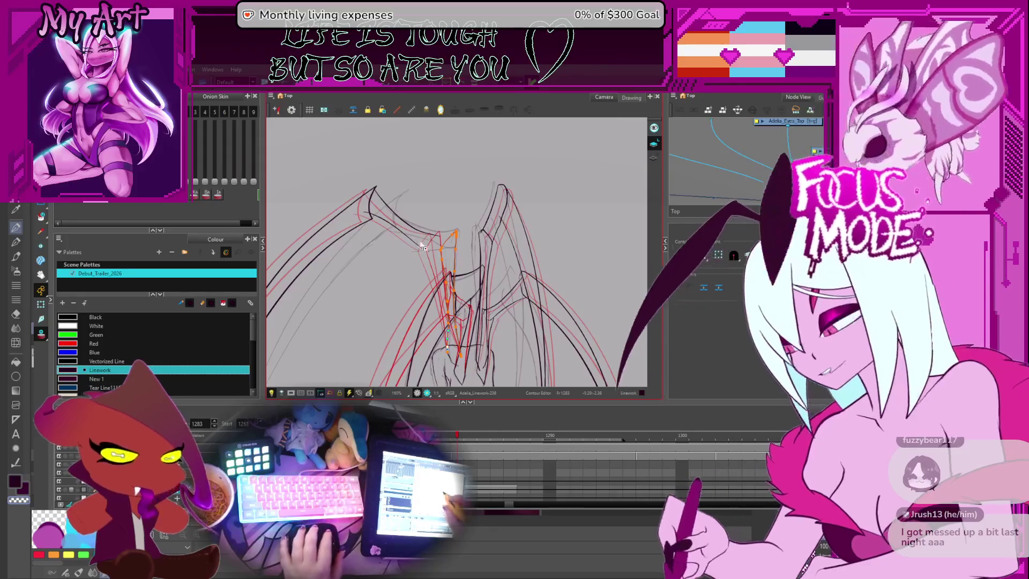
pyautogui.scroll(3, 456, 249)
pyautogui.moveTo(422, 232); pyautogui.dragTo(458, 280)
pyautogui.hotkey('alt', 's')
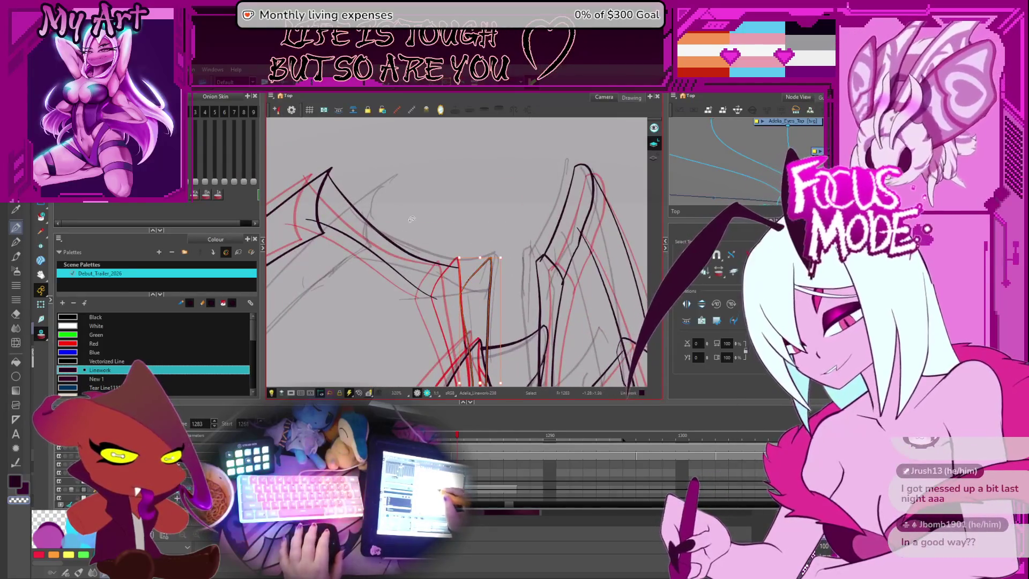
pyautogui.click(391, 240)
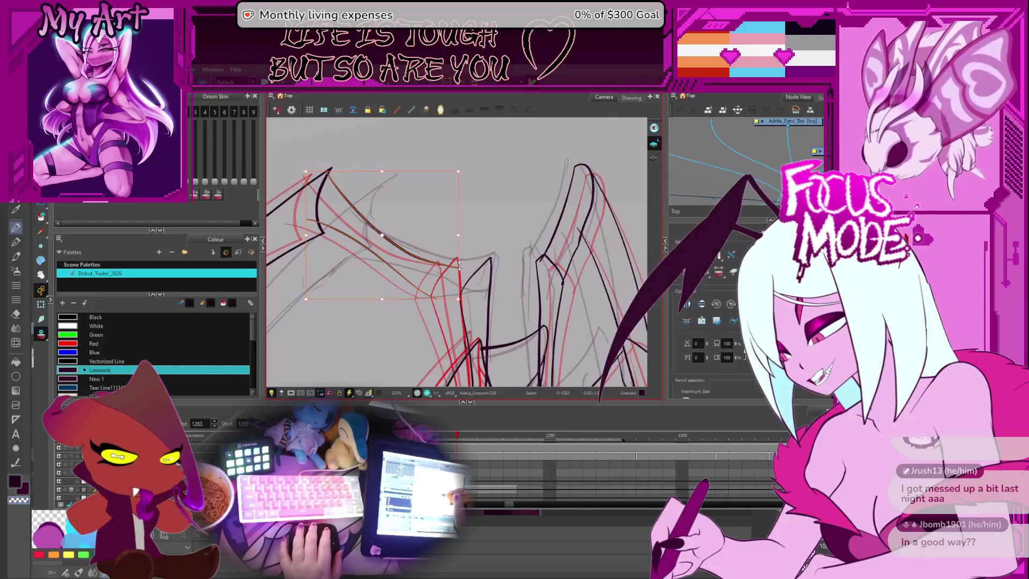
# Step: Reselect among the upper-left wing strokes, settling on the black upper-membrane stroke
pyautogui.click(459, 253)
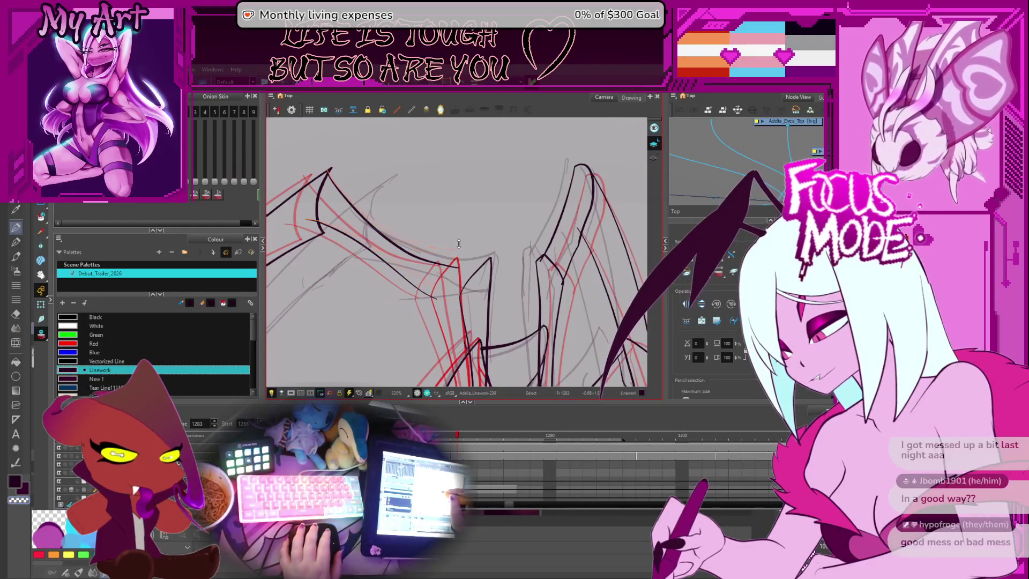
pyautogui.click(457, 246)
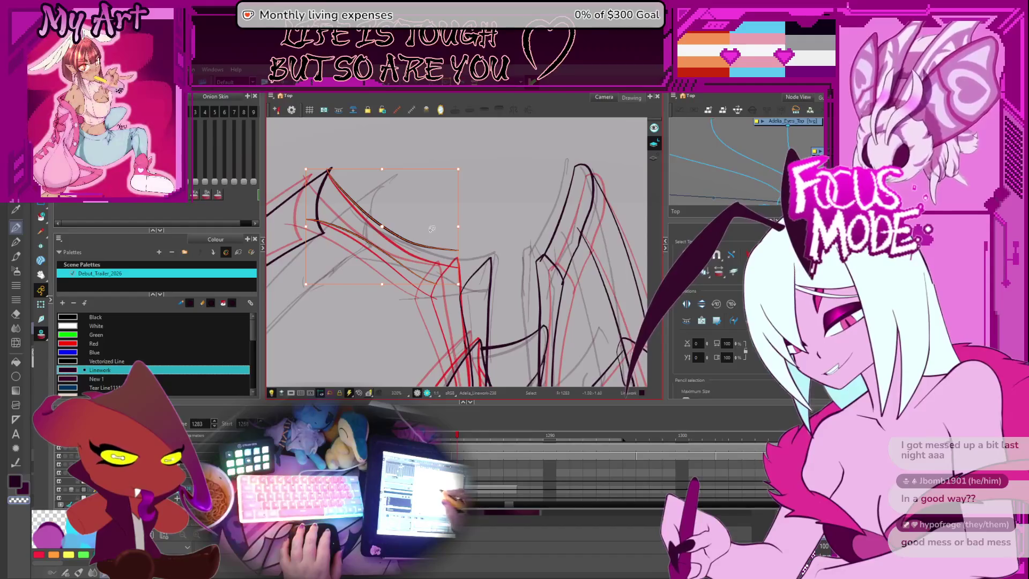
pyautogui.click(445, 249)
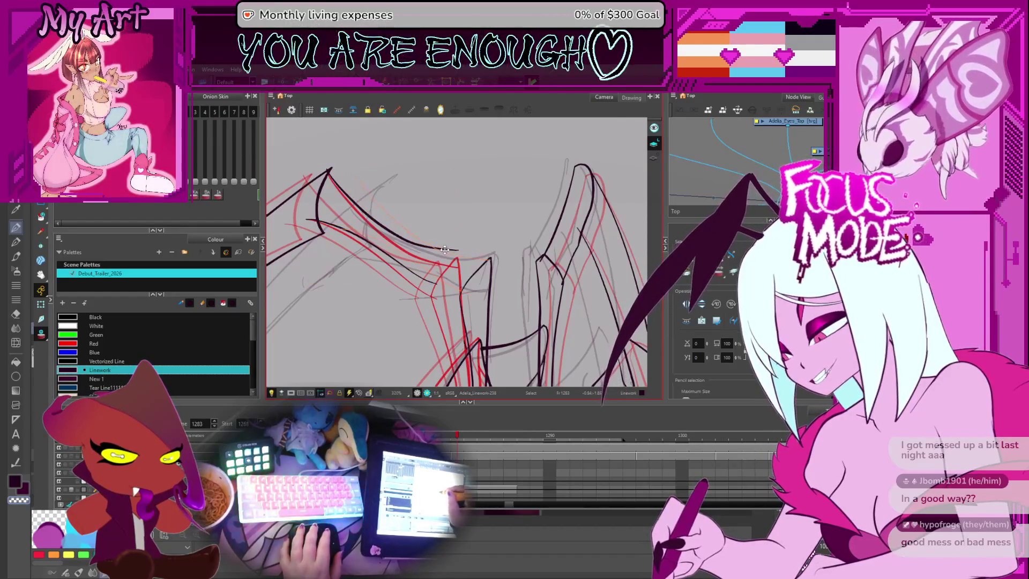
pyautogui.click(442, 248)
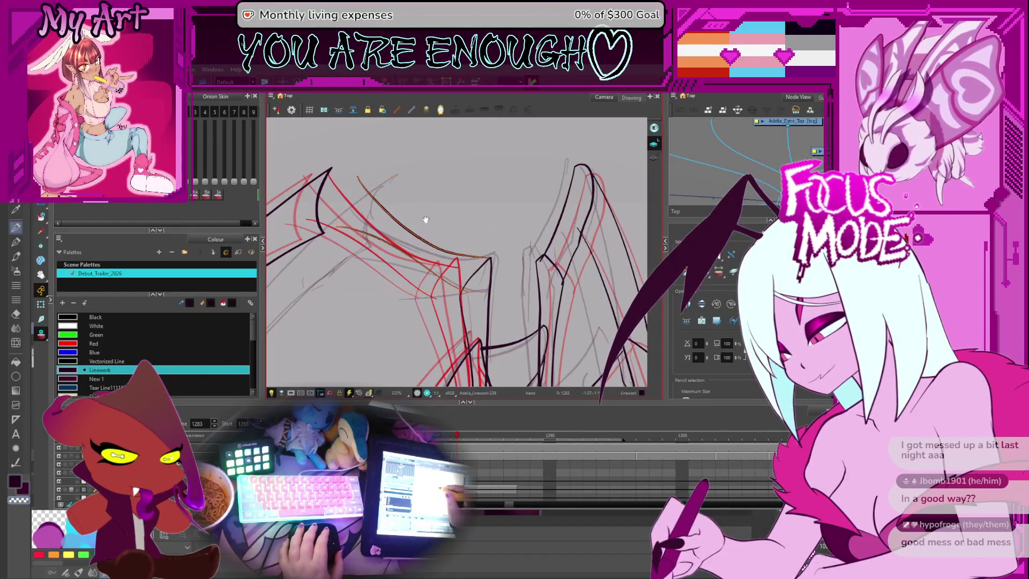
pyautogui.moveTo(425, 219); pyautogui.dragTo(453, 221)
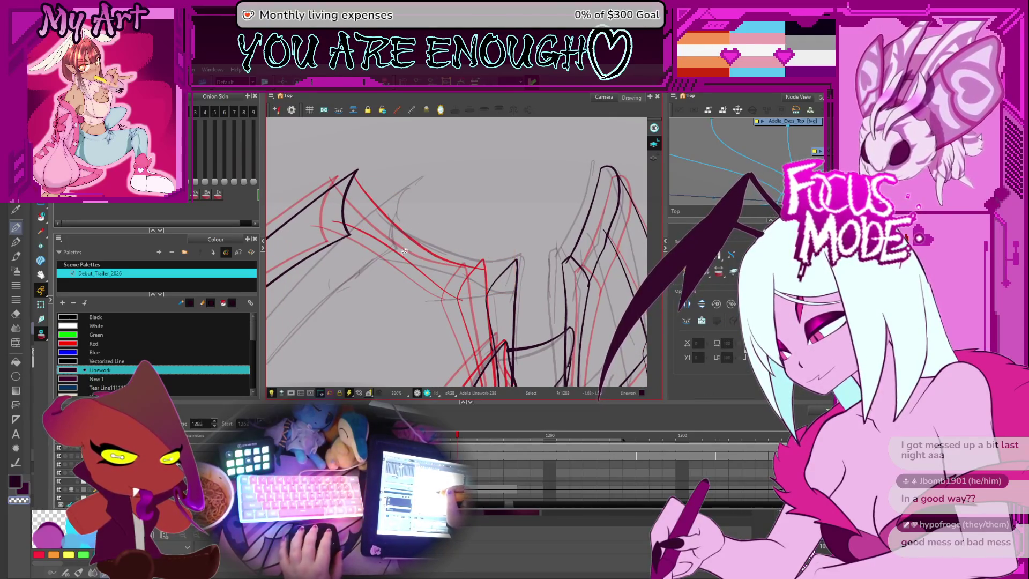
pyautogui.scroll(-5, 356, 206)
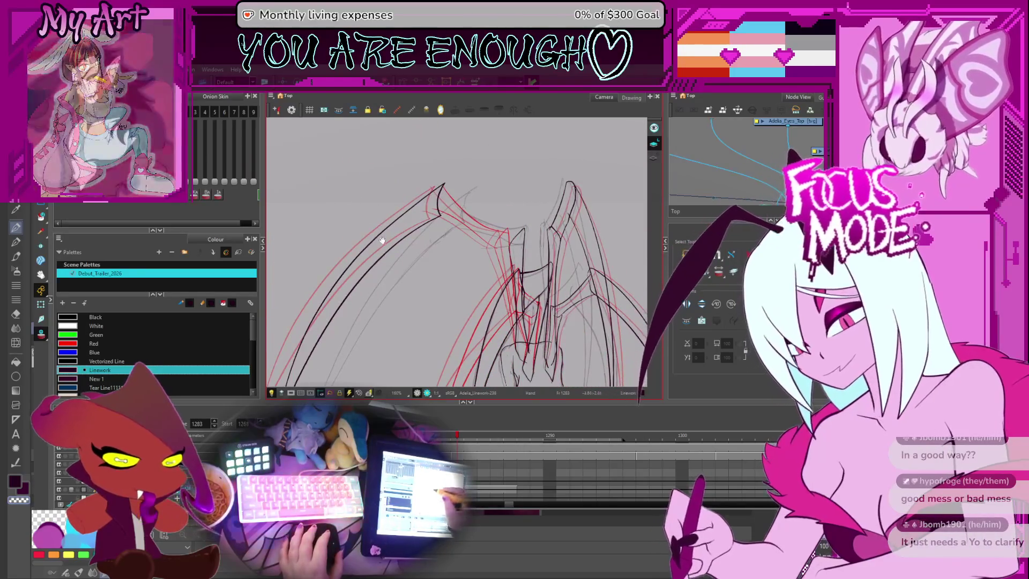
# Step: Select the long left-wing stroke and nudge it slightly left along the red guide
pyautogui.moveTo(380, 257)
pyautogui.mouseDown()
pyautogui.moveTo(391, 226)
pyautogui.moveTo(355, 259)
pyautogui.mouseUp()
pyautogui.click(373, 223)
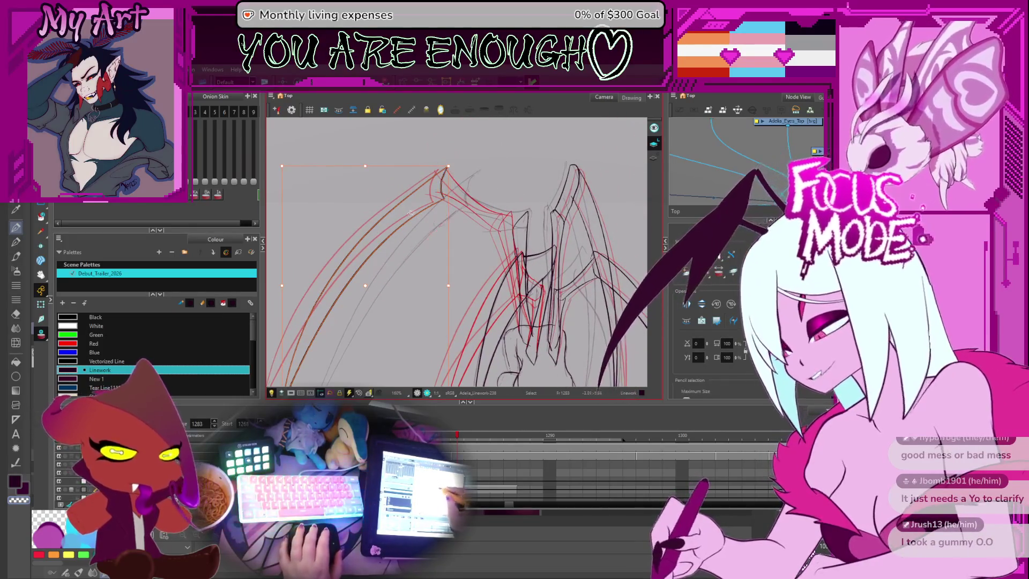
pyautogui.moveTo(338, 289)
pyautogui.mouseDown()
pyautogui.moveTo(378, 256)
pyautogui.moveTo(367, 265)
pyautogui.mouseUp()
pyautogui.press('Escape')
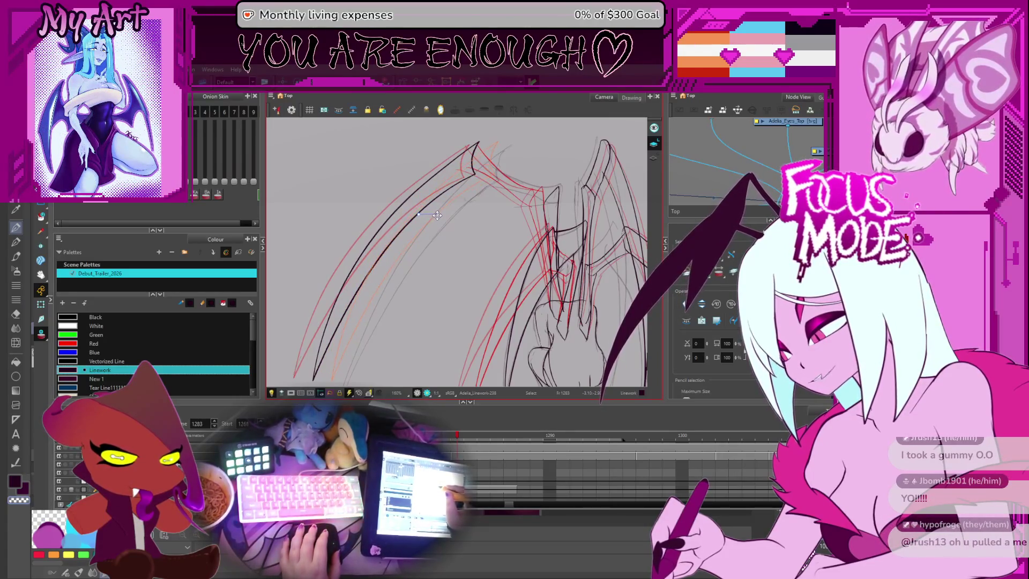
pyautogui.click(440, 215)
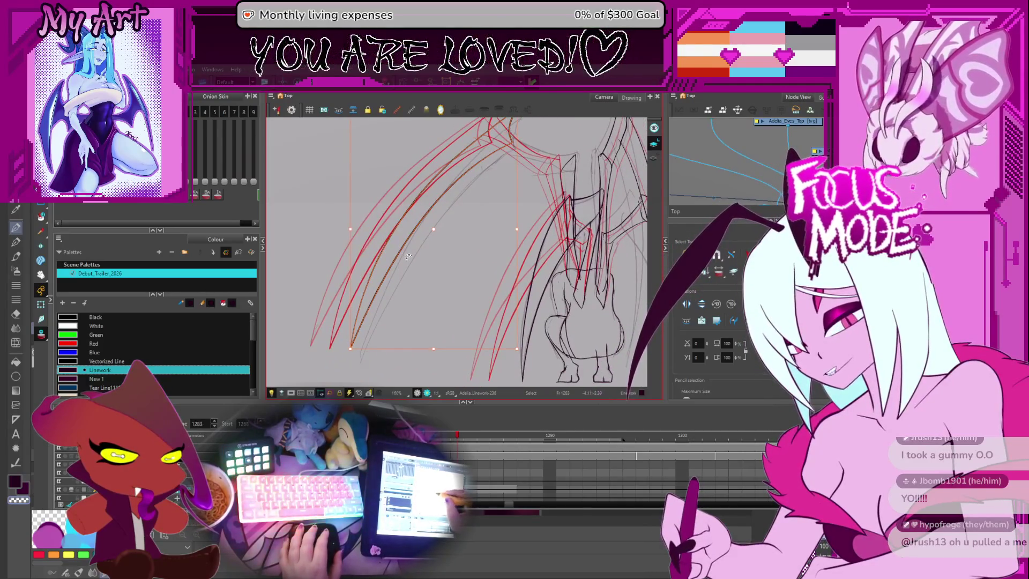
pyautogui.scroll(1, 407, 235)
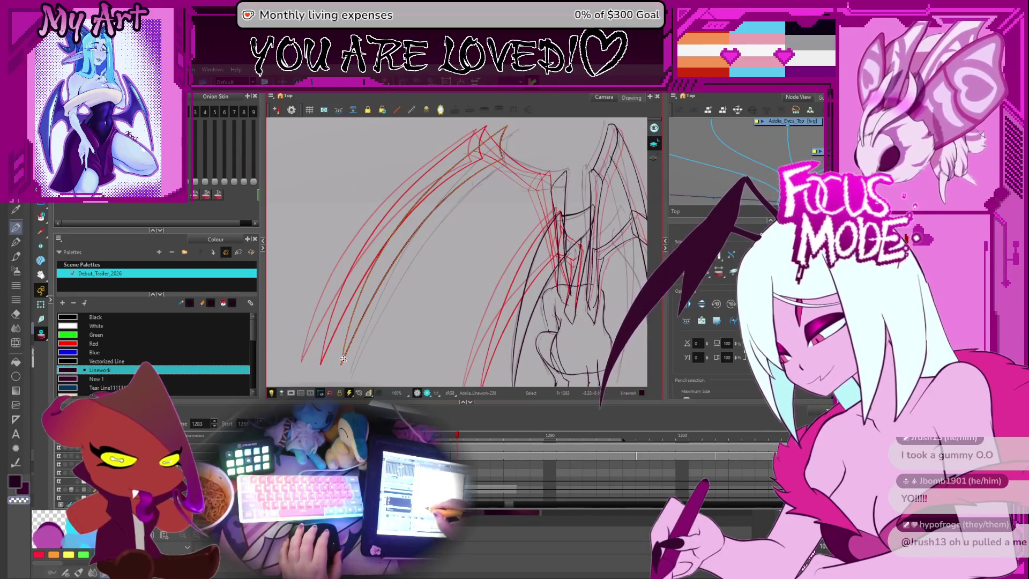
pyautogui.scroll(4, 391, 265)
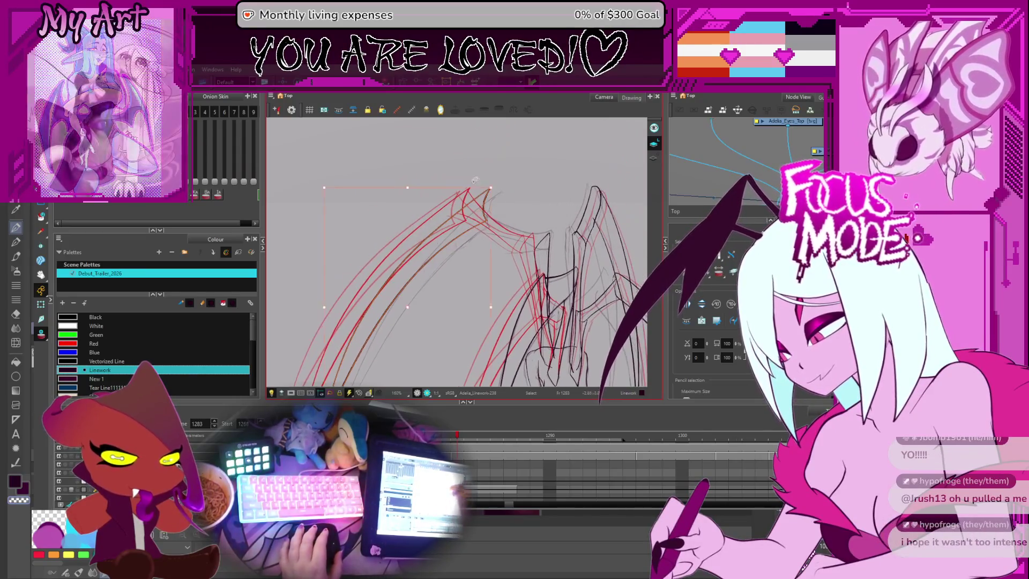
pyautogui.click(501, 188)
pyautogui.moveTo(510, 182); pyautogui.dragTo(483, 184)
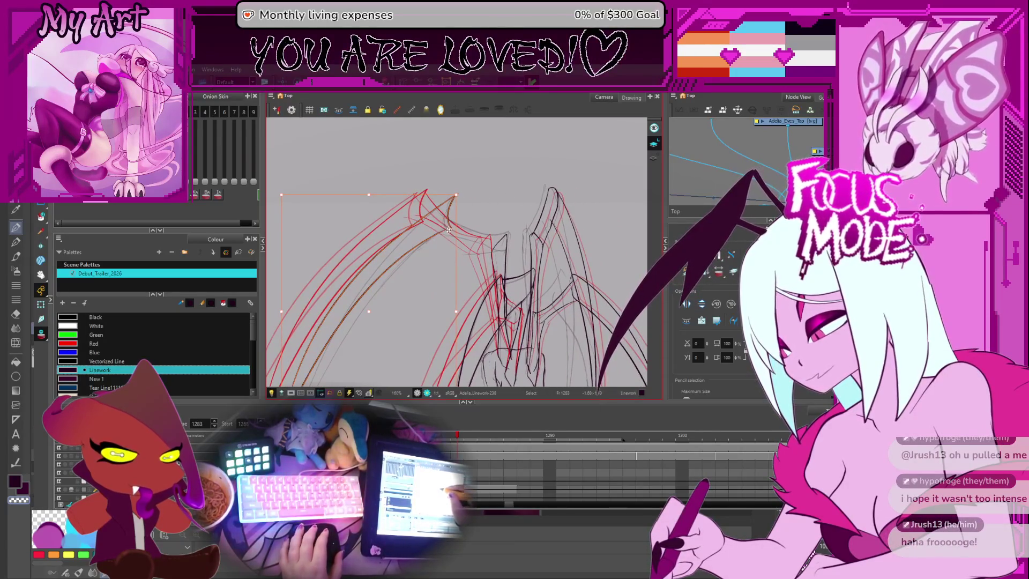
pyautogui.moveTo(451, 222); pyautogui.dragTo(447, 222)
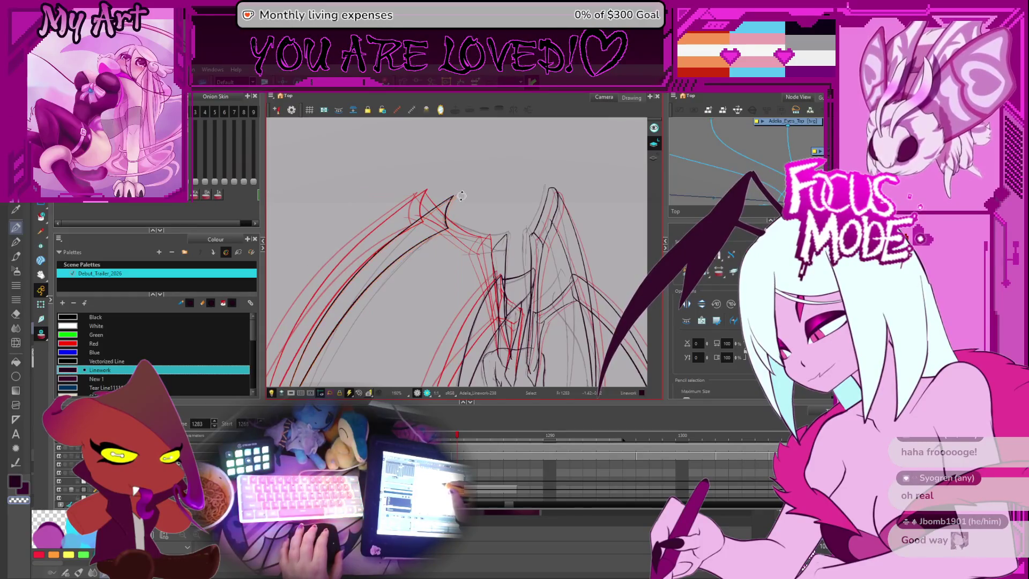
# Step: Zoom in on the wing tip and select the small stray stroke fragment there
pyautogui.press('2')
pyautogui.press('2')
pyautogui.hotkey('alt', 't')
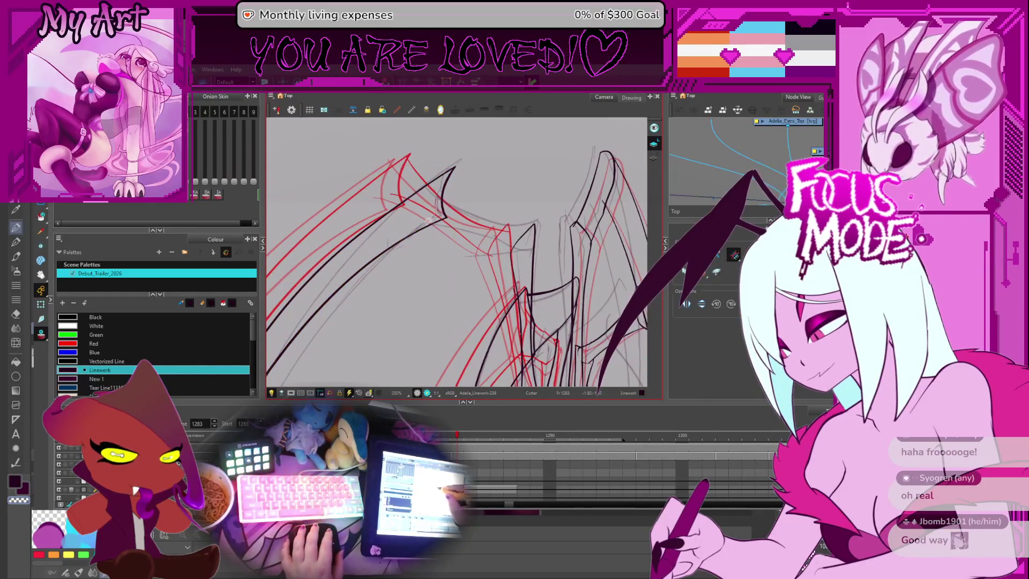
pyautogui.hotkey('alt', 's')
pyautogui.scroll(2, 471, 198)
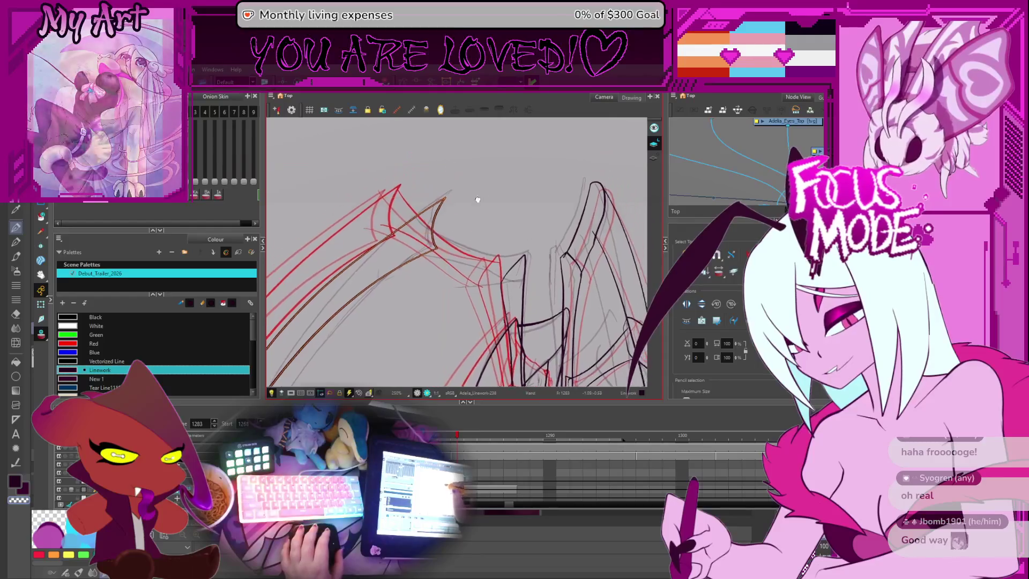
pyautogui.press('2')
pyautogui.press('2')
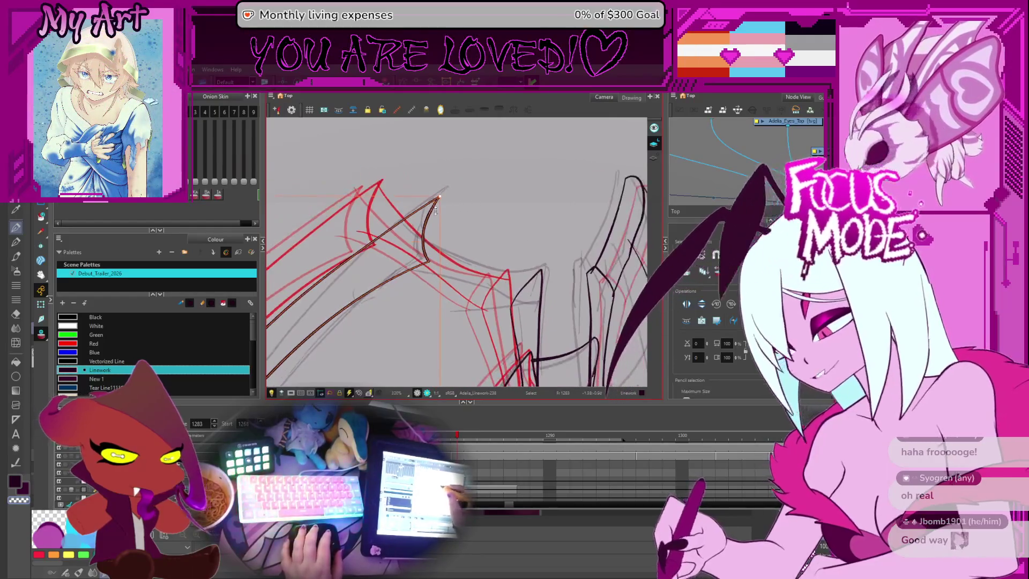
pyautogui.click(397, 261)
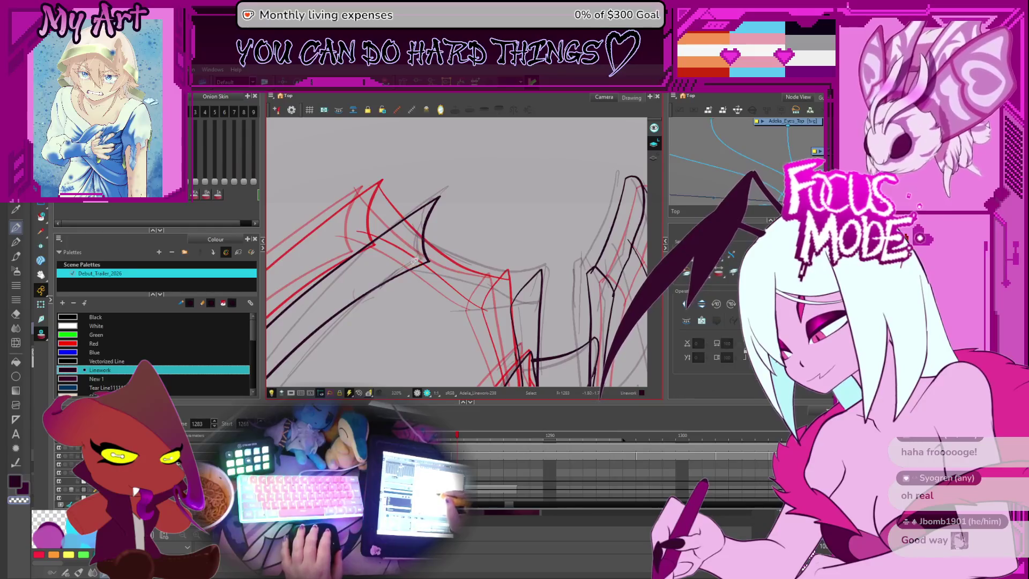
# Step: Rotate and zoom the canvas to frame the left wing's pointed tip and lower joint
pyautogui.press('1')
pyautogui.hotkey('alt', '/')
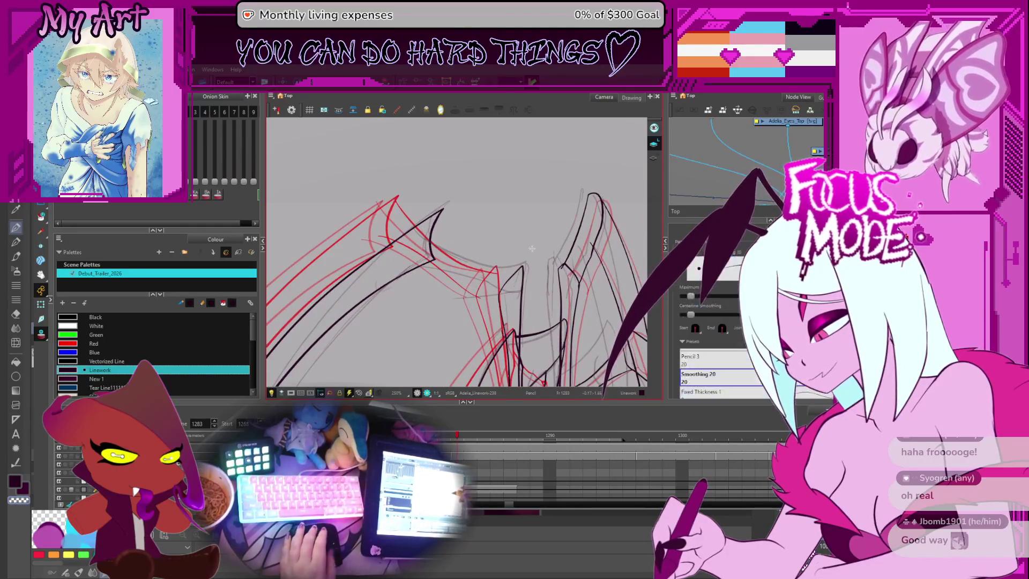
pyautogui.press('v')
pyautogui.moveTo(500, 302); pyautogui.dragTo(436, 331)
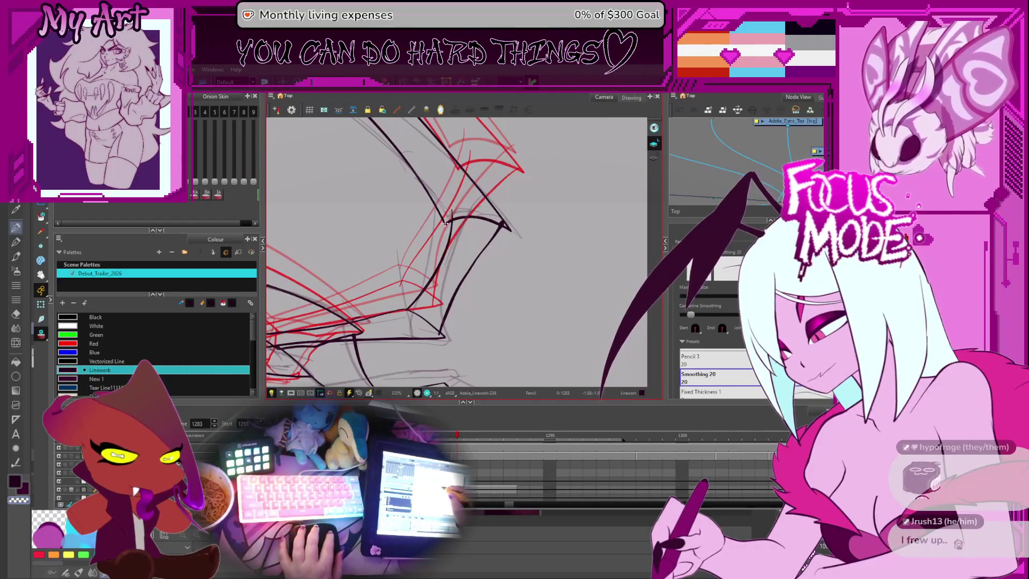
pyautogui.moveTo(457, 237); pyautogui.dragTo(474, 189)
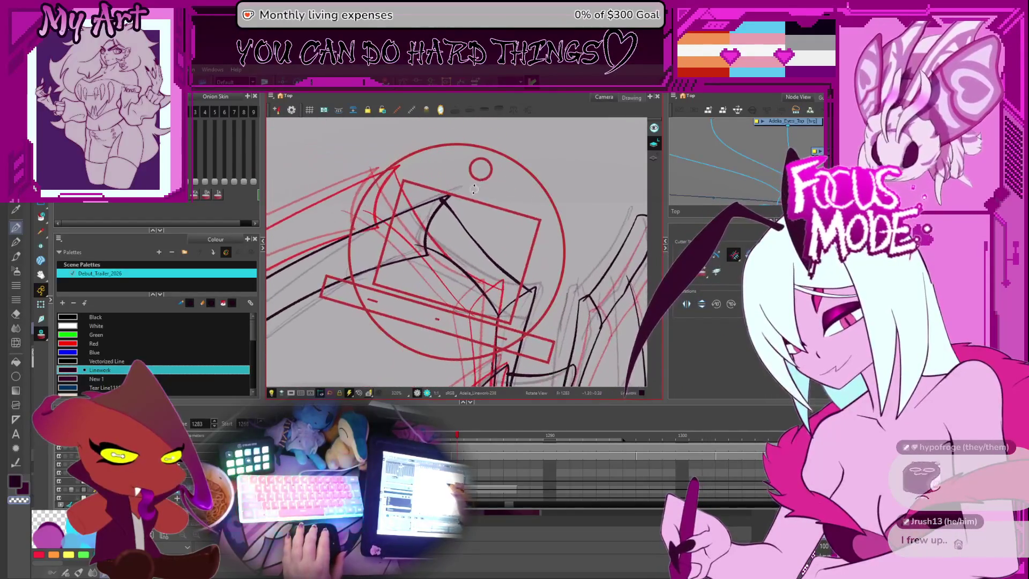
pyautogui.scroll(5, 445, 204)
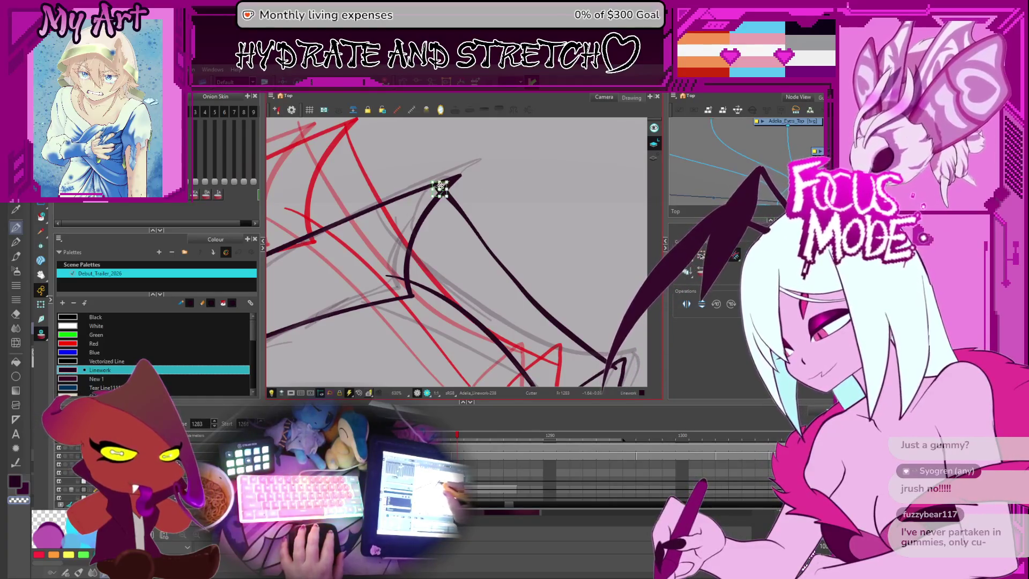
pyautogui.moveTo(483, 314); pyautogui.dragTo(453, 248)
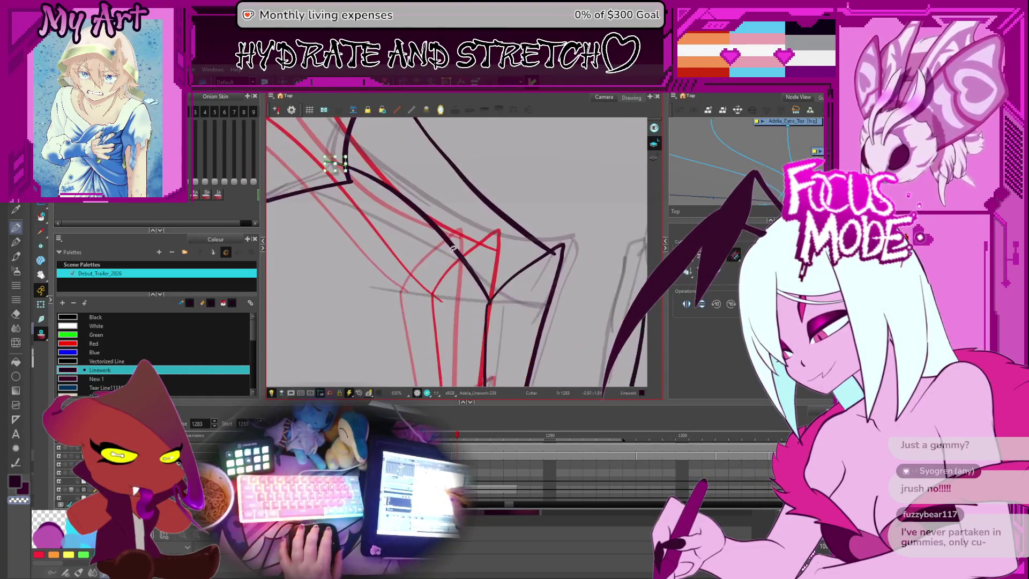
pyautogui.scroll(-4, 552, 248)
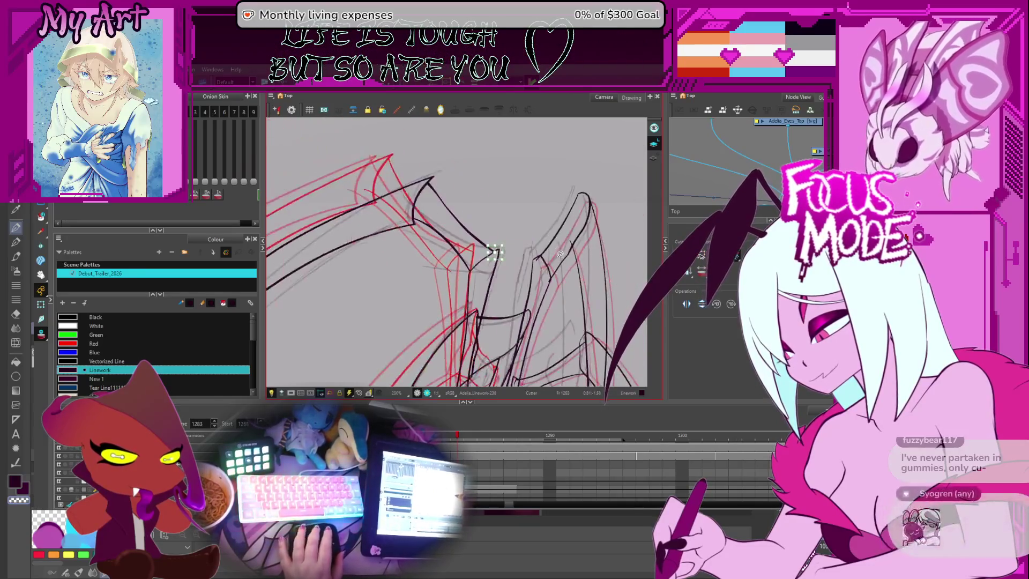
# Step: Step back to the previous drawing, then return to frame 1283
pyautogui.press(',')
pyautogui.hotkey('alt', 'q')
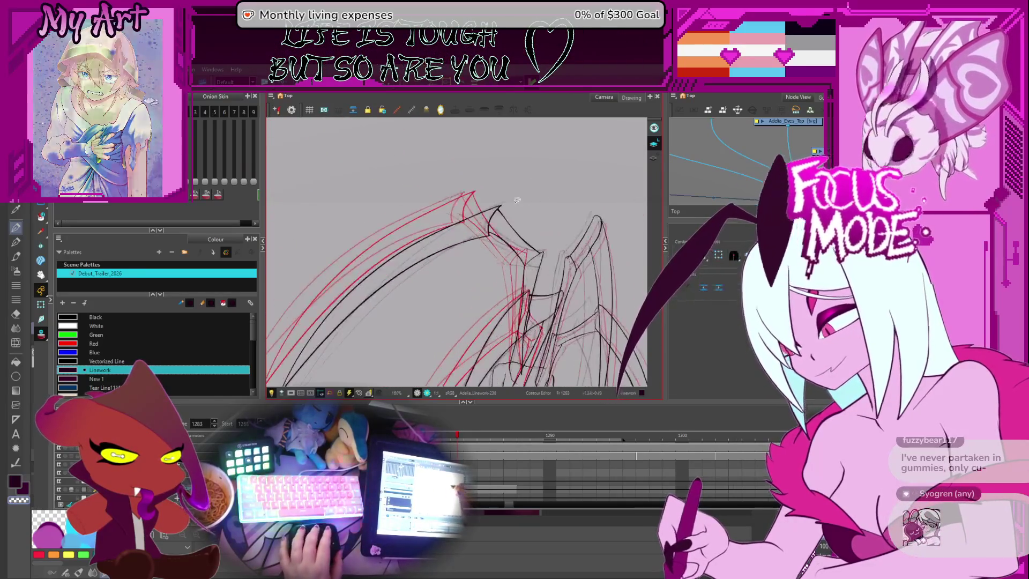
pyautogui.press('.')
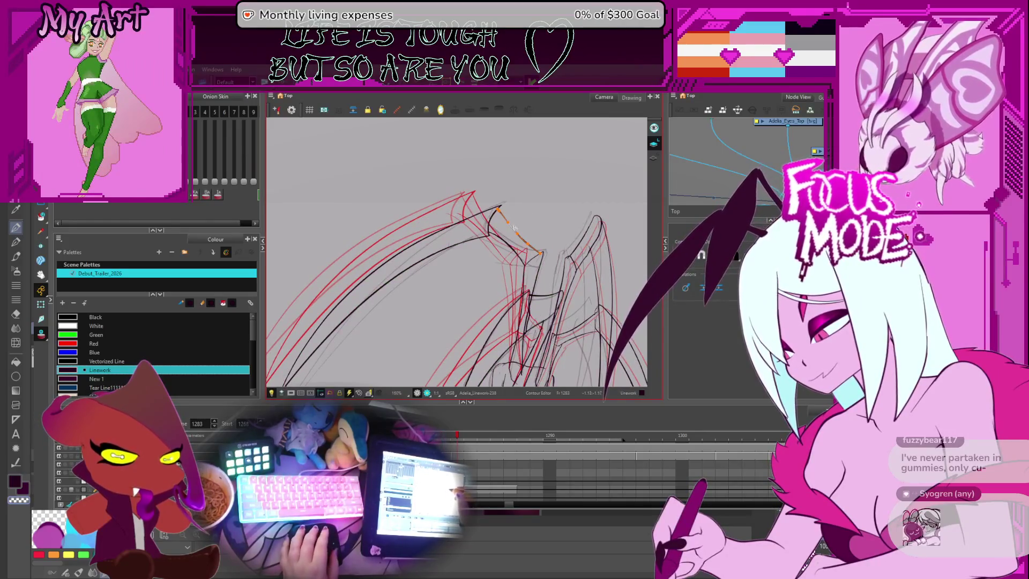
pyautogui.press('.')
pyautogui.scroll(-3, 536, 224)
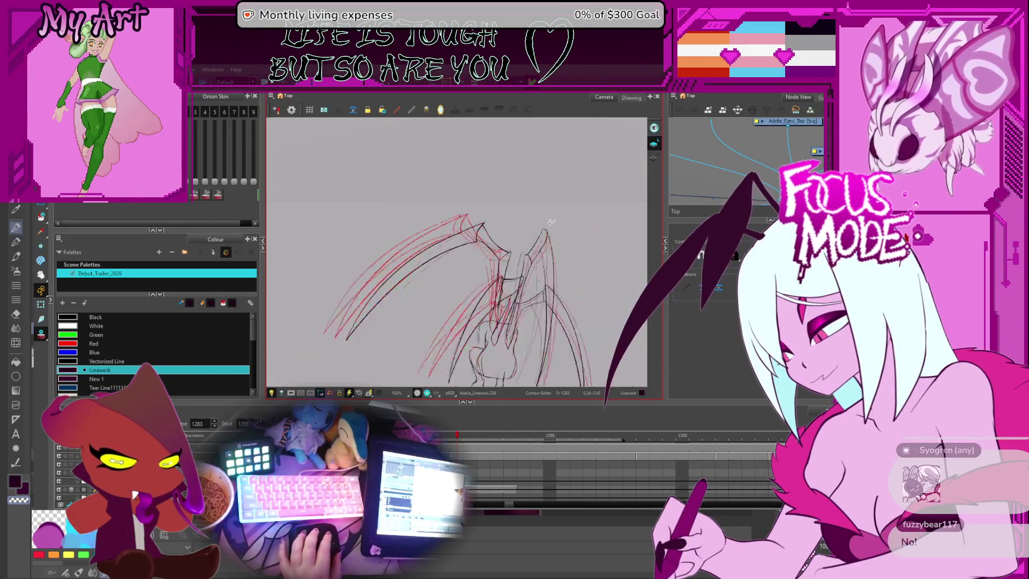
pyautogui.scroll(2, 547, 226)
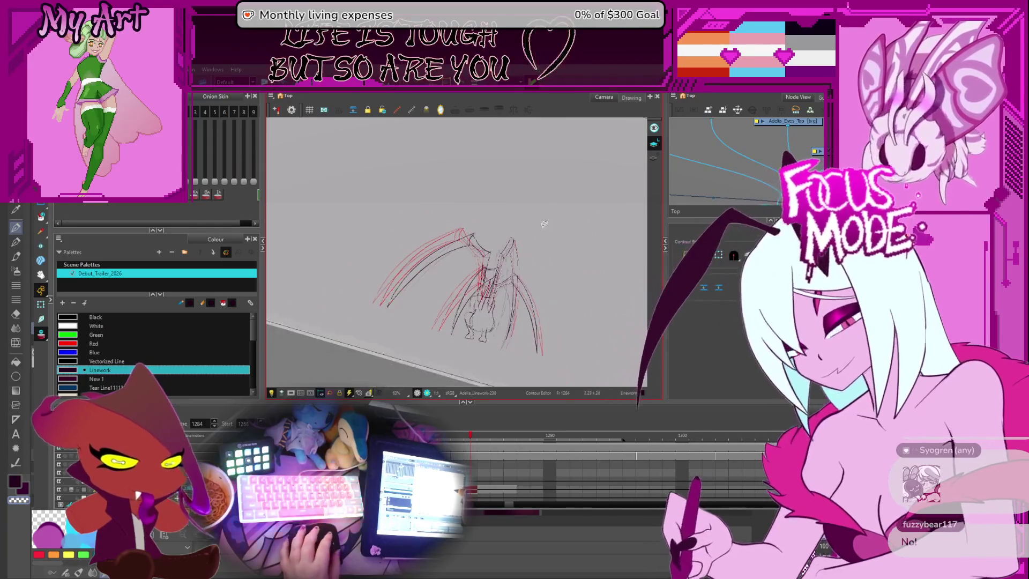
pyautogui.moveTo(567, 214); pyautogui.dragTo(589, 198)
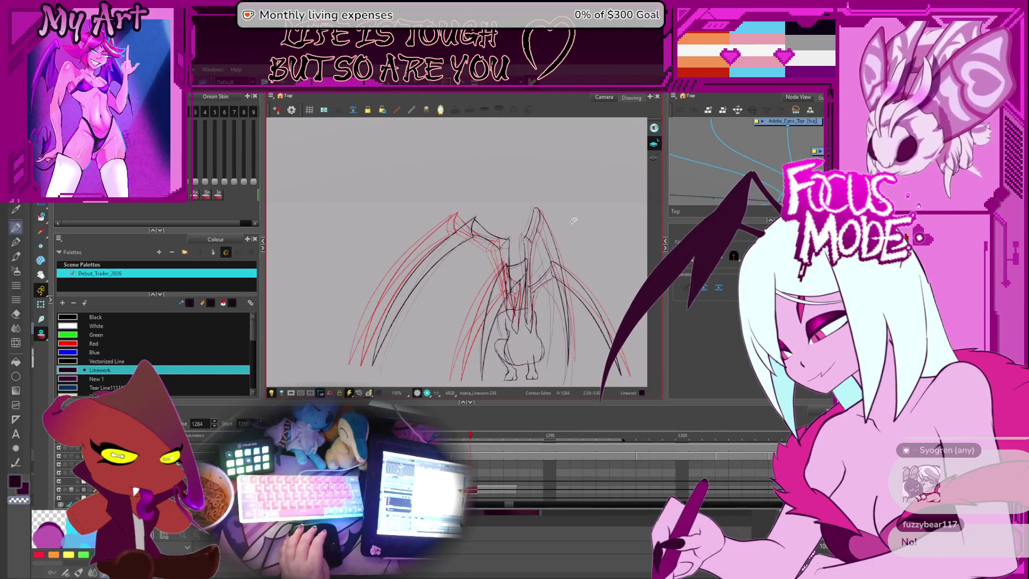
pyautogui.press('.')
pyautogui.press('.')
pyautogui.press('.')
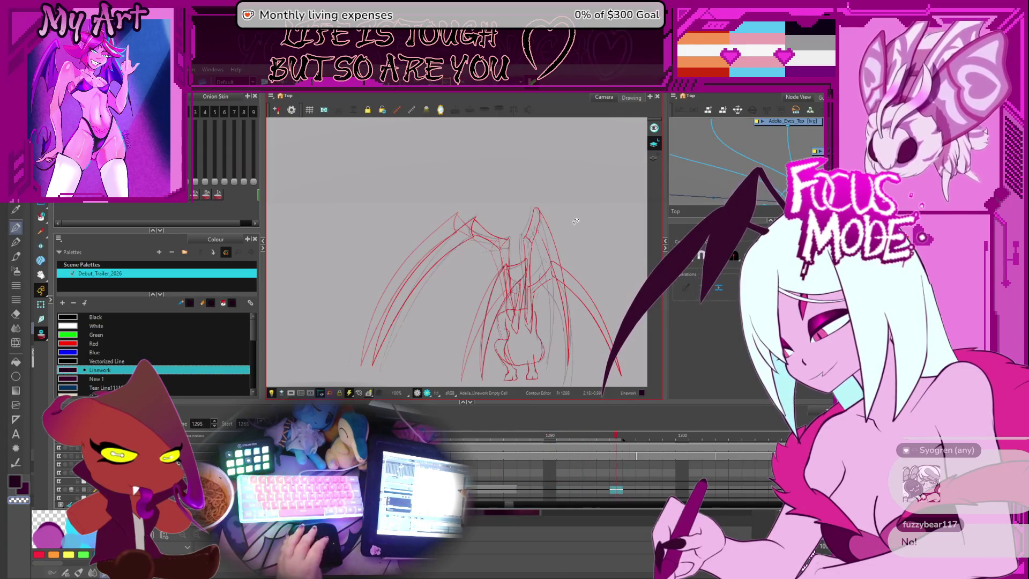
pyautogui.press('.')
pyautogui.press('.')
pyautogui.press('.')
pyautogui.press(',')
pyautogui.press(',')
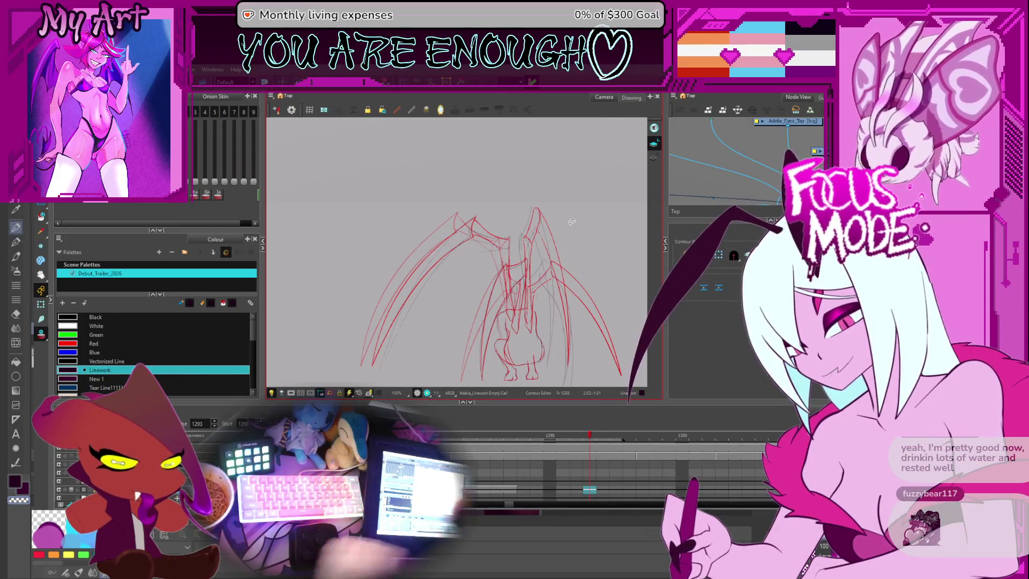
pyautogui.press(',')
pyautogui.press(',')
pyautogui.press(',')
pyautogui.press(',')
pyautogui.press(',')
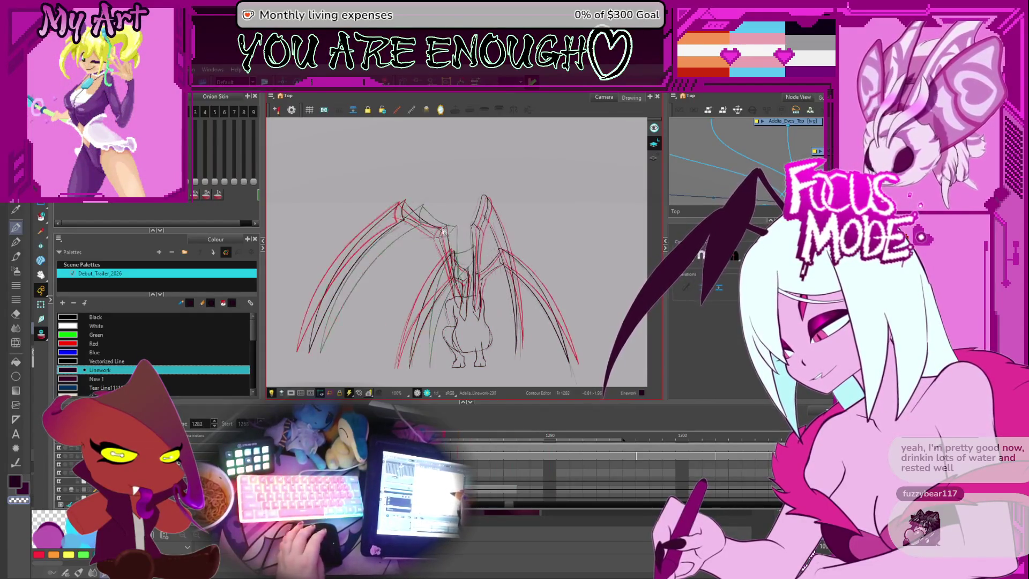
pyautogui.scroll(5, 475, 283)
# Step: Select the central stroke between the wing bases
pyautogui.moveTo(475, 282); pyautogui.dragTo(458, 216)
pyautogui.scroll(2, 427, 248)
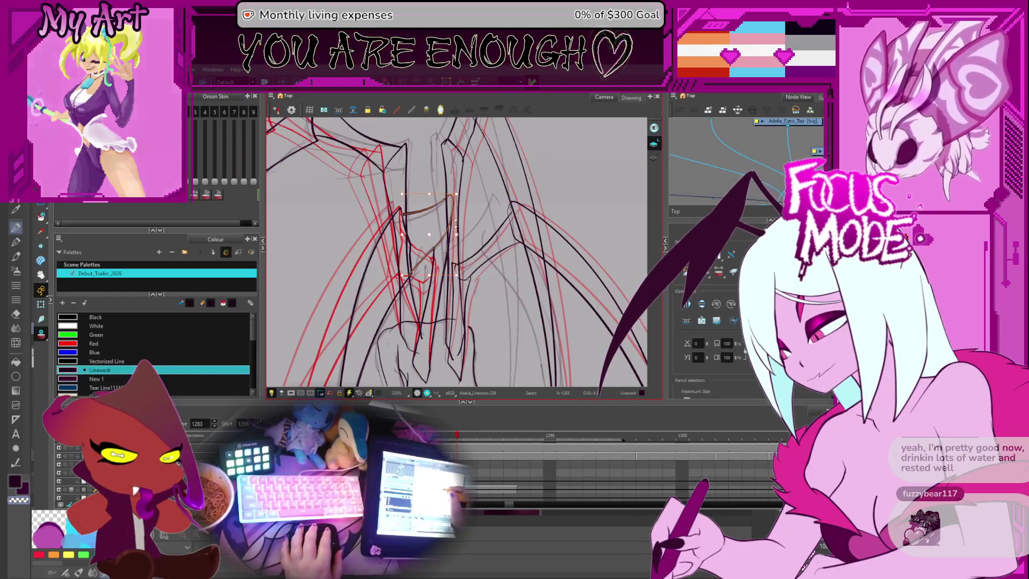
pyautogui.click(452, 236)
pyautogui.click(455, 235)
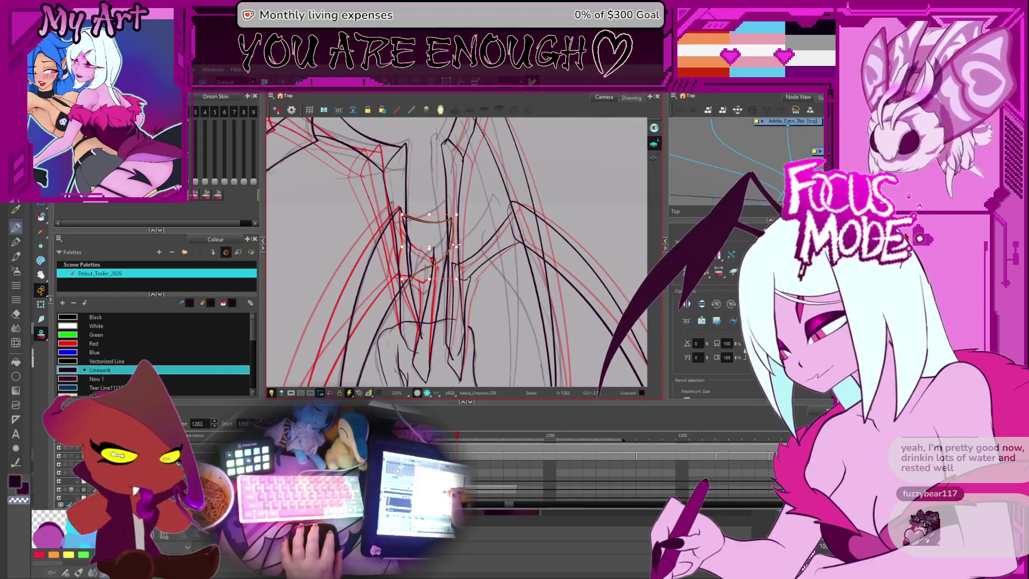
pyautogui.scroll(-4, 471, 222)
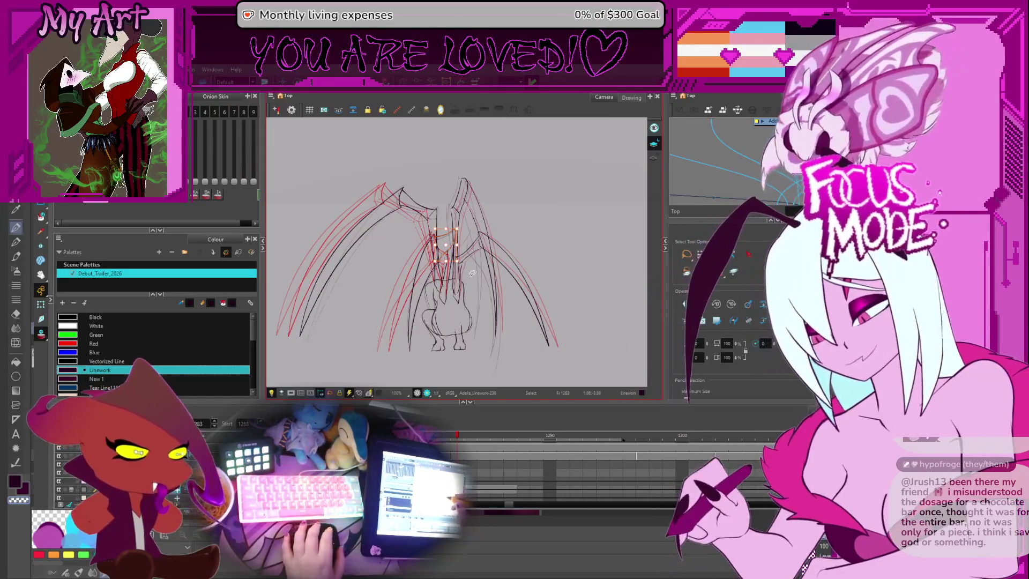
# Step: Flip between frames 1282 and 1284, comparing Linework-238's central stroke against Linework-237
pyautogui.moveTo(437, 275); pyautogui.dragTo(452, 286)
pyautogui.scroll(2, 491, 243)
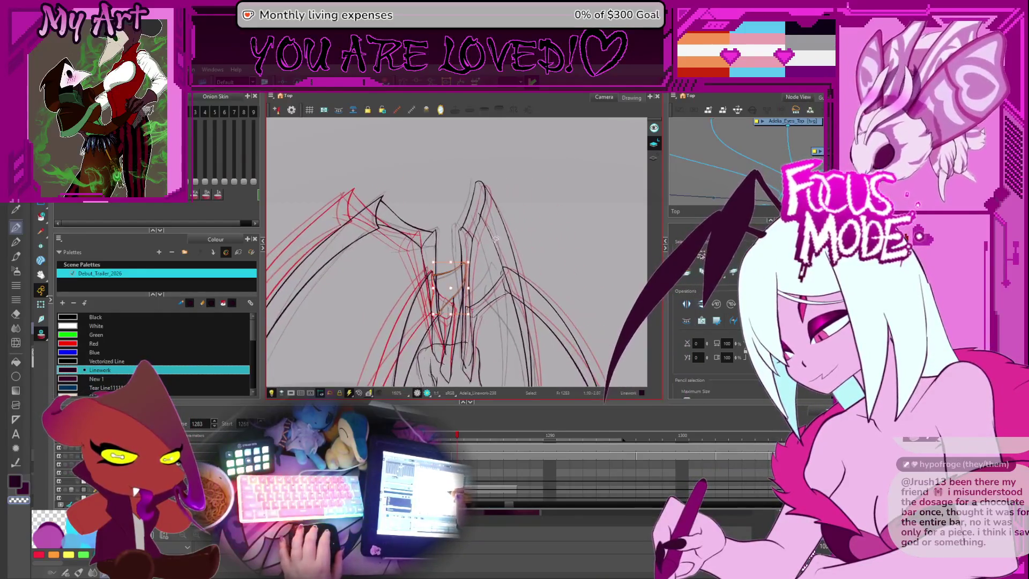
pyautogui.press(',')
pyautogui.scroll(2, 490, 242)
pyautogui.press('.')
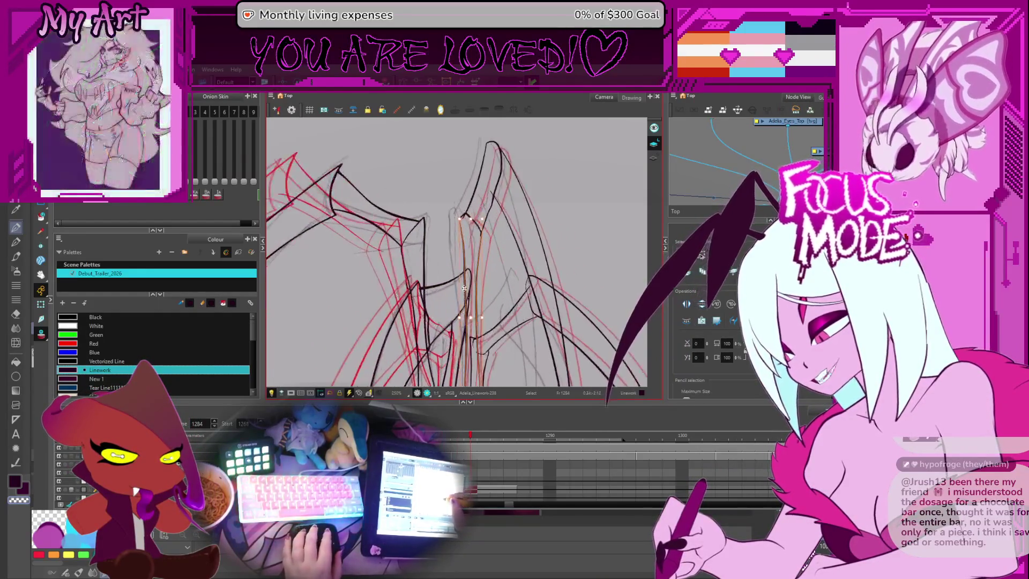
pyautogui.press('.')
pyautogui.moveTo(460, 327); pyautogui.dragTo(463, 329)
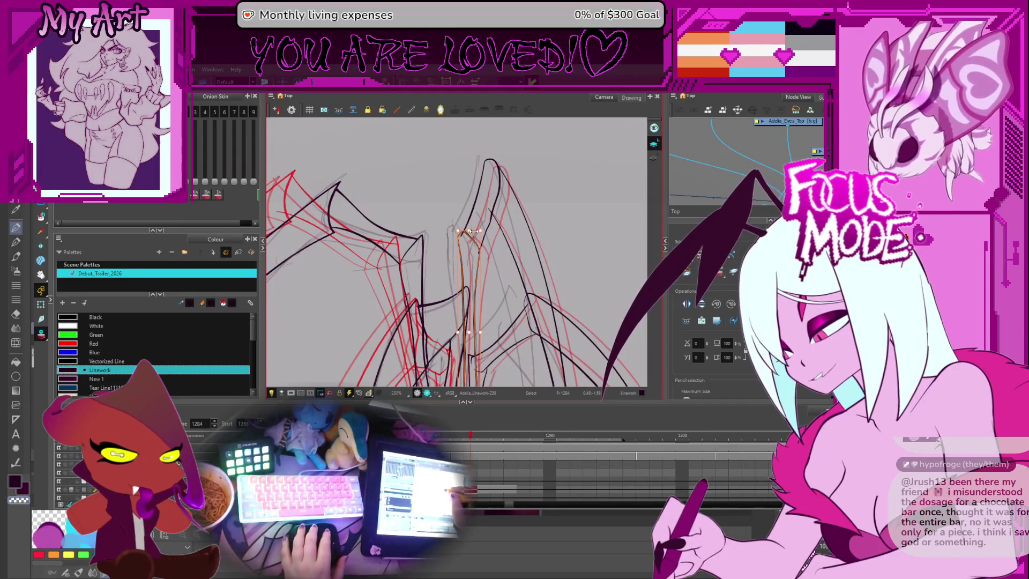
pyautogui.press(',')
pyautogui.press(',')
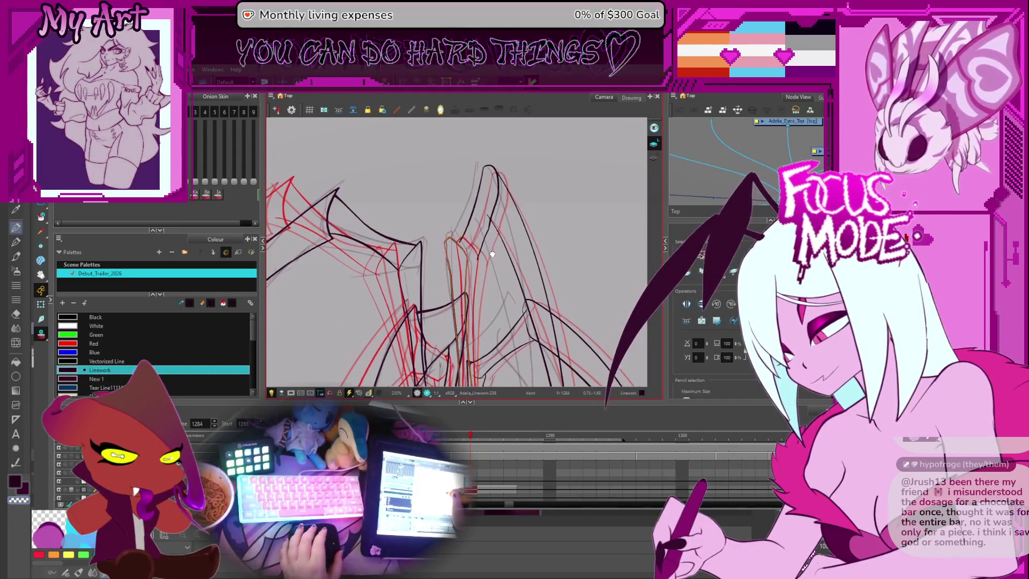
pyautogui.press('.')
pyautogui.press('.')
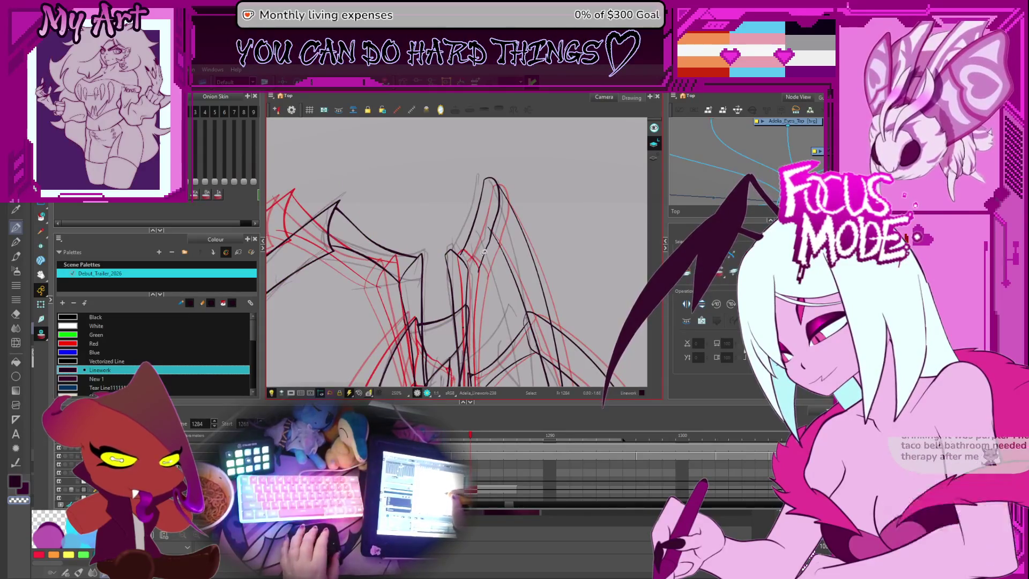